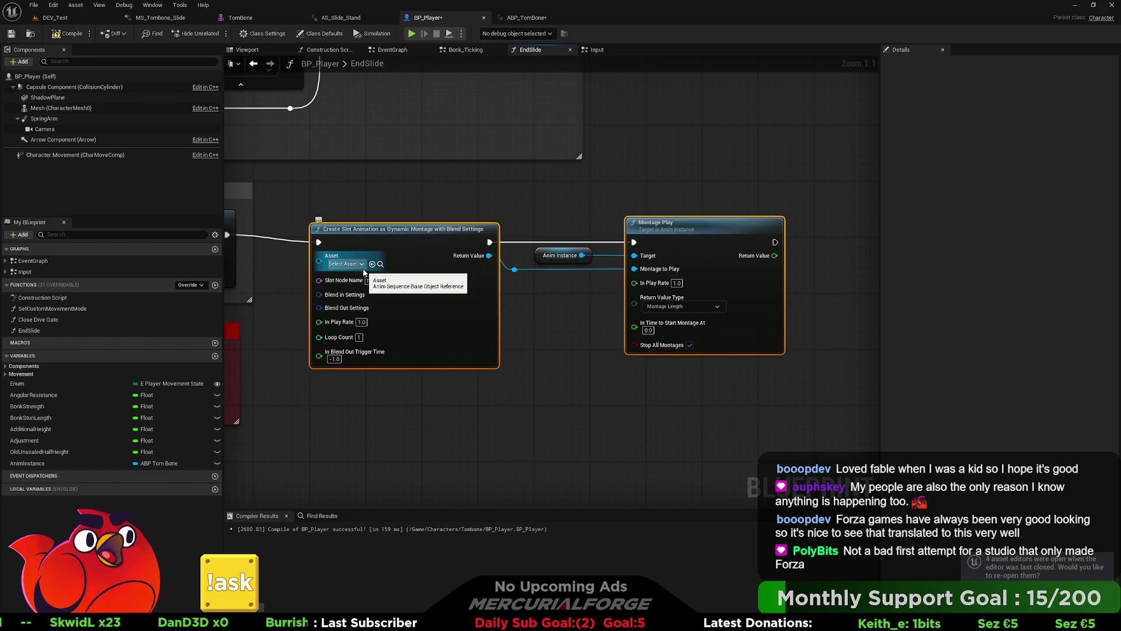
# - Browse the montage node's animation assets with developer content shown, then close the picker without choosing one
pyautogui.click(346, 264)
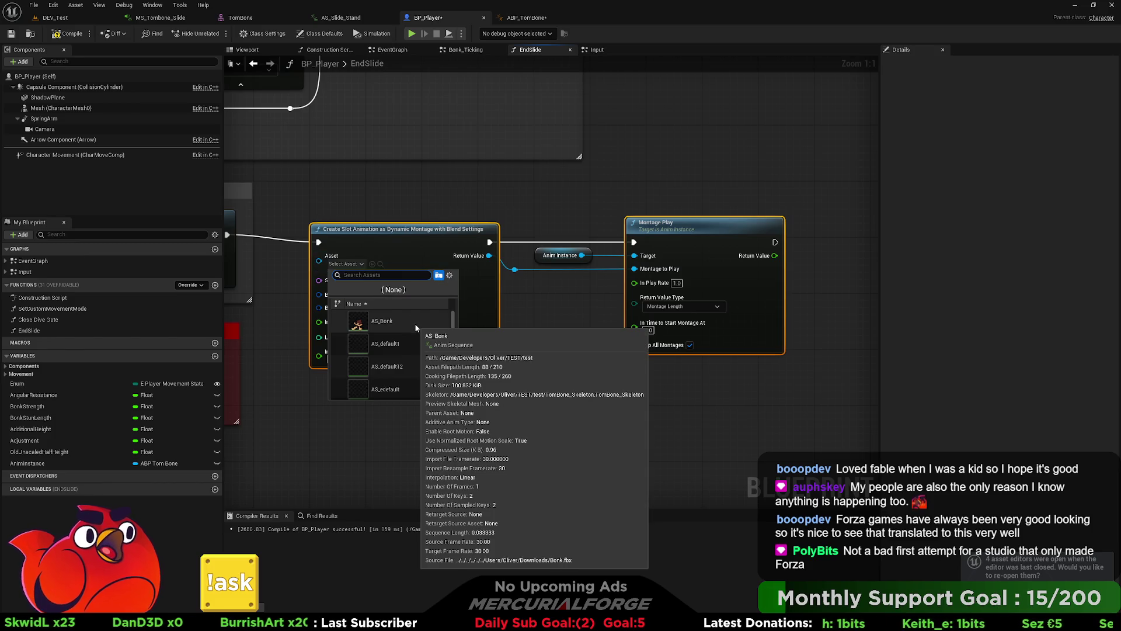
pyautogui.scroll(-2, 416, 327)
pyautogui.moveTo(404, 334)
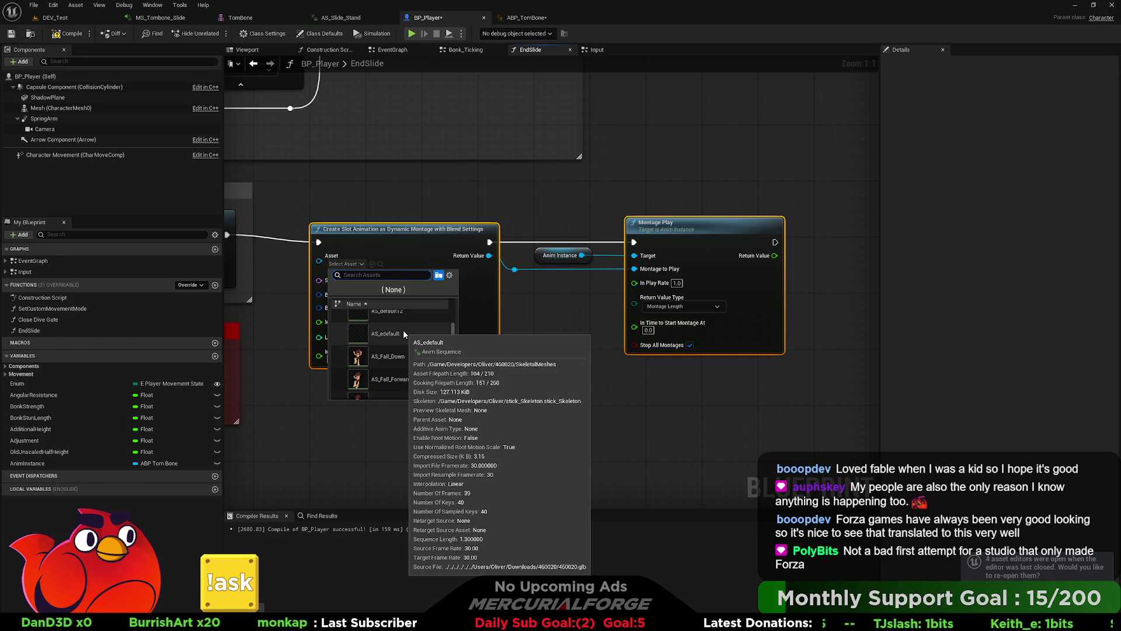
pyautogui.click(449, 274)
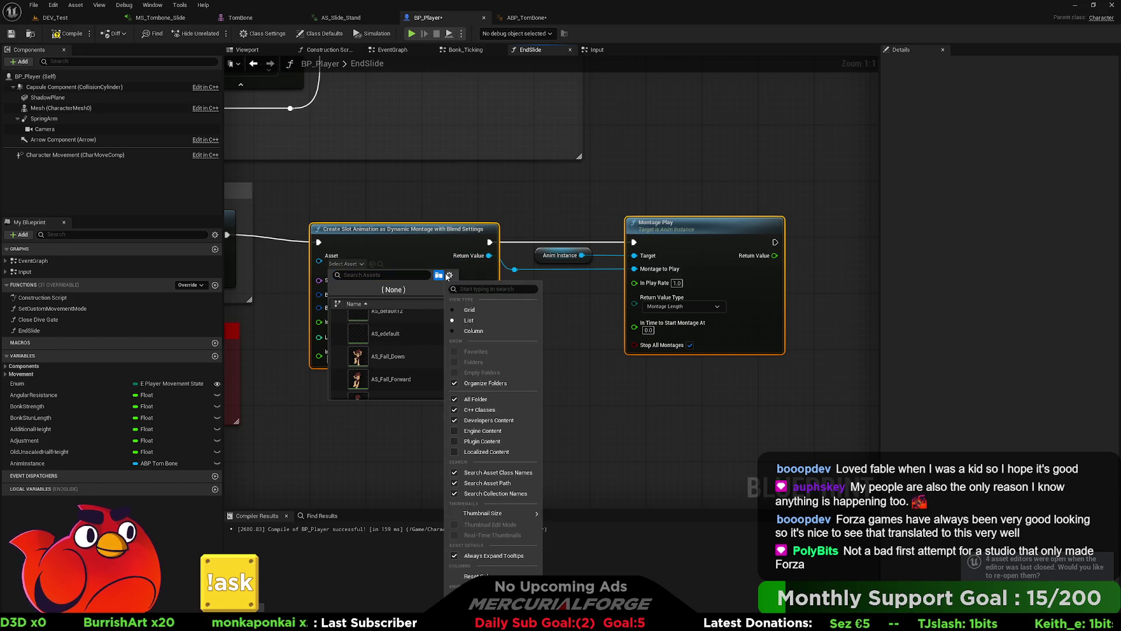
pyautogui.click(454, 421)
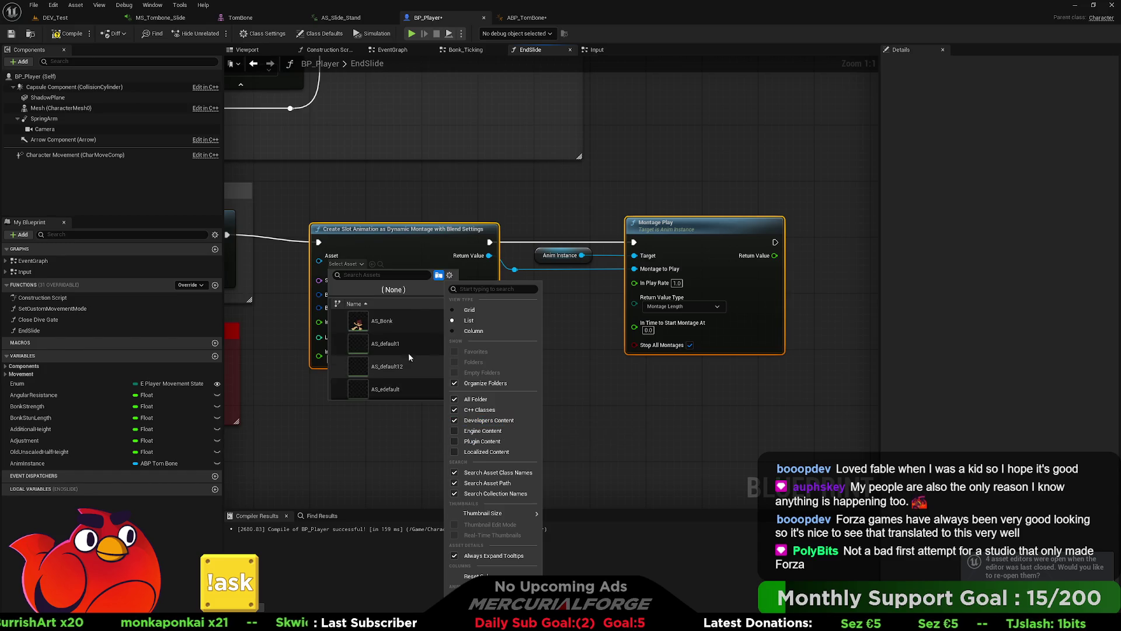
pyautogui.moveTo(405, 344)
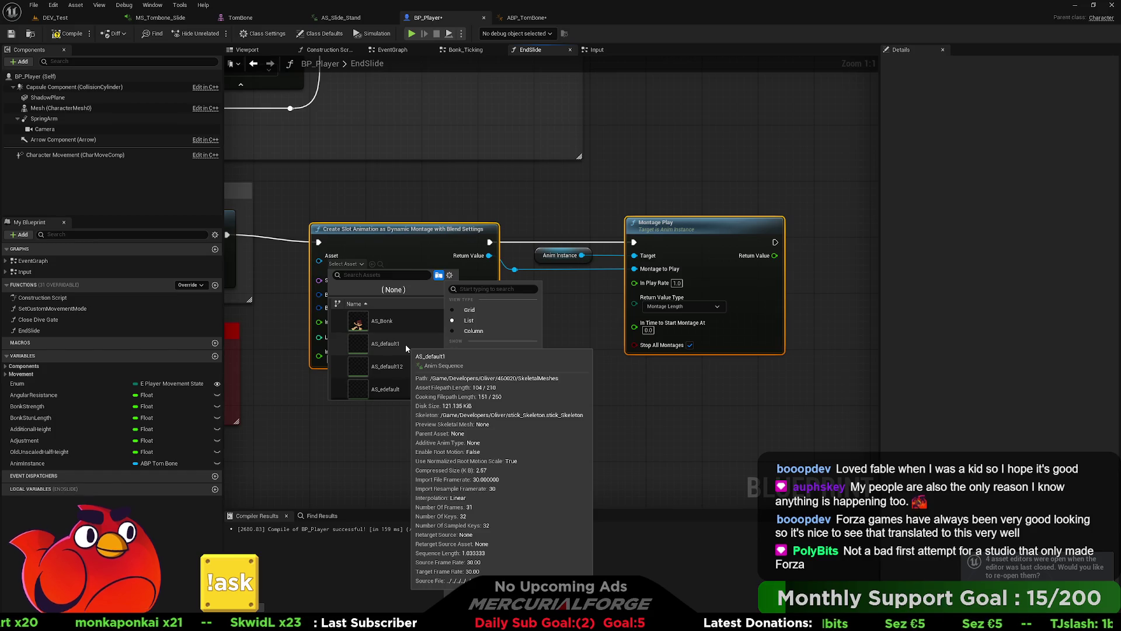
pyautogui.scroll(-5, 406, 344)
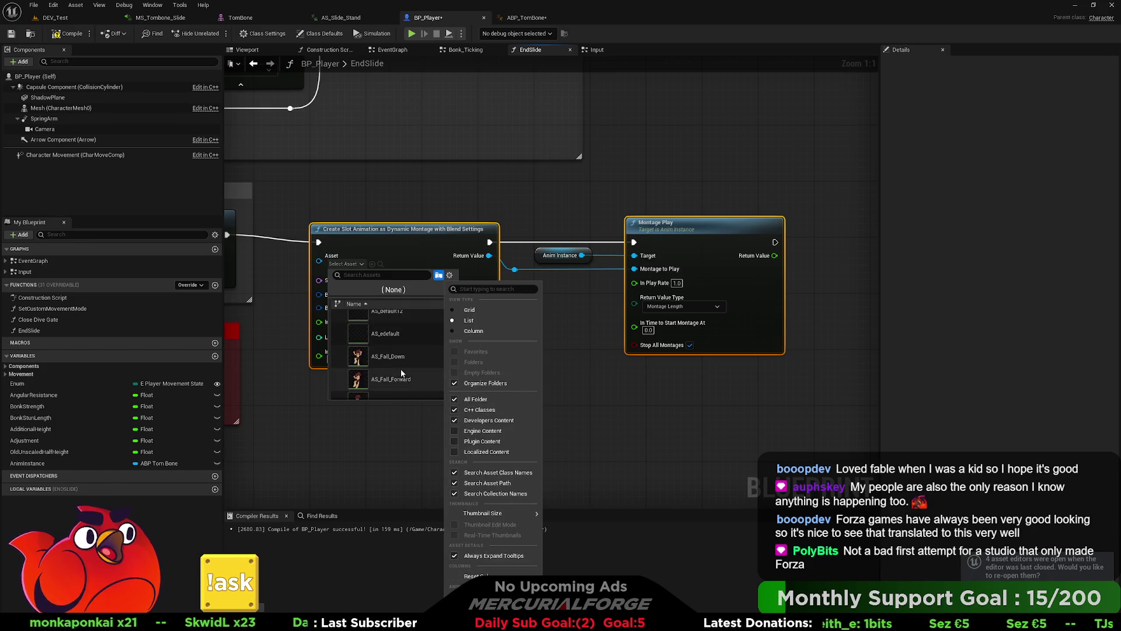
pyautogui.scroll(-4, 408, 366)
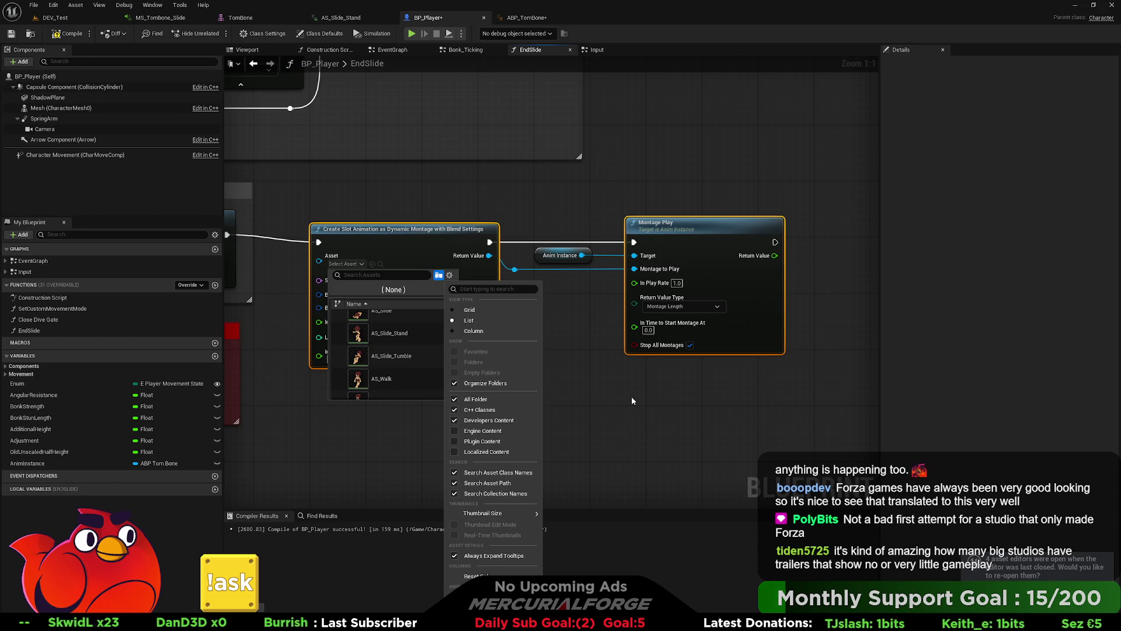
pyautogui.scroll(-1, 408, 366)
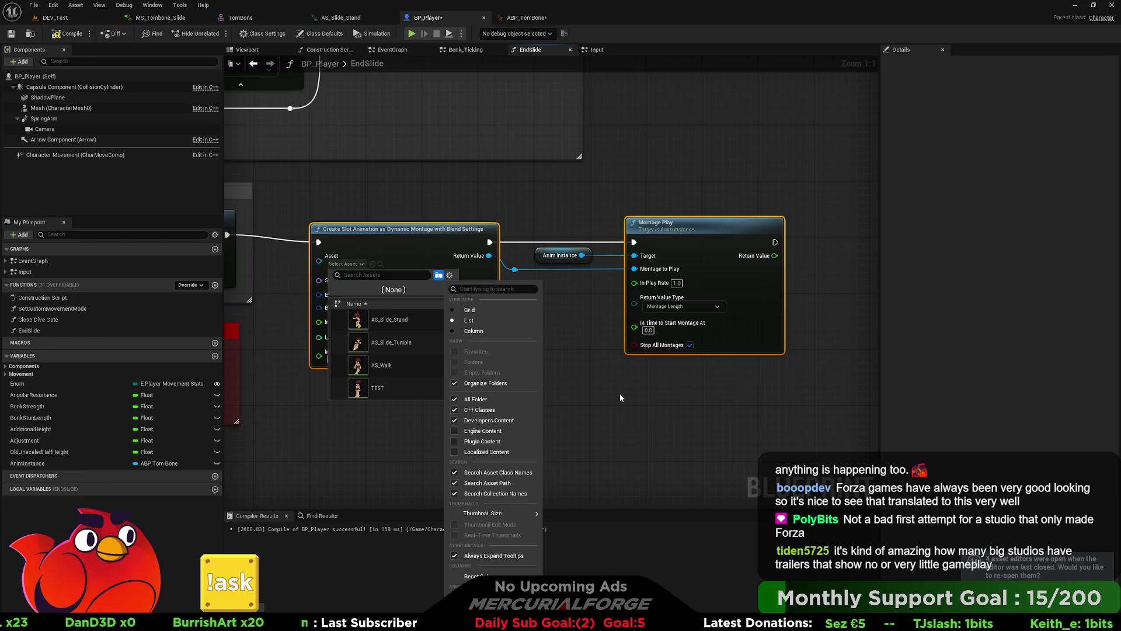
pyautogui.click(614, 395)
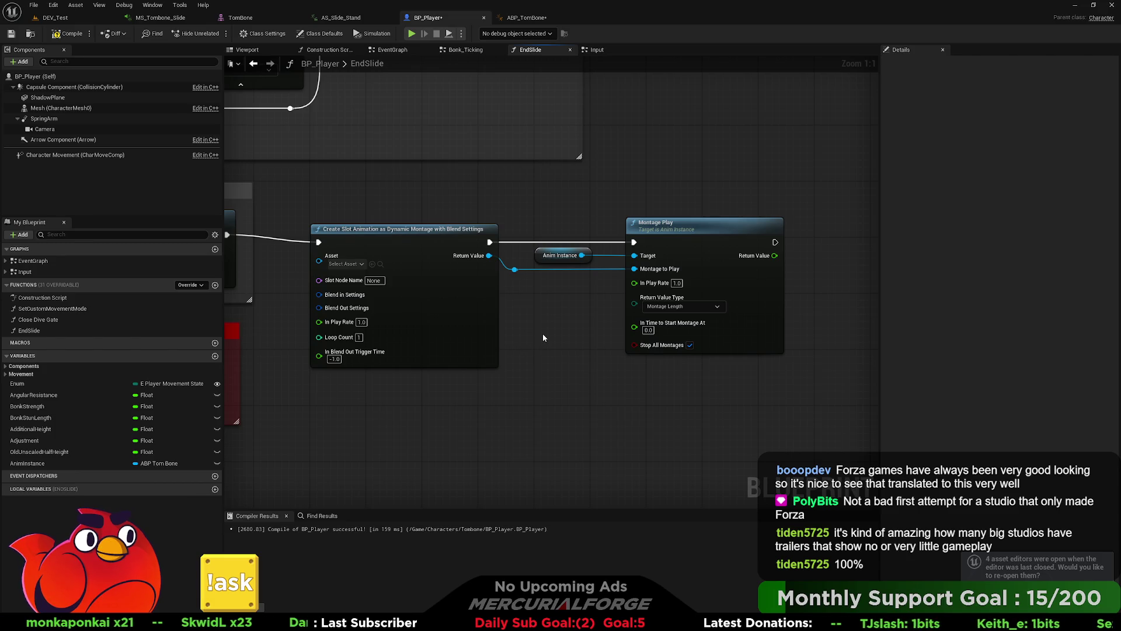
# - Pan the EndSlide graph toward the rotation and uncrouch nodes and bring up Blender's TomBone_9 file
pyautogui.moveTo(542, 334); pyautogui.dragTo(643, 332)
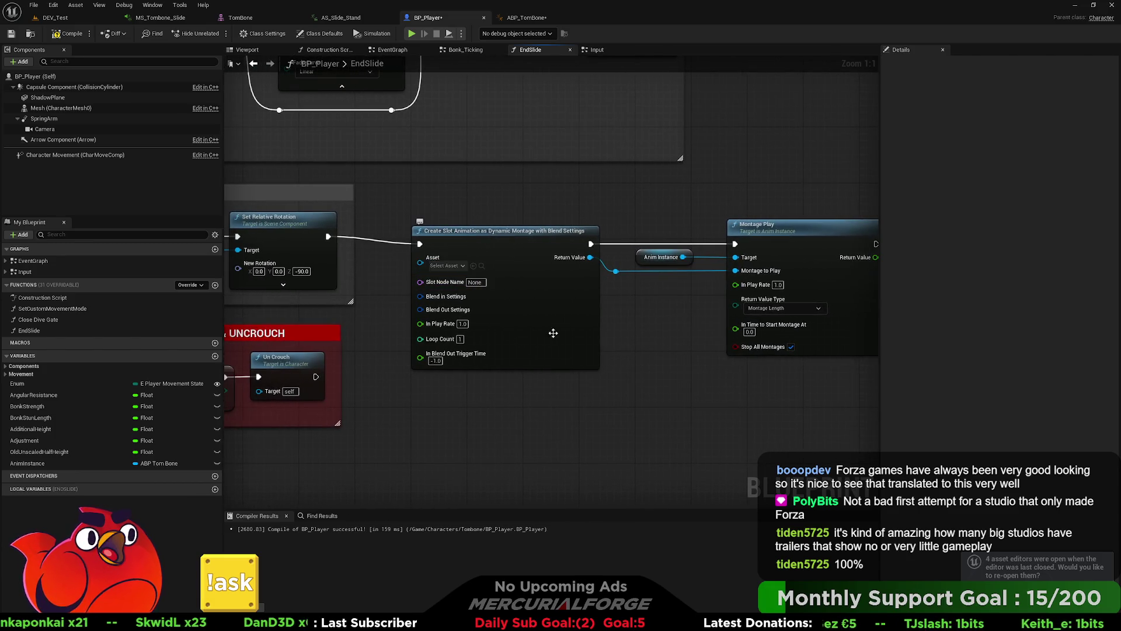
pyautogui.hotkey('alt', 'Tab')
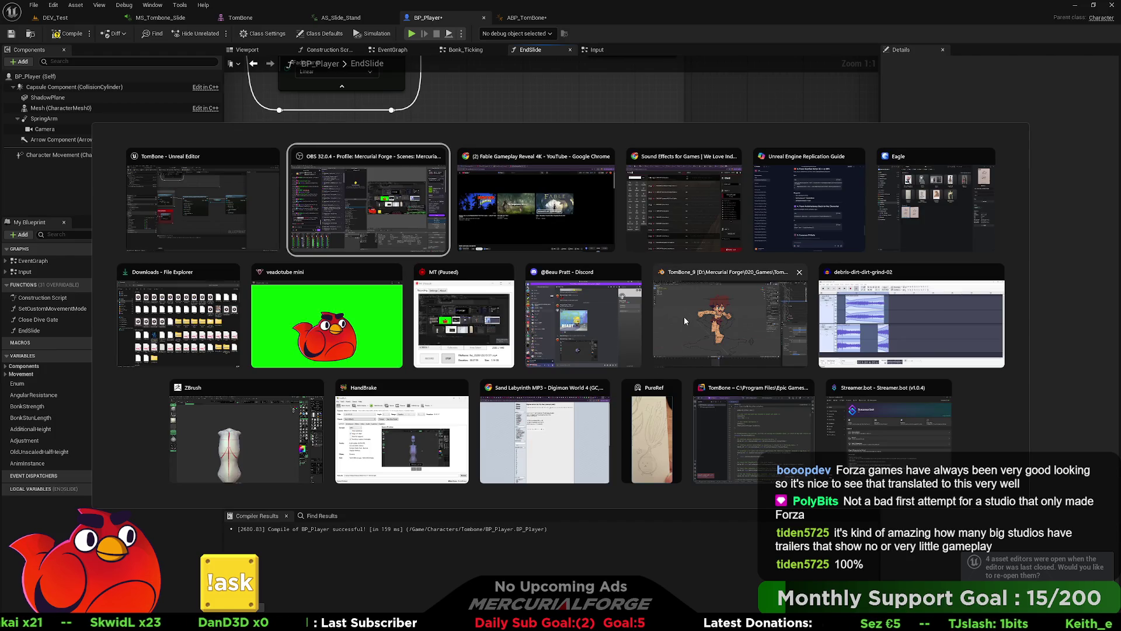
pyautogui.click(685, 316)
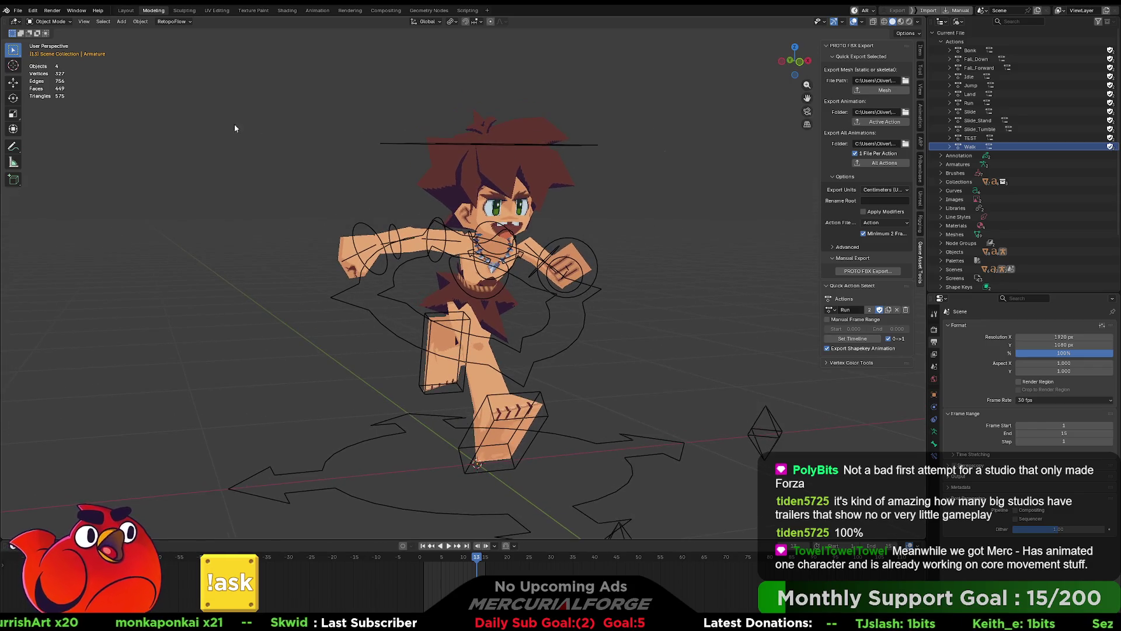
pyautogui.press('space')
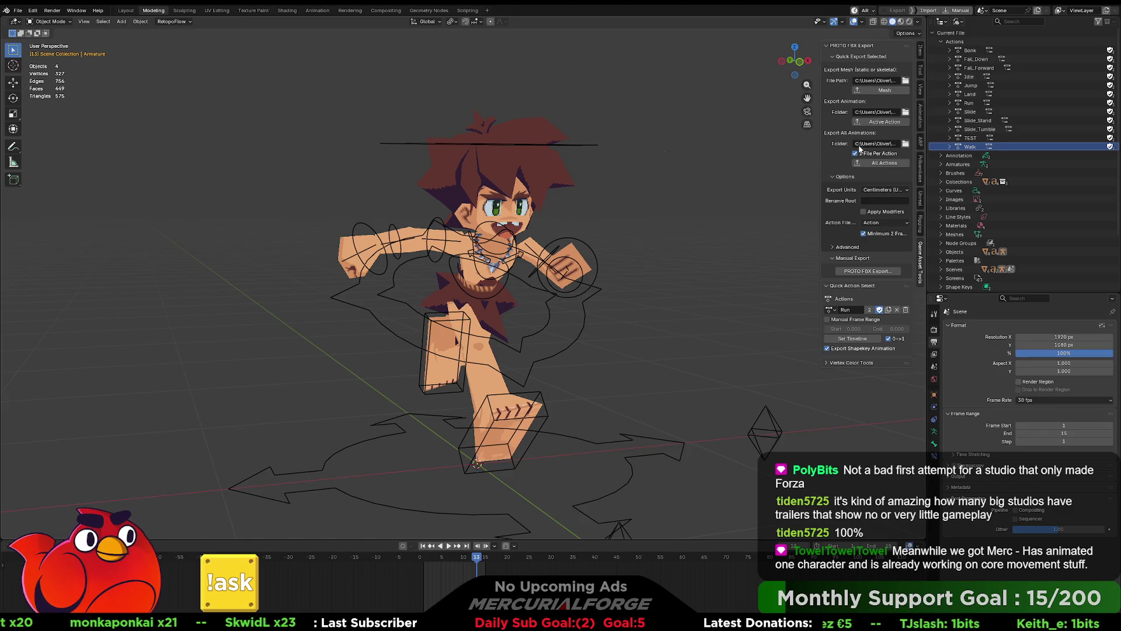
pyautogui.click(973, 113)
pyautogui.keyDown('shift'); pyautogui.click(978, 129); pyautogui.keyUp('shift')
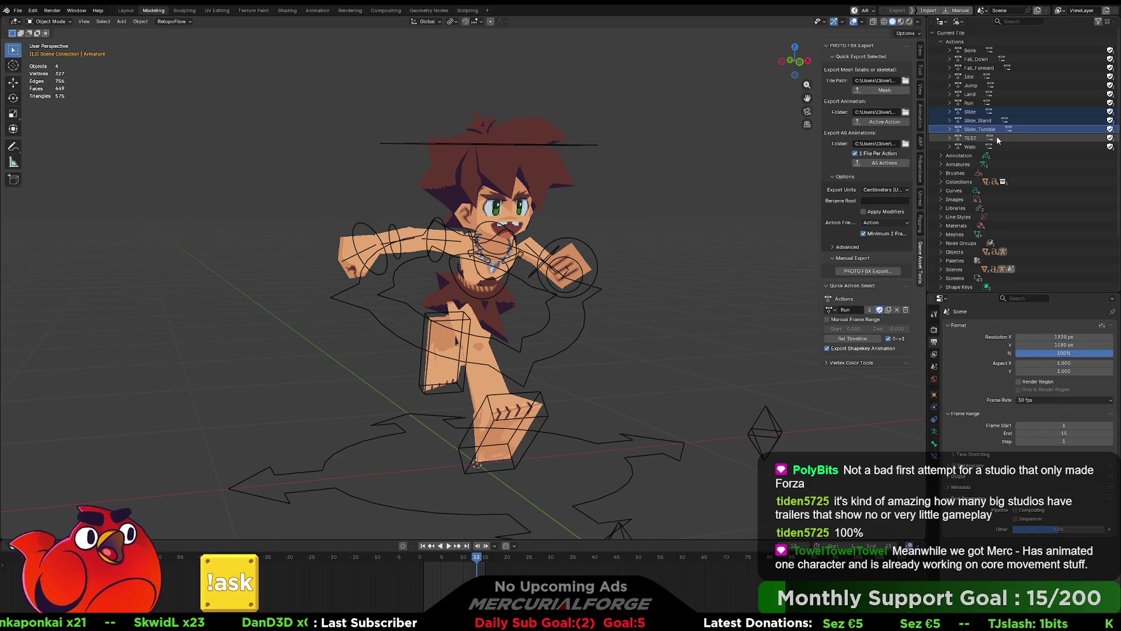
pyautogui.rightClick(944, 128)
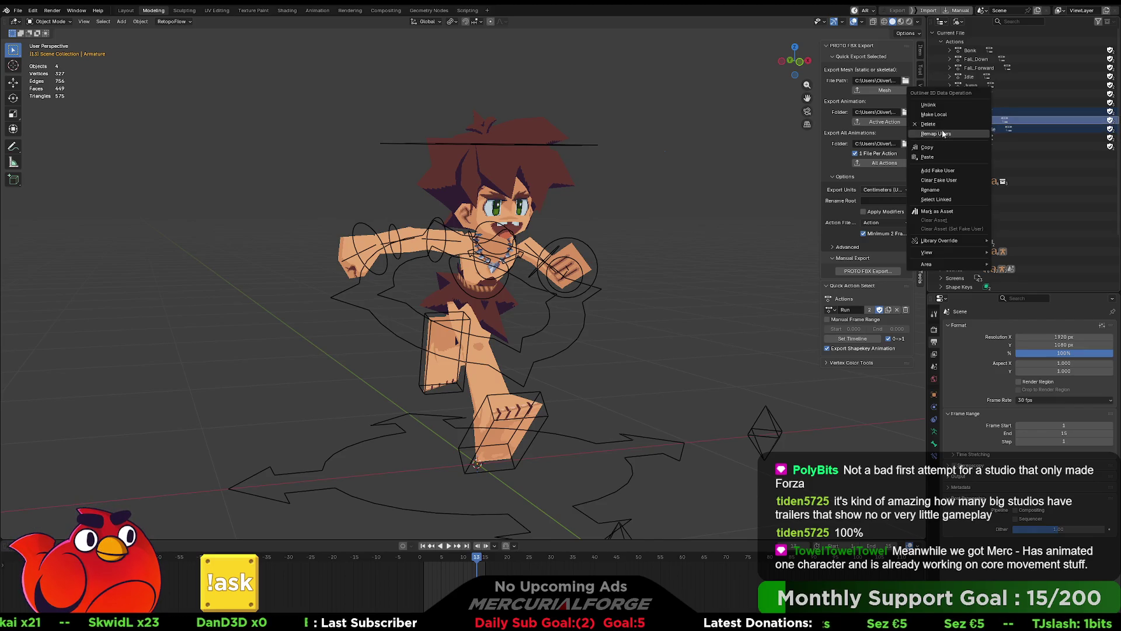
pyautogui.click(939, 124)
pyautogui.click(17, 10)
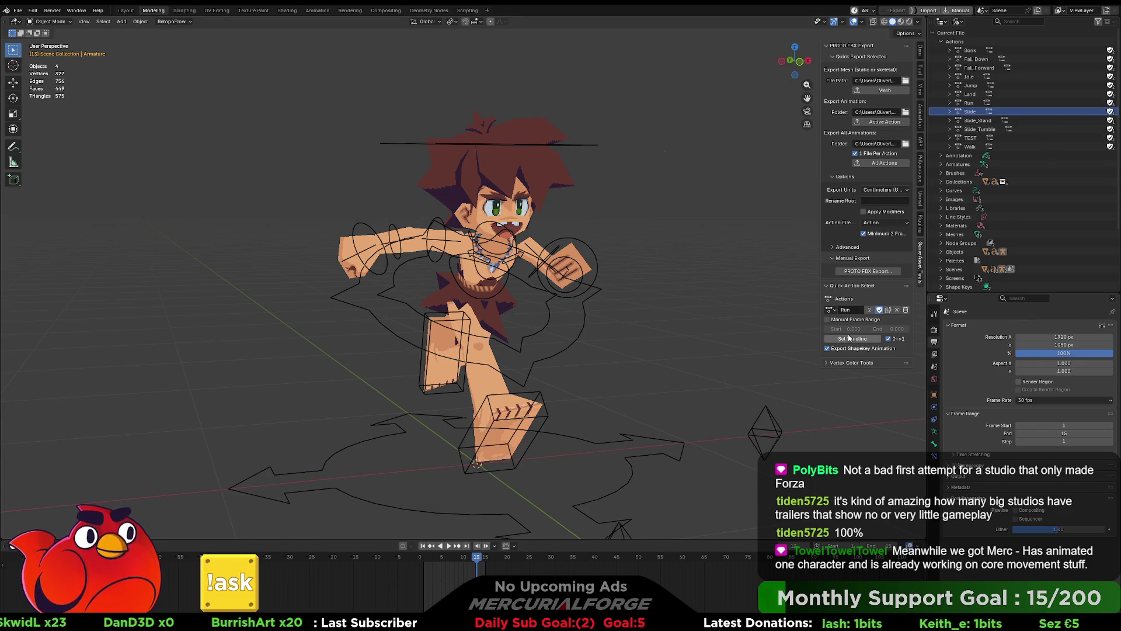
# - Make Slide the rig's active action and export it as an animation
pyautogui.click(831, 310)
pyautogui.click(849, 393)
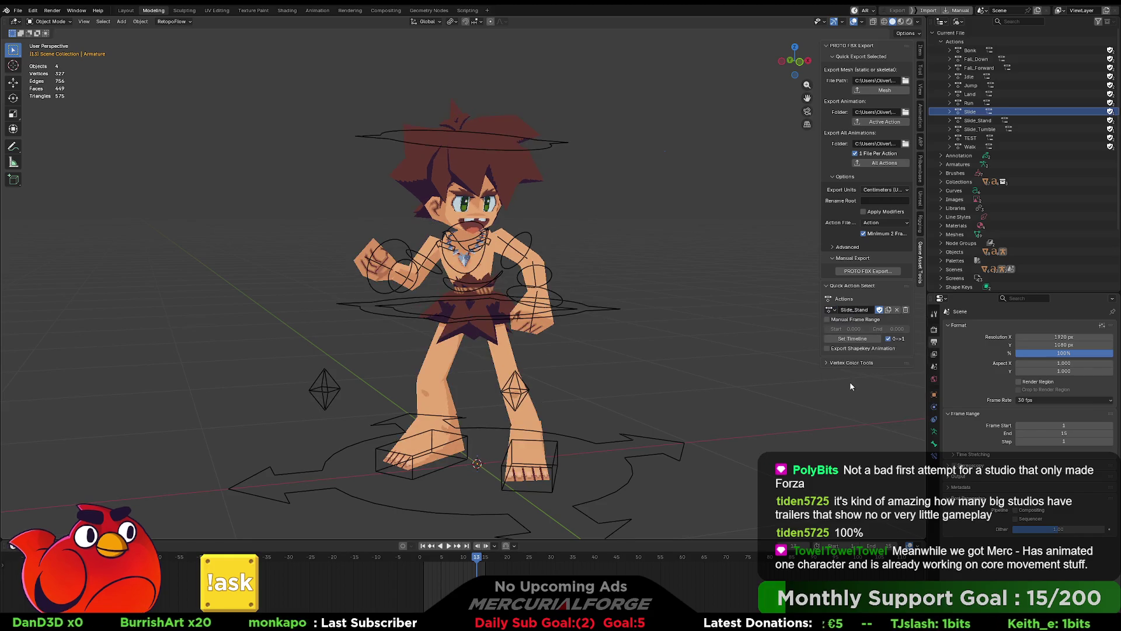
pyautogui.click(831, 310)
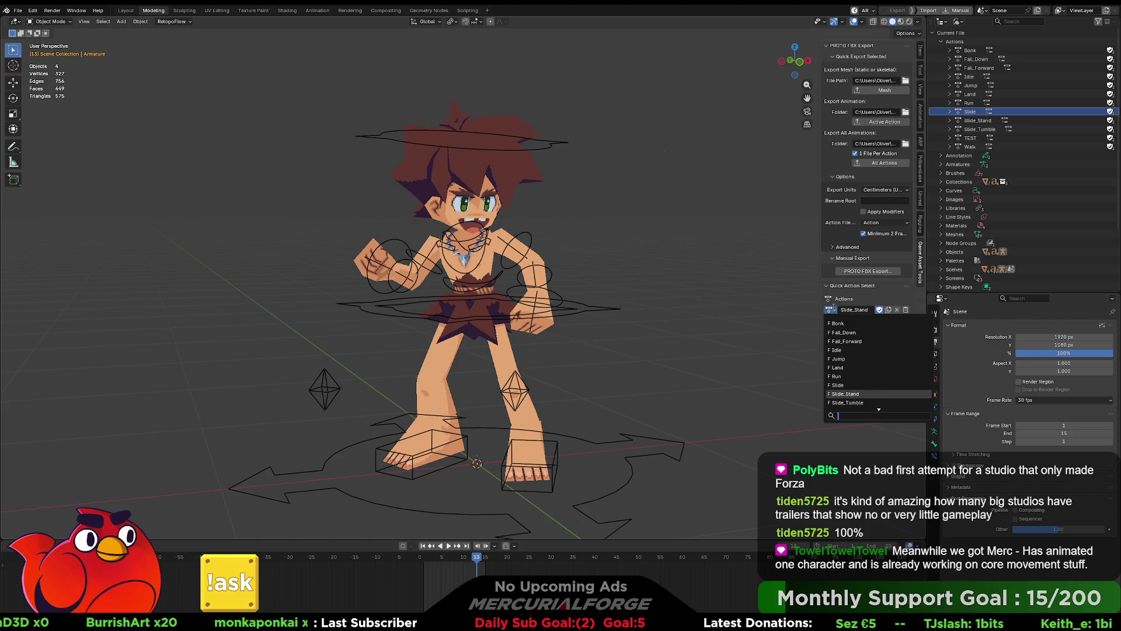
pyautogui.click(843, 387)
pyautogui.click(870, 123)
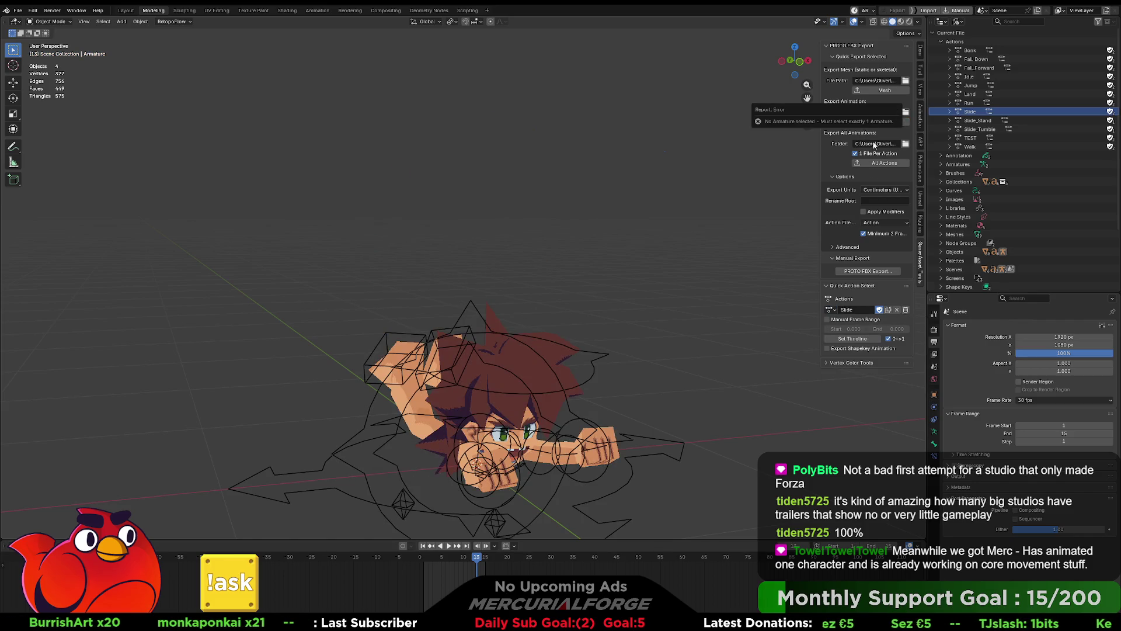
# - With the armature selected, switch its action to Slide_Stand, then Slide_Tumble, and return to Unreal
pyautogui.click(584, 366)
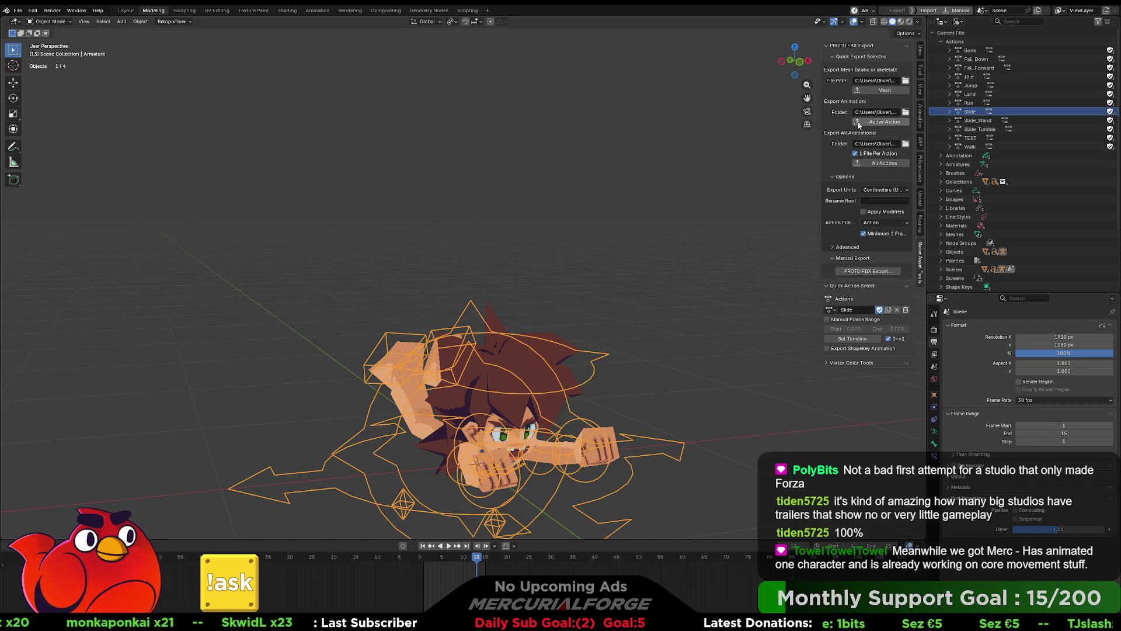
pyautogui.click(830, 310)
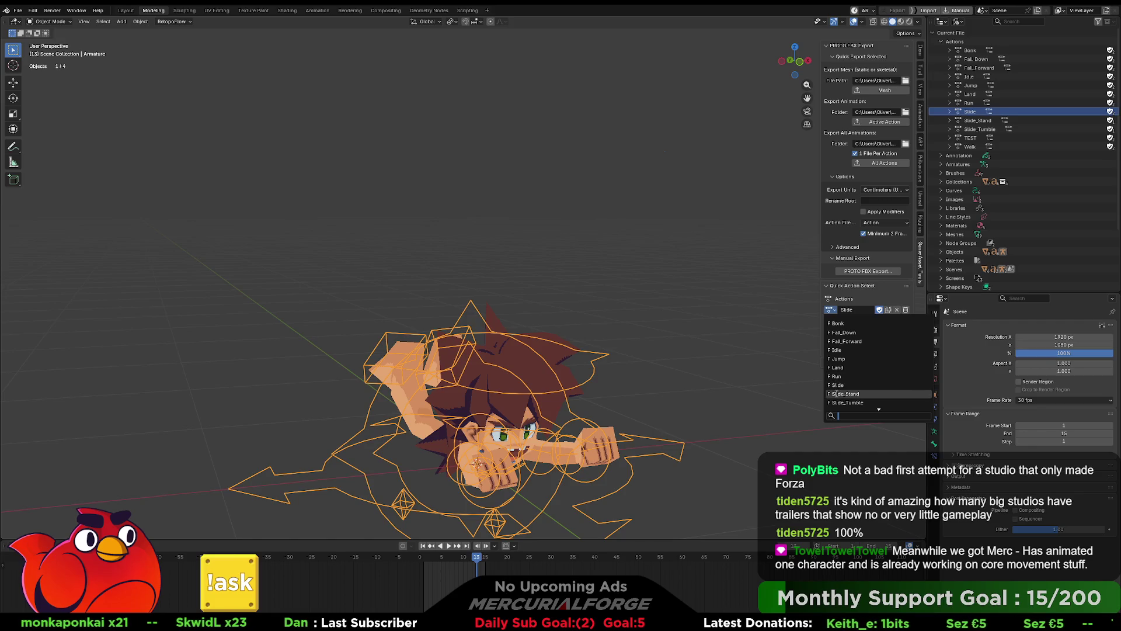
pyautogui.click(837, 390)
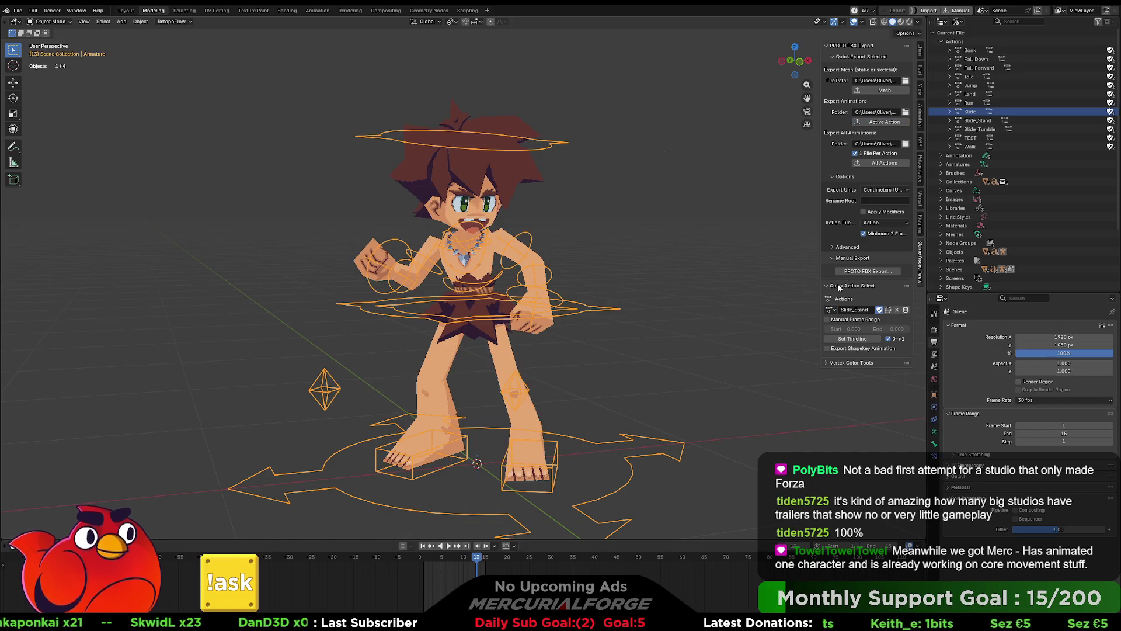
pyautogui.click(833, 311)
pyautogui.click(840, 400)
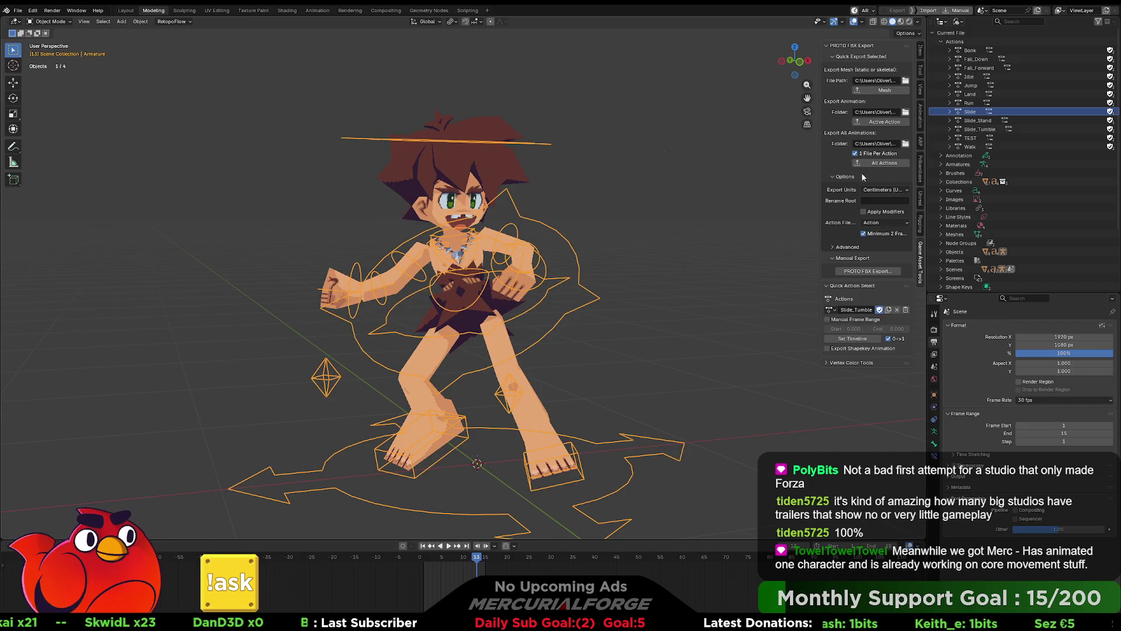
pyautogui.click(689, 286)
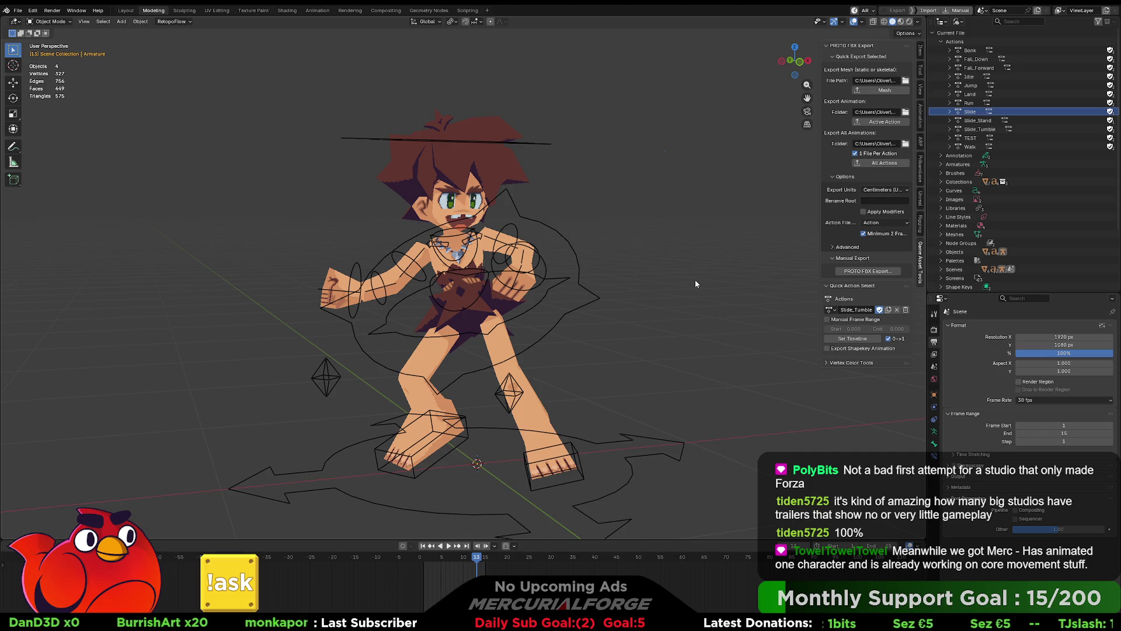
pyautogui.hotkey('alt', 'Tab')
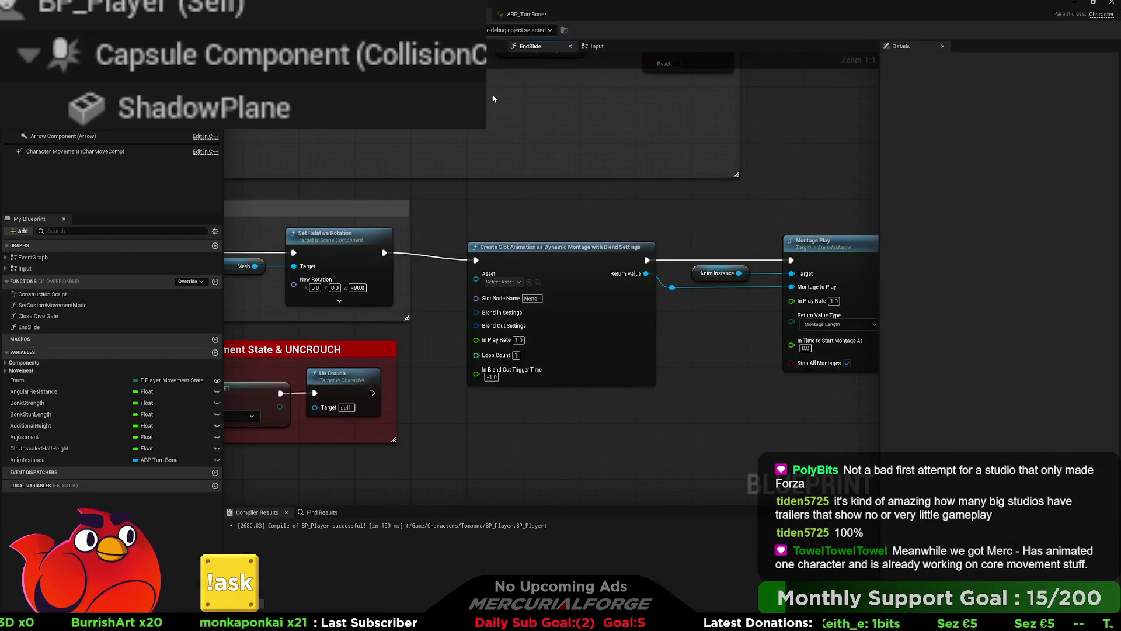
# - Inspect the AS_Slide, AS_Slide_Stand and AS_Slide_Tumble animations in the Content Drawer
pyautogui.click(527, 14)
pyautogui.hotkey('ctrl', 'space')
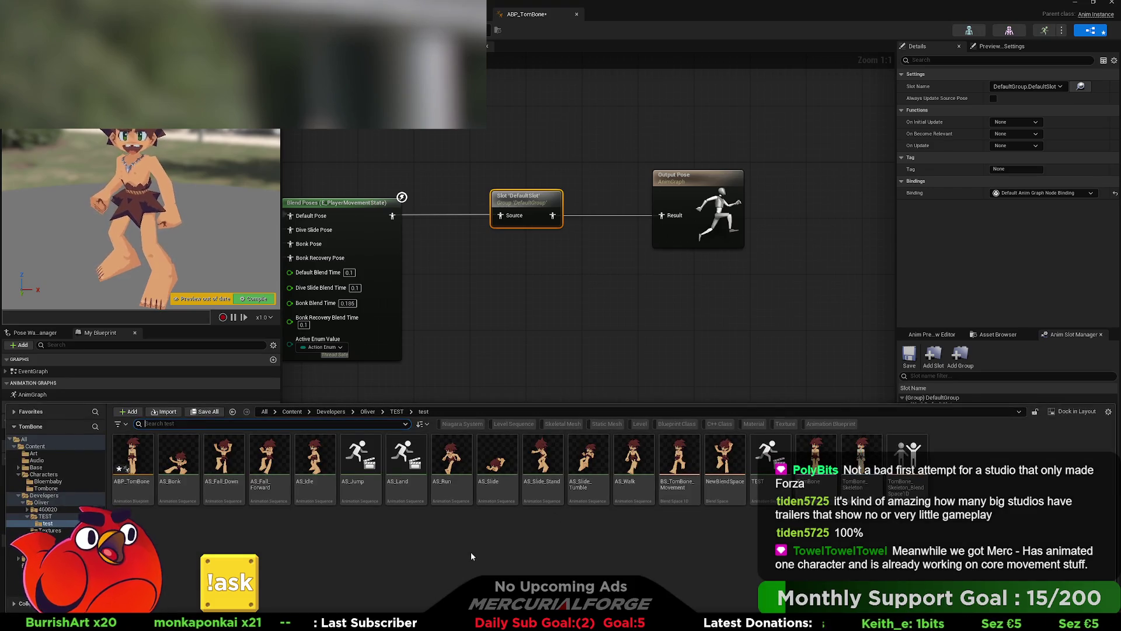
pyautogui.click(472, 556)
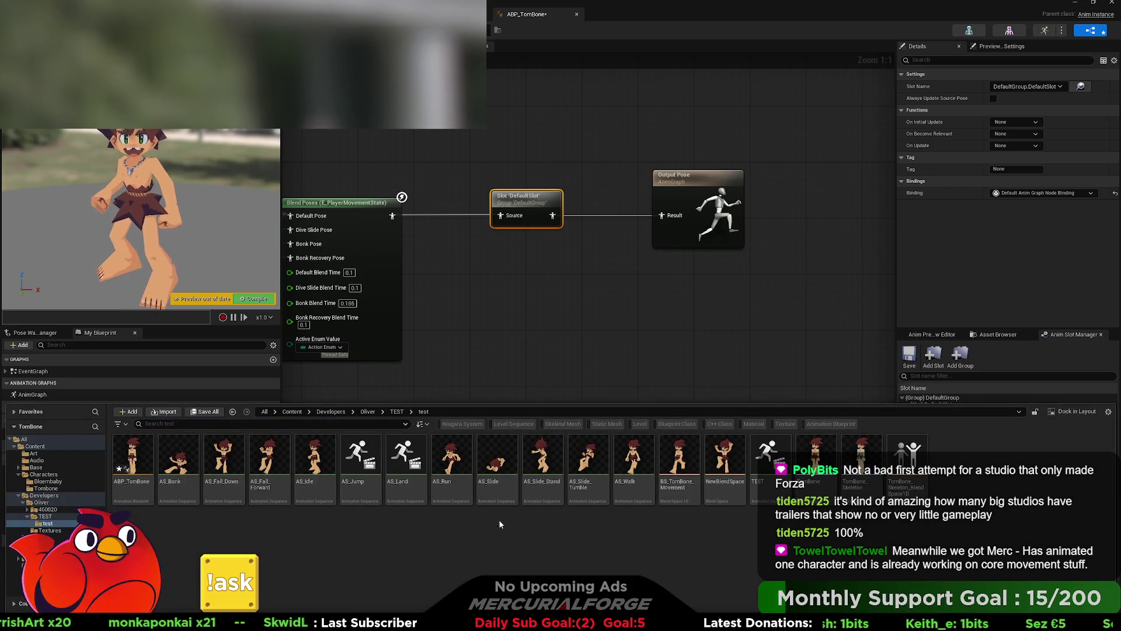
pyautogui.click(497, 461)
pyautogui.keyDown('ctrl'); pyautogui.click(543, 462); pyautogui.keyUp('ctrl')
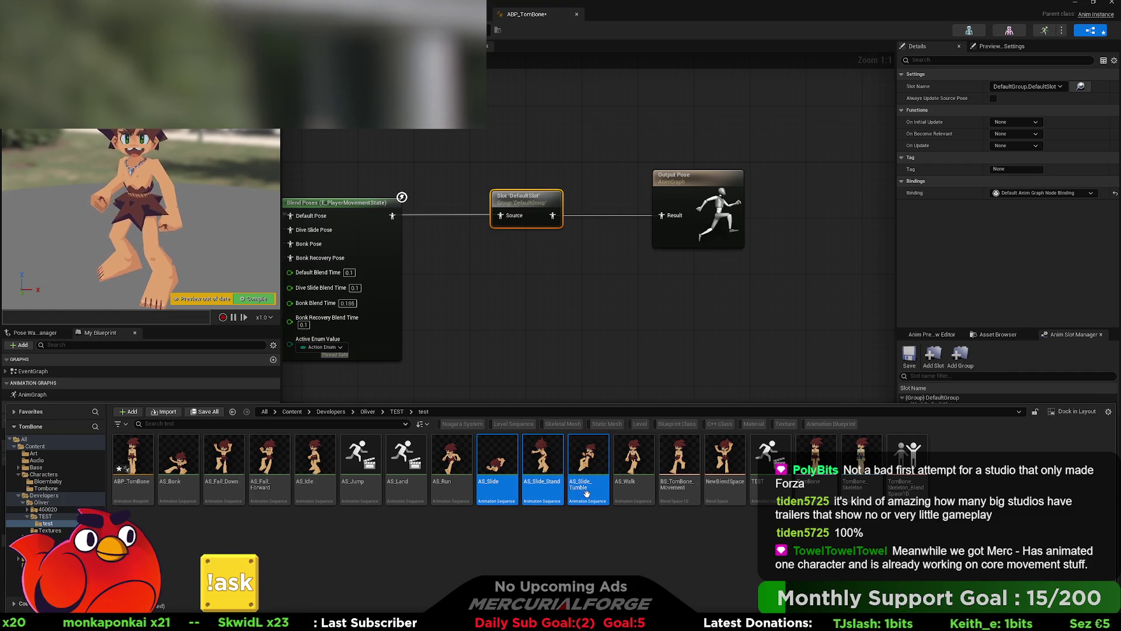
pyautogui.click(496, 464)
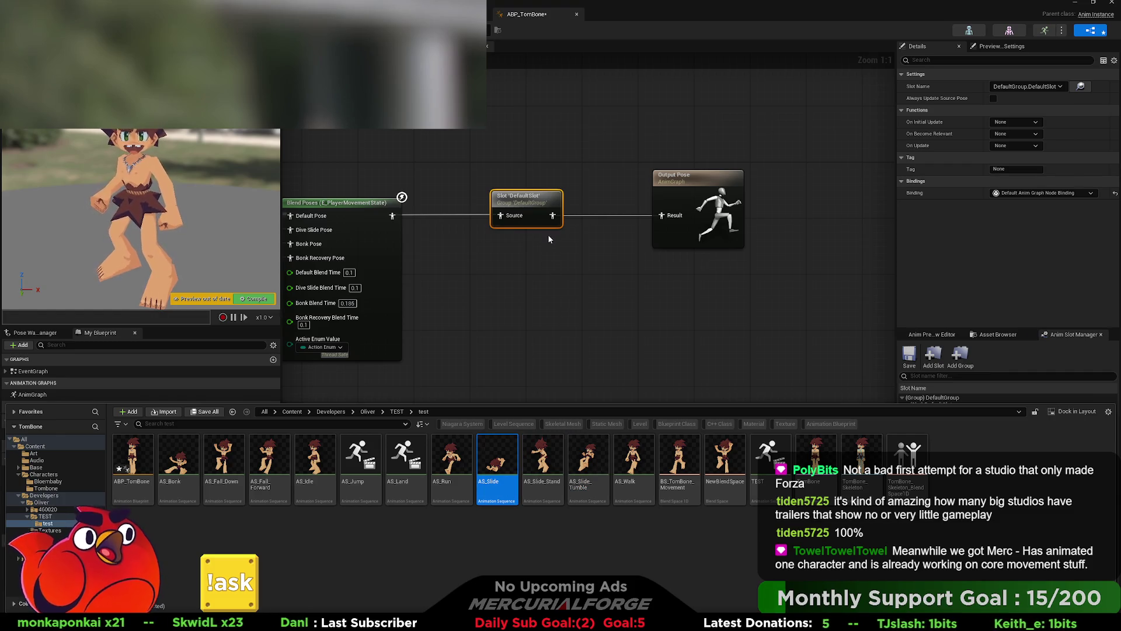
pyautogui.click(541, 454)
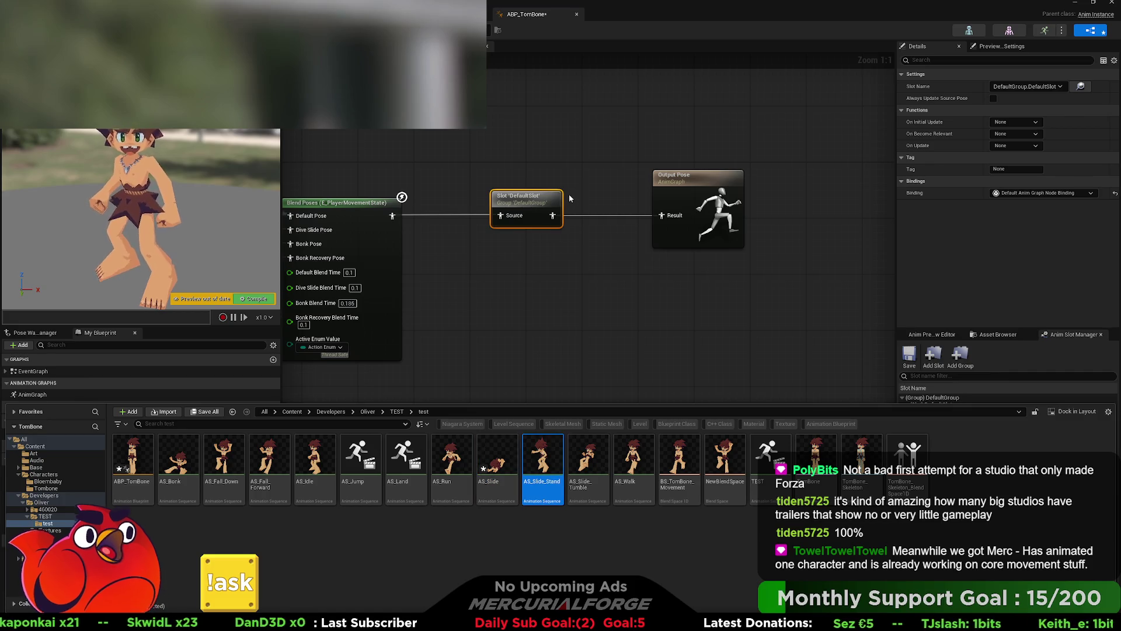
pyautogui.hotkey('ctrl', 'space')
pyautogui.hotkey('ctrl', 'space')
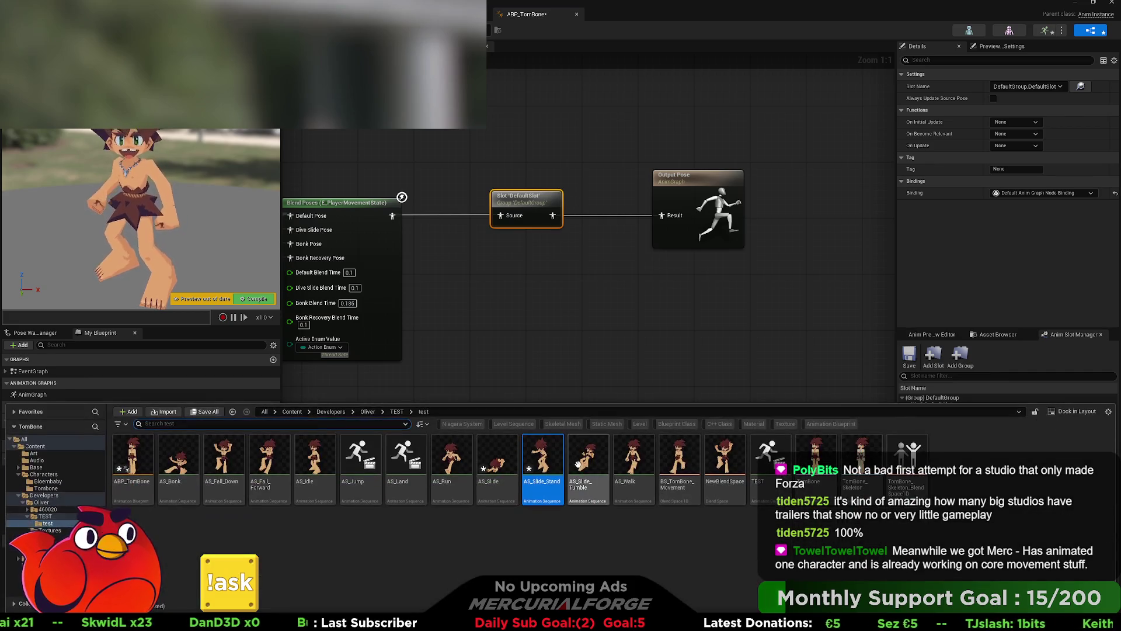
pyautogui.click(581, 468)
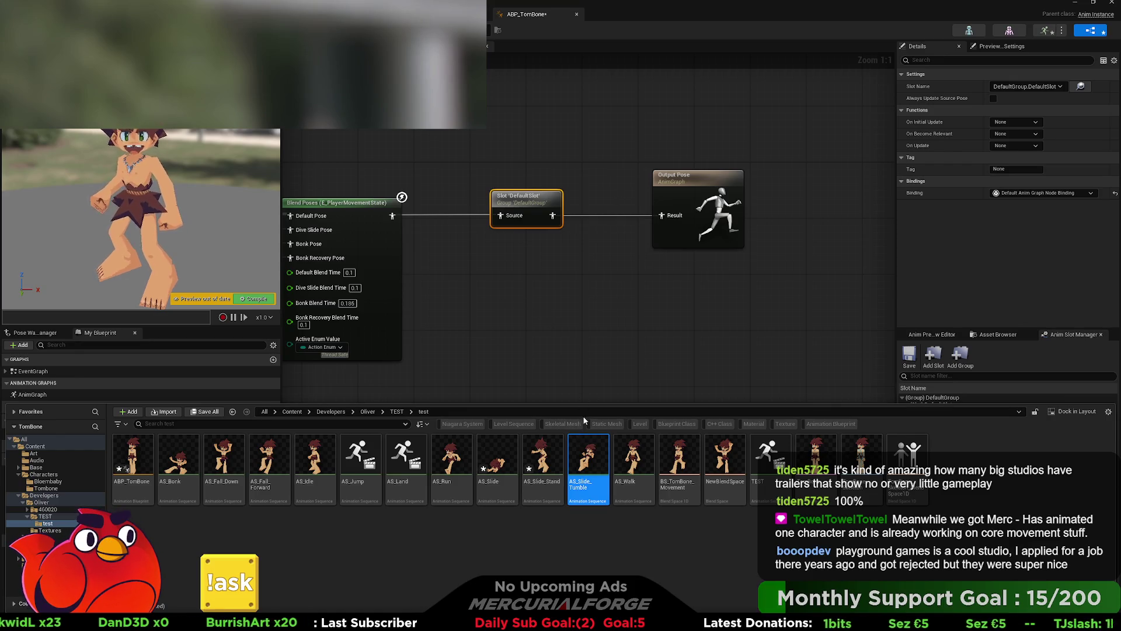
pyautogui.click(649, 567)
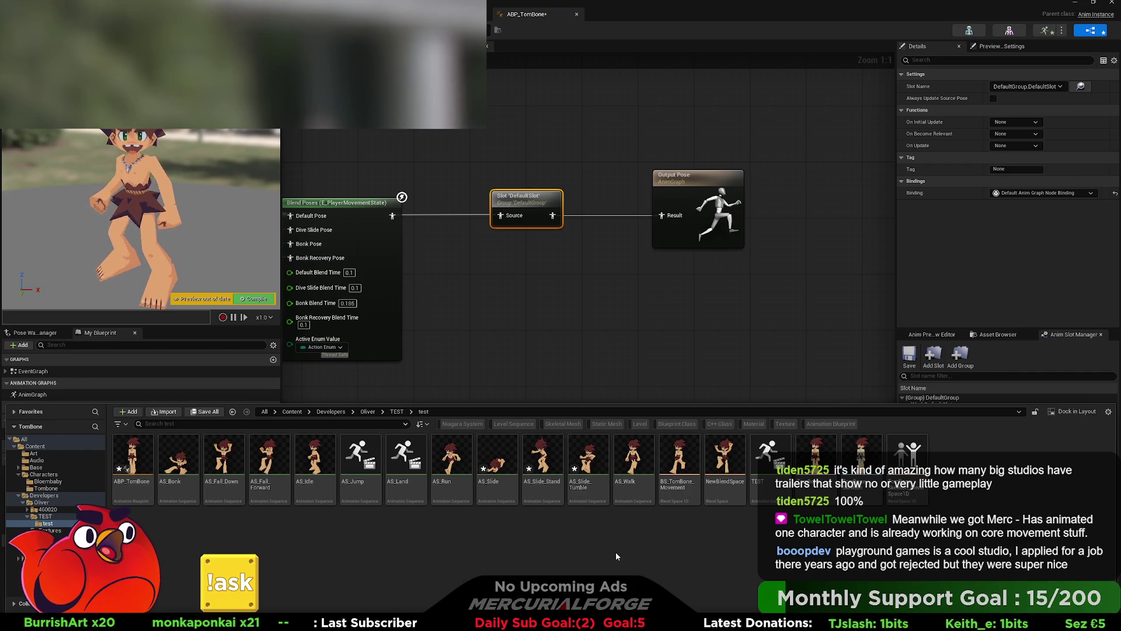
# - Save all modified assets and return to the BP_Player EndSlide graph
pyautogui.hotkey('ctrl', 'shift', 's')
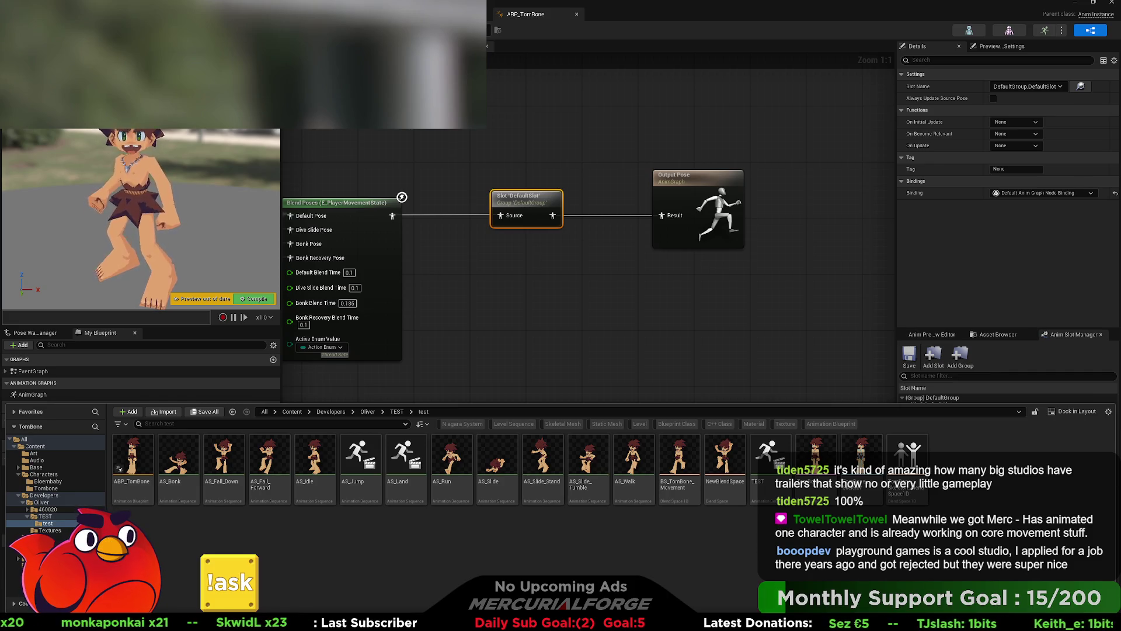
pyautogui.hotkey('ctrl', 'space')
pyautogui.click(604, 342)
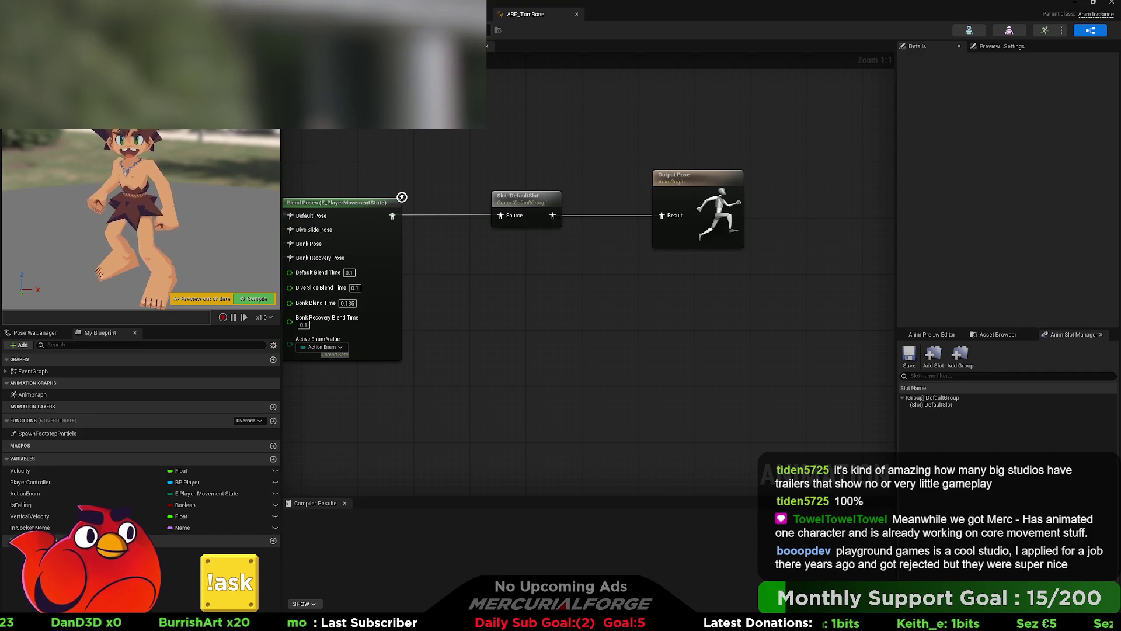
pyautogui.hotkey('alt', 'Tab')
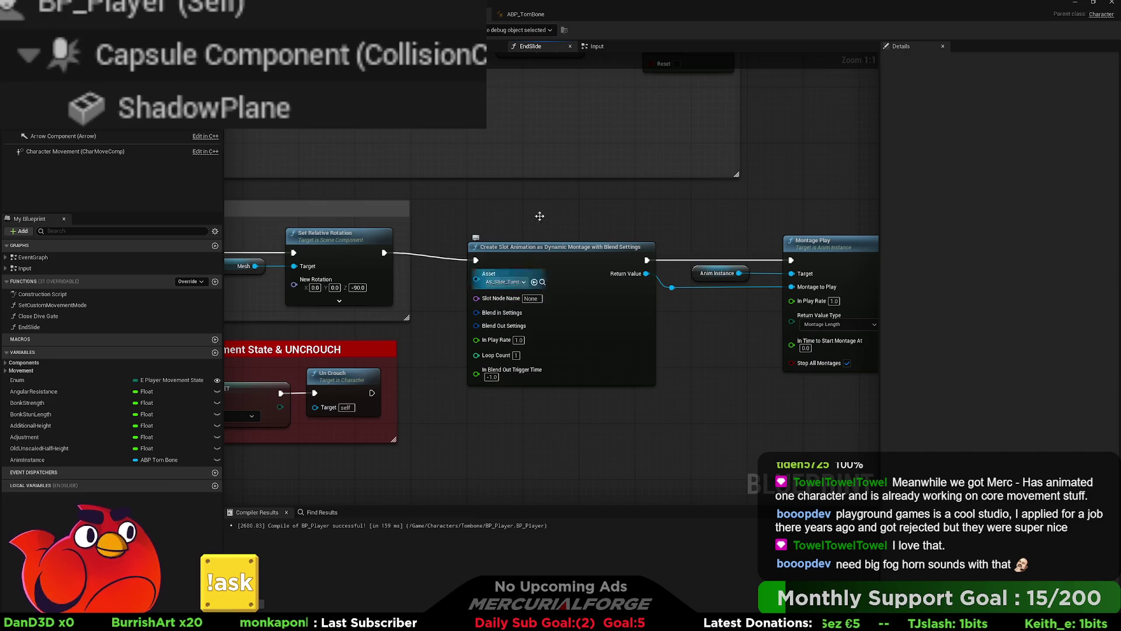
# - Enter DefaultSlot as the Create Slot Animation node's Slot Node Name
pyautogui.click(537, 13)
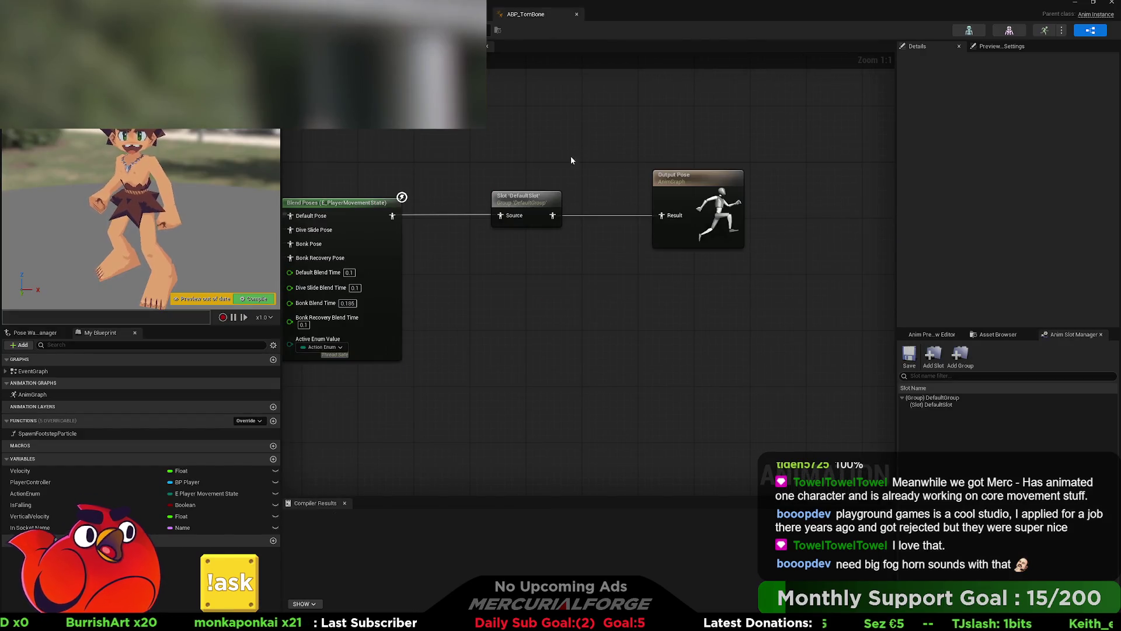
pyautogui.hotkey('alt', 'Tab')
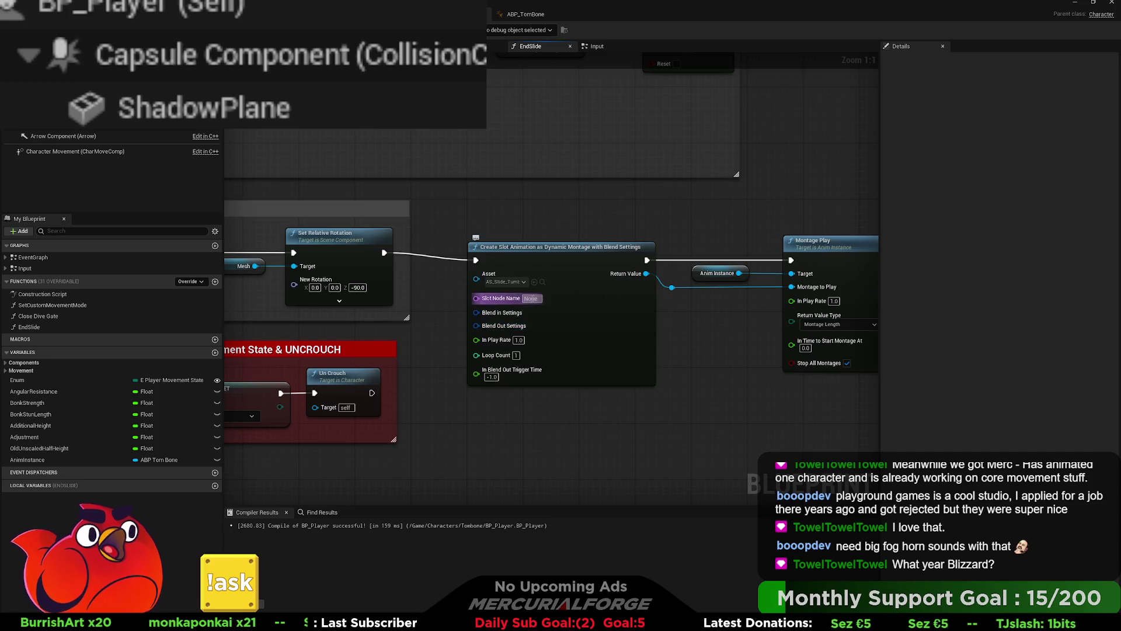
pyautogui.write('Default')
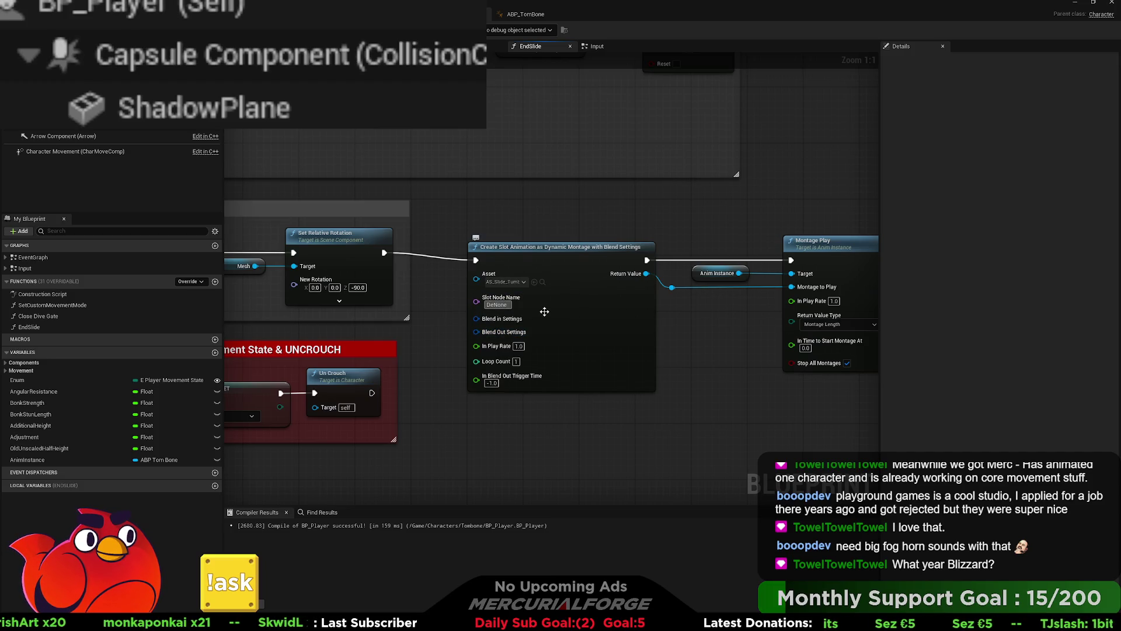
pyautogui.write('Slot')
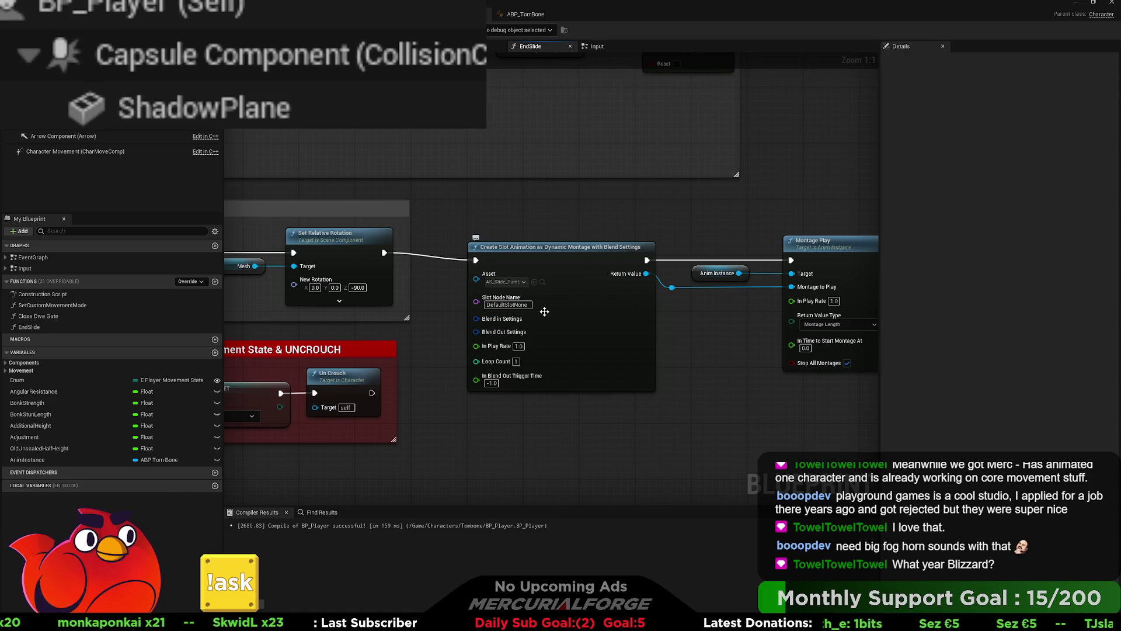
pyautogui.doubleClick(507, 304)
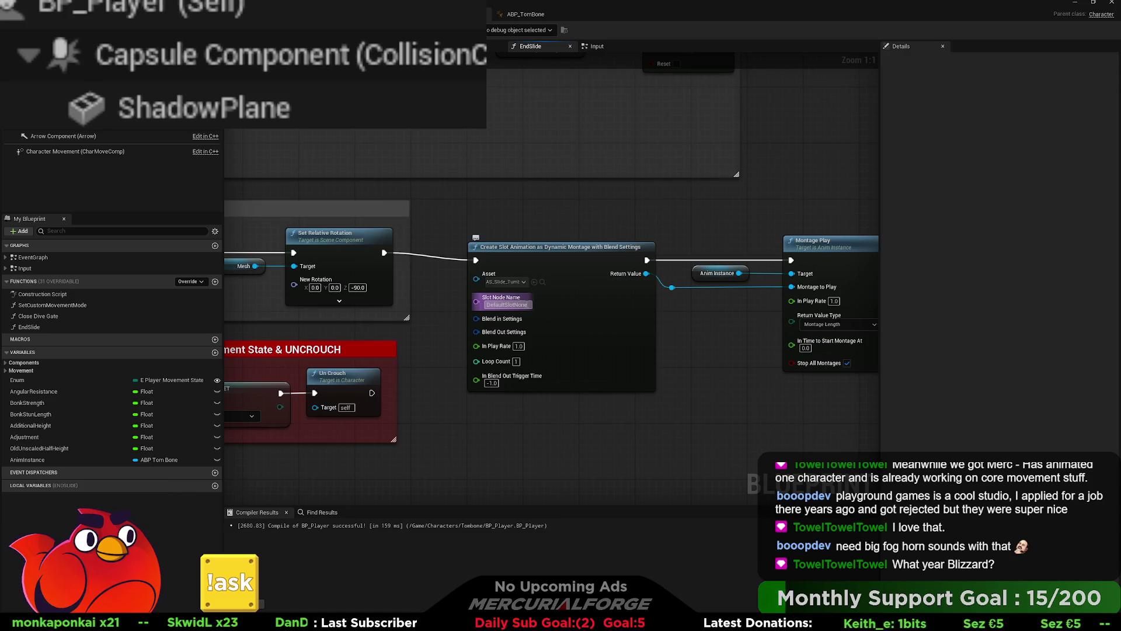
pyautogui.press('BackSpace')
pyautogui.press('BackSpace')
pyautogui.press('BackSpace')
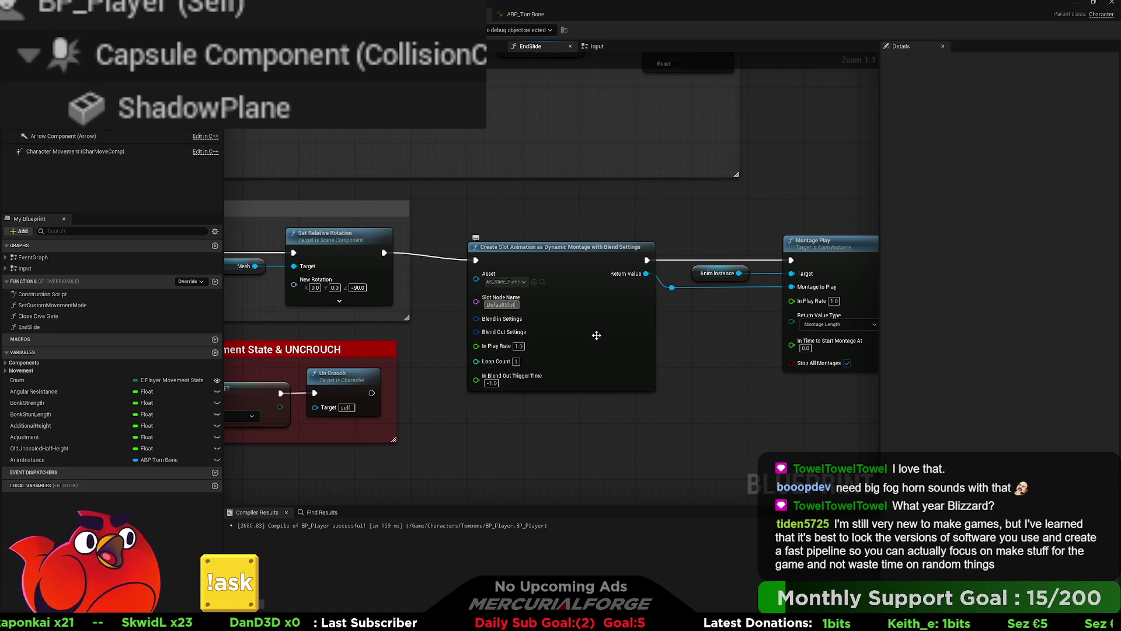
pyautogui.press('Return')
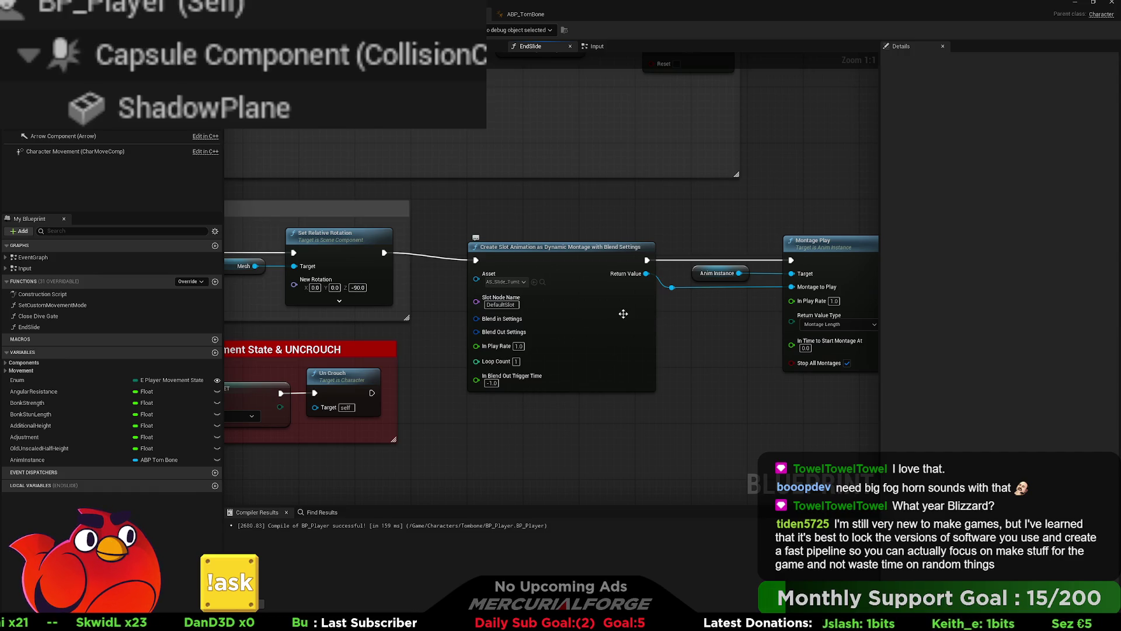
# - Straighten the montage nodes' execution wire and compile BP_Player
pyautogui.moveTo(692, 337); pyautogui.dragTo(605, 332)
pyautogui.moveTo(772, 410); pyautogui.dragTo(560, 262)
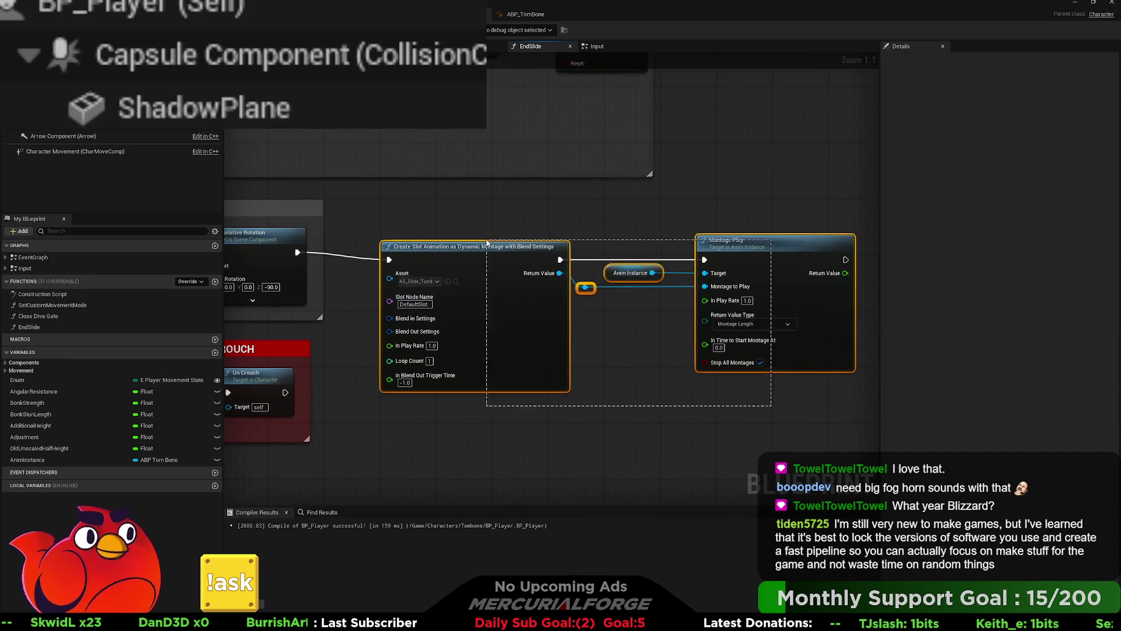
pyautogui.press('q')
pyautogui.moveTo(595, 343); pyautogui.dragTo(657, 345)
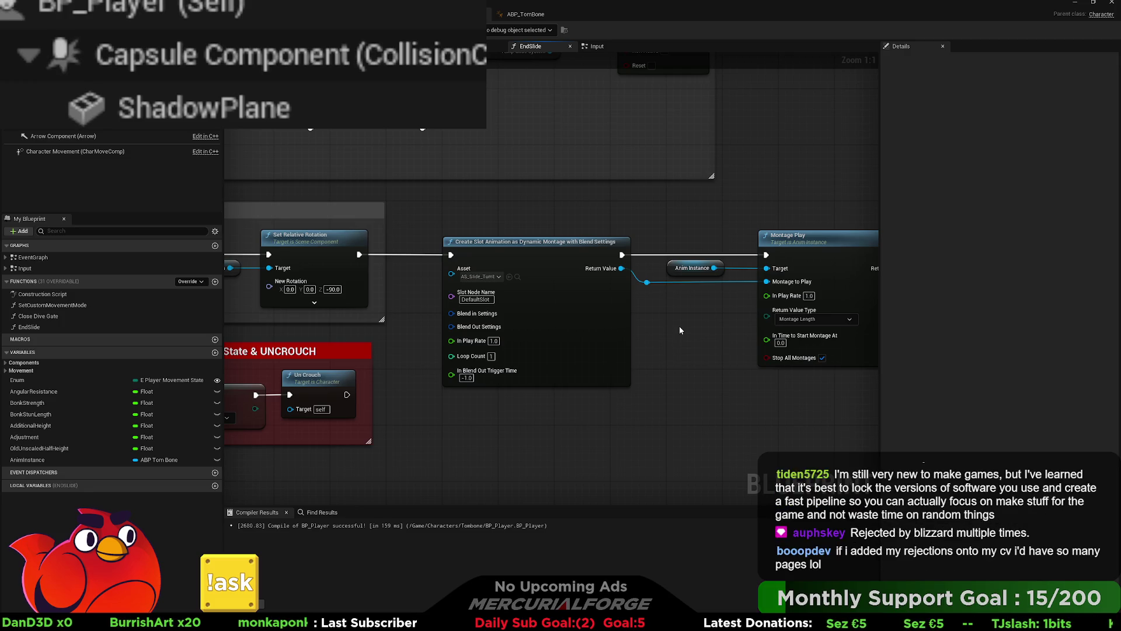
pyautogui.moveTo(679, 326); pyautogui.dragTo(640, 340)
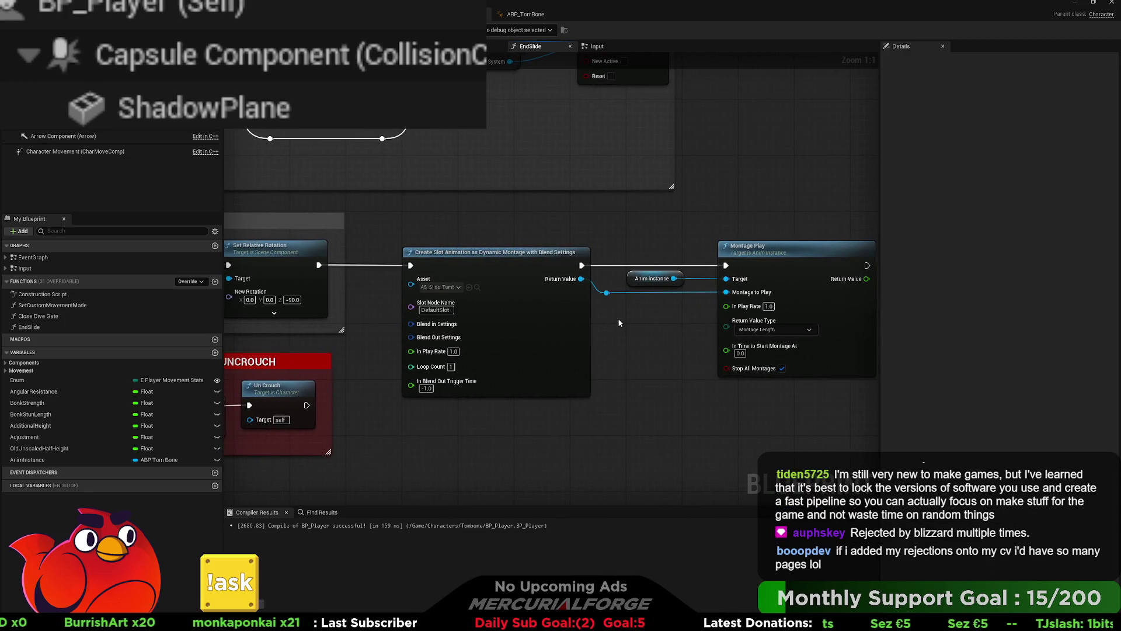
pyautogui.press('F7')
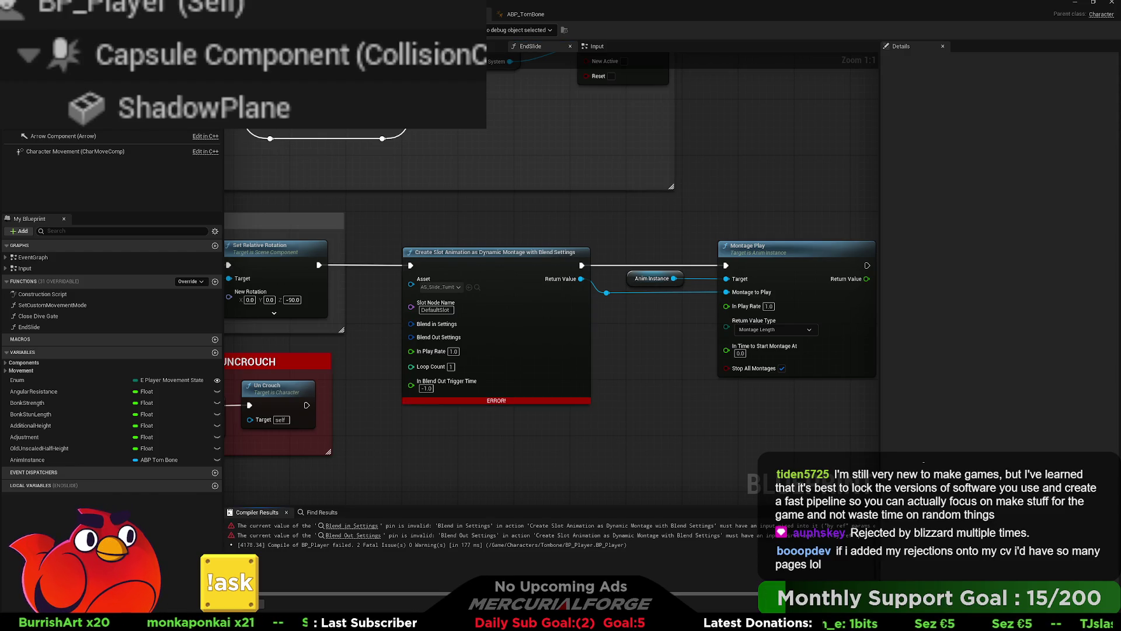
# - Shift the montage nodes right, add a Make Montage Blend Settings node and recompile
pyautogui.click(545, 347)
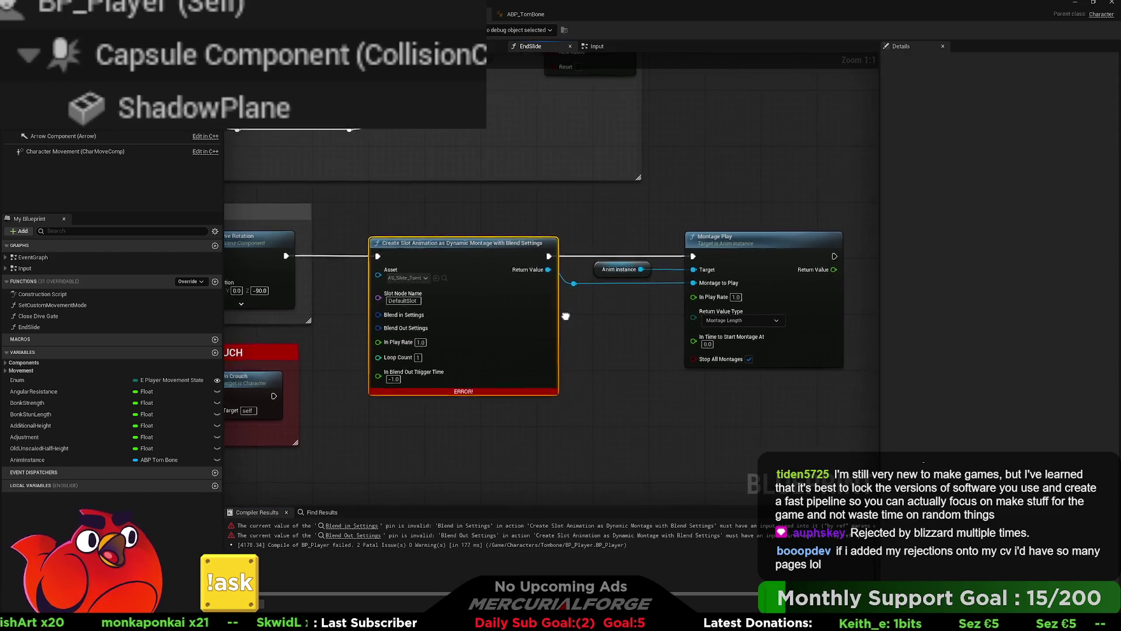
pyautogui.moveTo(409, 196); pyautogui.dragTo(841, 374)
pyautogui.moveTo(402, 330); pyautogui.dragTo(570, 331)
pyautogui.moveTo(423, 307); pyautogui.dragTo(486, 312)
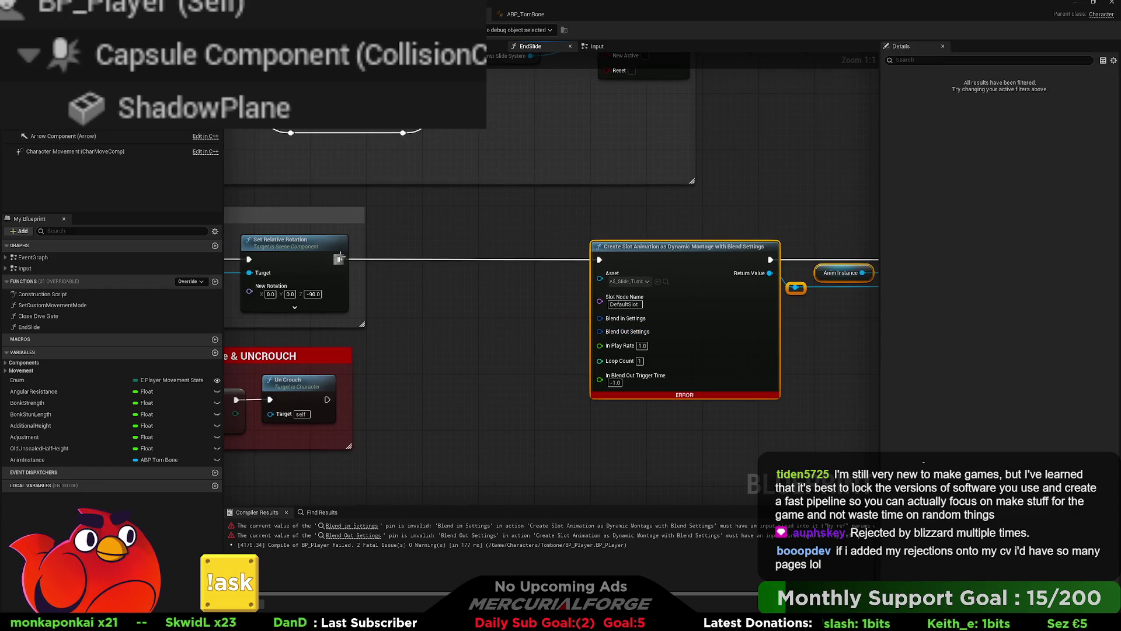
pyautogui.moveTo(340, 259); pyautogui.dragTo(440, 287)
pyautogui.click(504, 237)
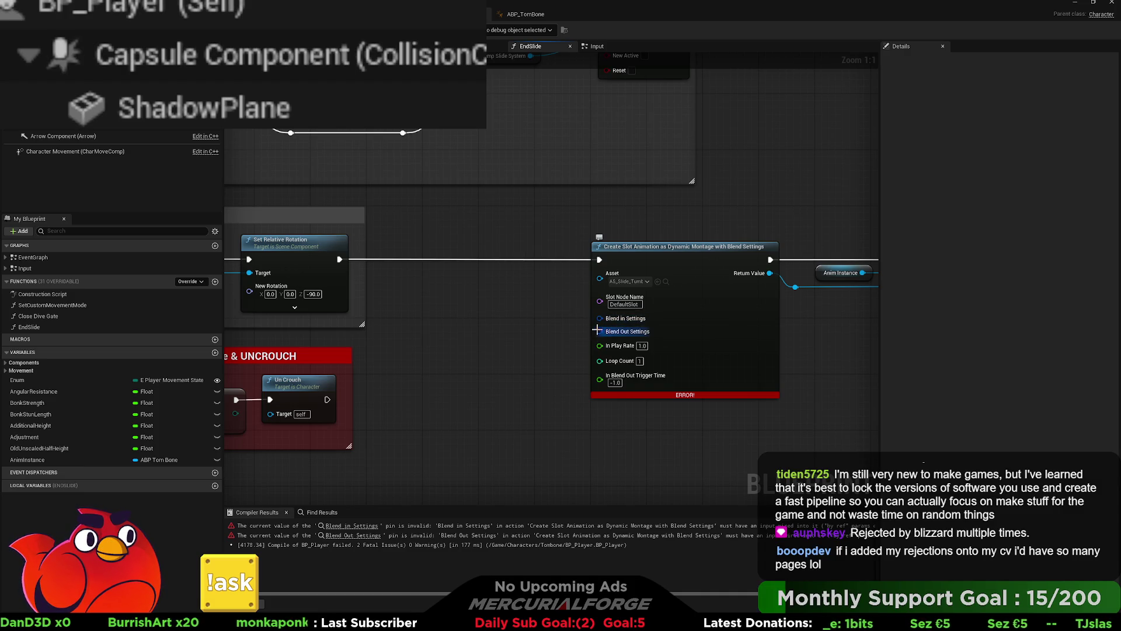
pyautogui.moveTo(600, 319); pyautogui.dragTo(518, 318)
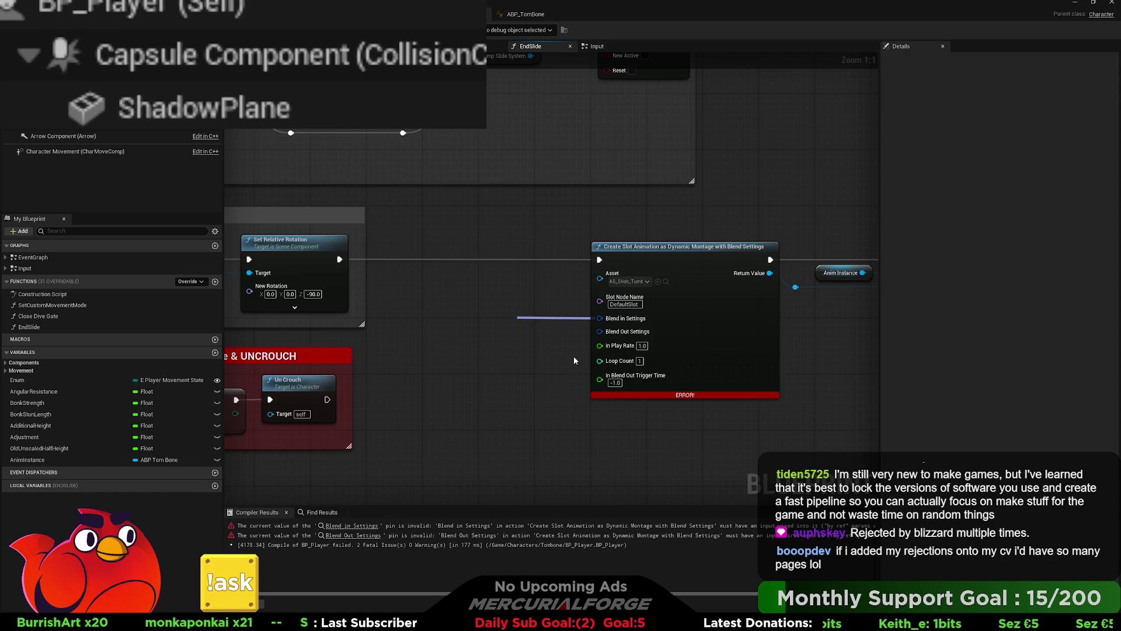
pyautogui.click(552, 318)
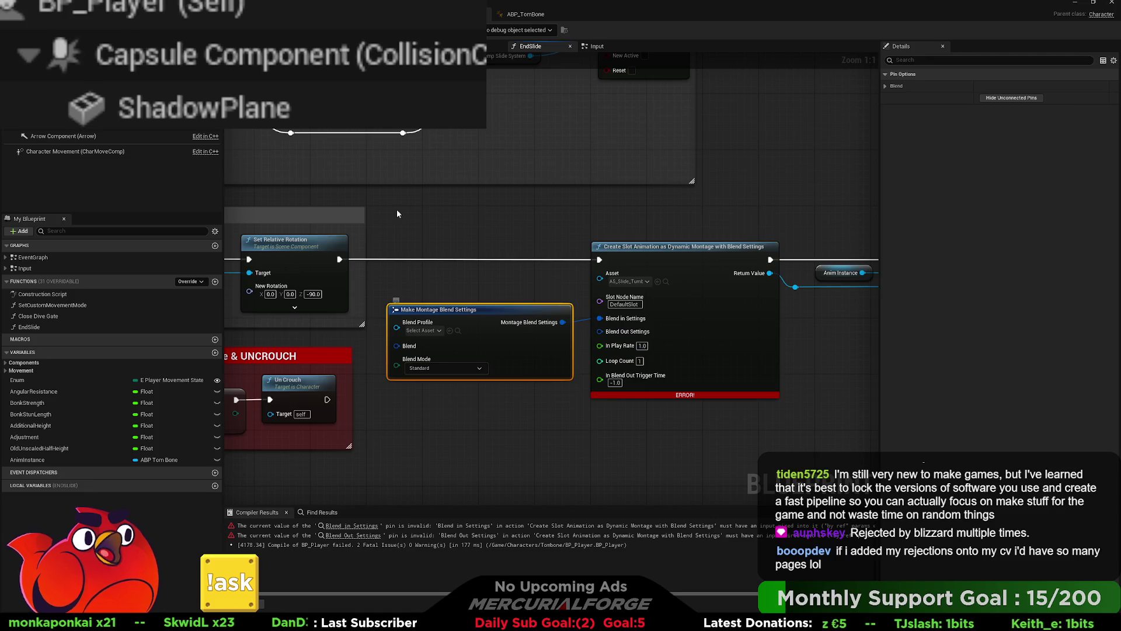
pyautogui.press('F7')
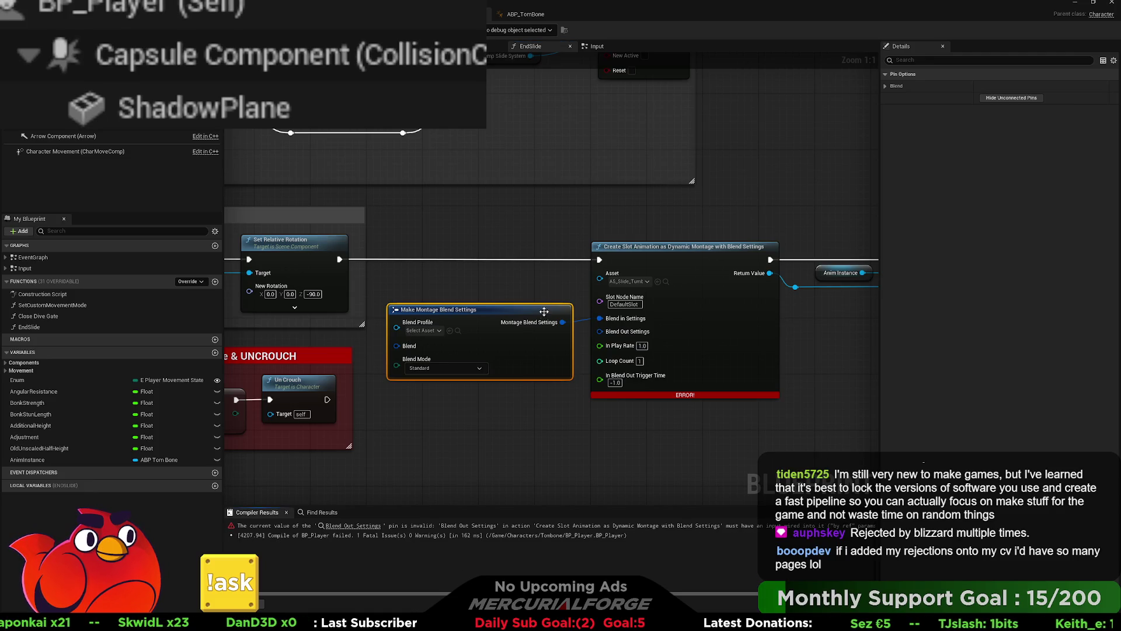
# - Delete the slot animation and reroute nodes, wire Set Relative Rotation into Montage Play, and open ABP_TomBone
pyautogui.moveTo(542, 418); pyautogui.dragTo(329, 166)
pyautogui.press('Delete')
pyautogui.moveTo(876, 362); pyautogui.dragTo(451, 205)
pyautogui.moveTo(759, 213); pyautogui.dragTo(731, 213)
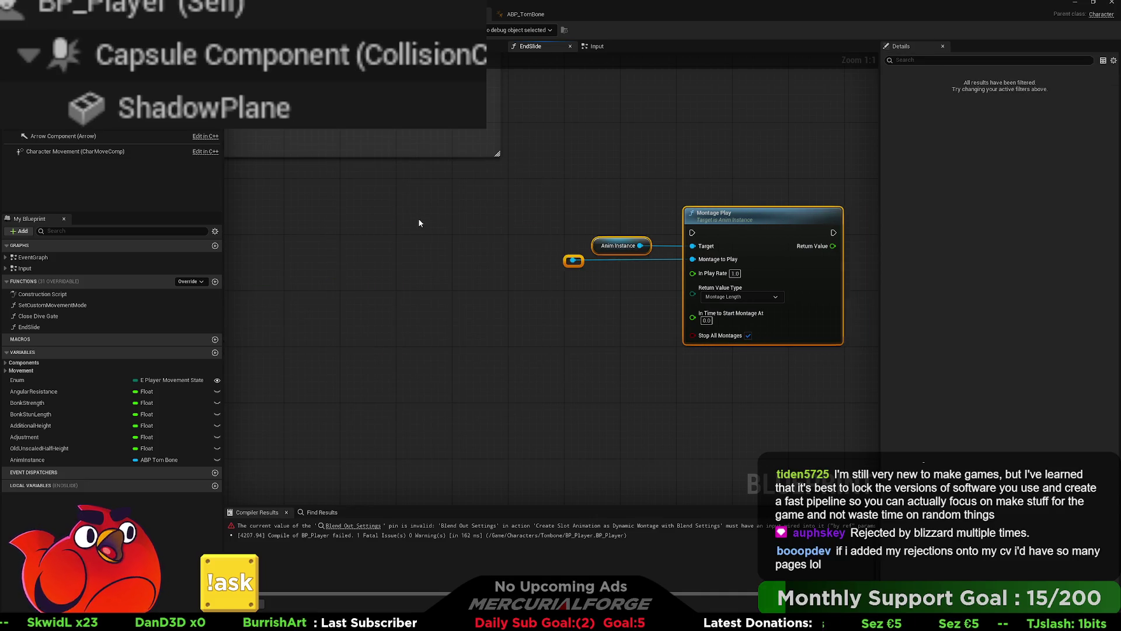
pyautogui.moveTo(332, 215); pyautogui.dragTo(612, 225)
pyautogui.click(532, 271)
pyautogui.press('Delete')
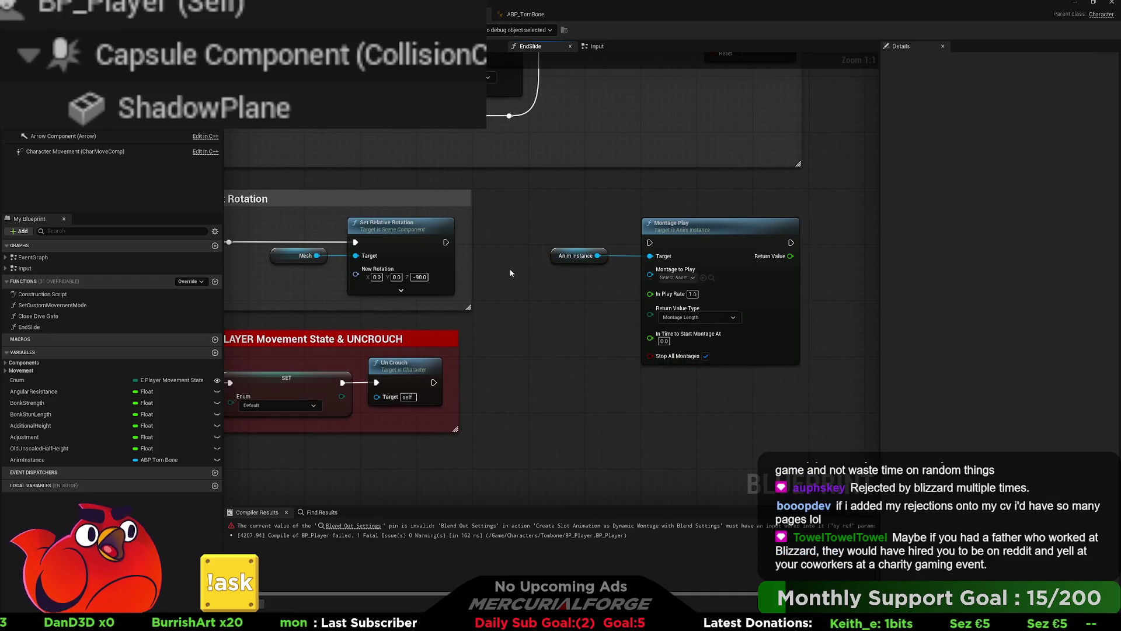
pyautogui.moveTo(446, 242); pyautogui.dragTo(650, 243)
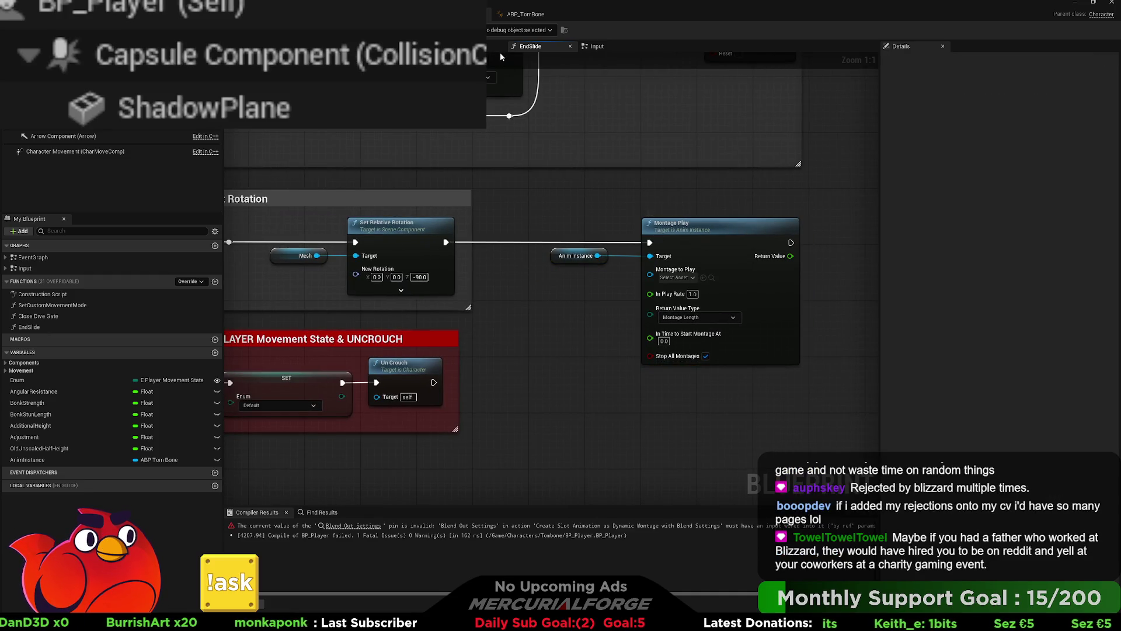
pyautogui.click(525, 14)
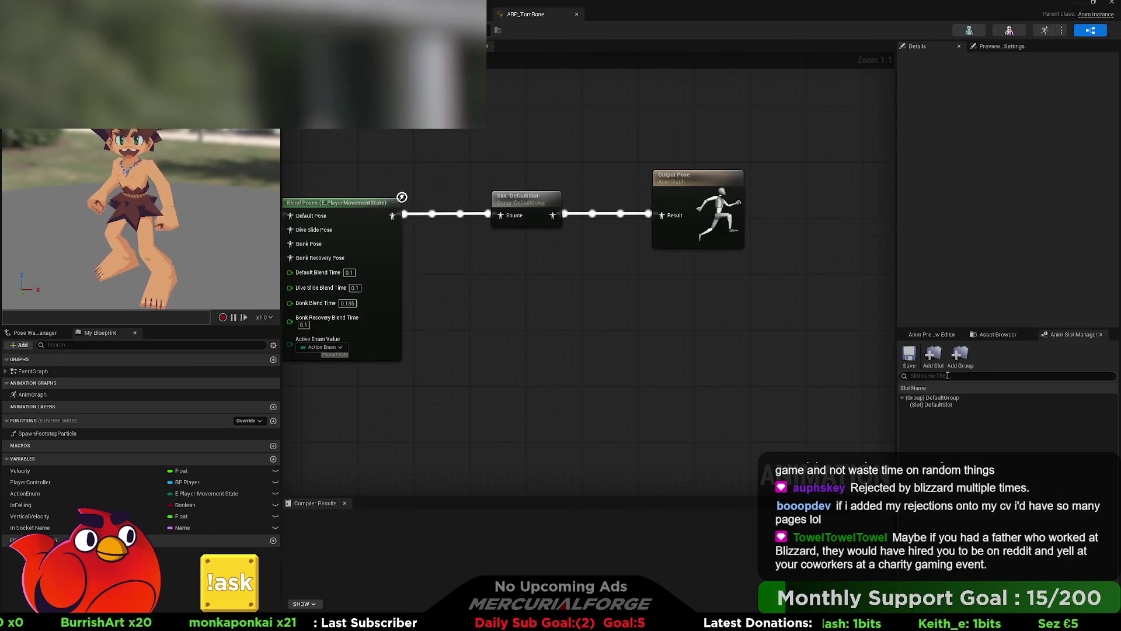
# - List the animation assets and open AS_Slide_Stand in the animation editor
pyautogui.click(996, 334)
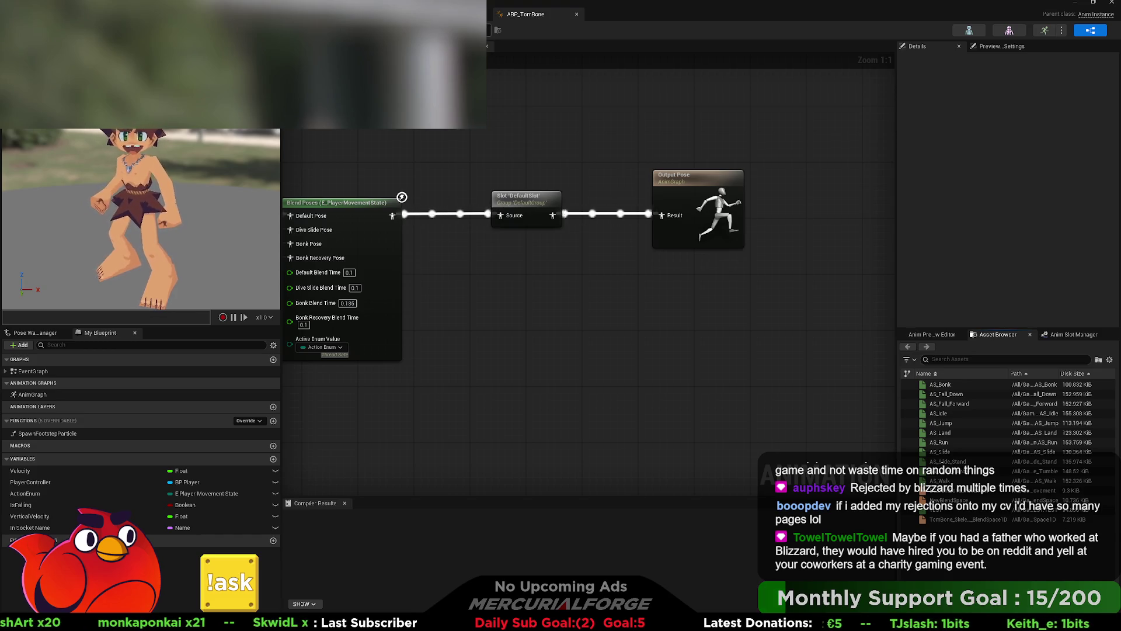
pyautogui.doubleClick(947, 461)
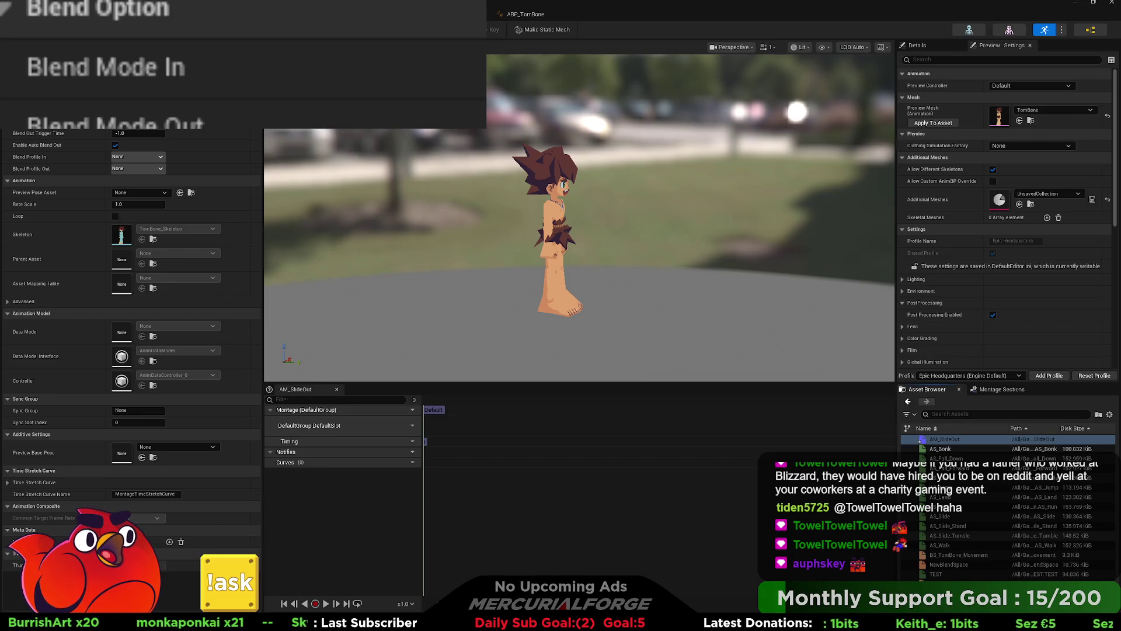
# - Place AS_Slide_Tumble, then AS_Slide_Stand, in AM_SlideOut's DefaultSlot and preview frame 3
pyautogui.moveTo(949, 535); pyautogui.dragTo(487, 460)
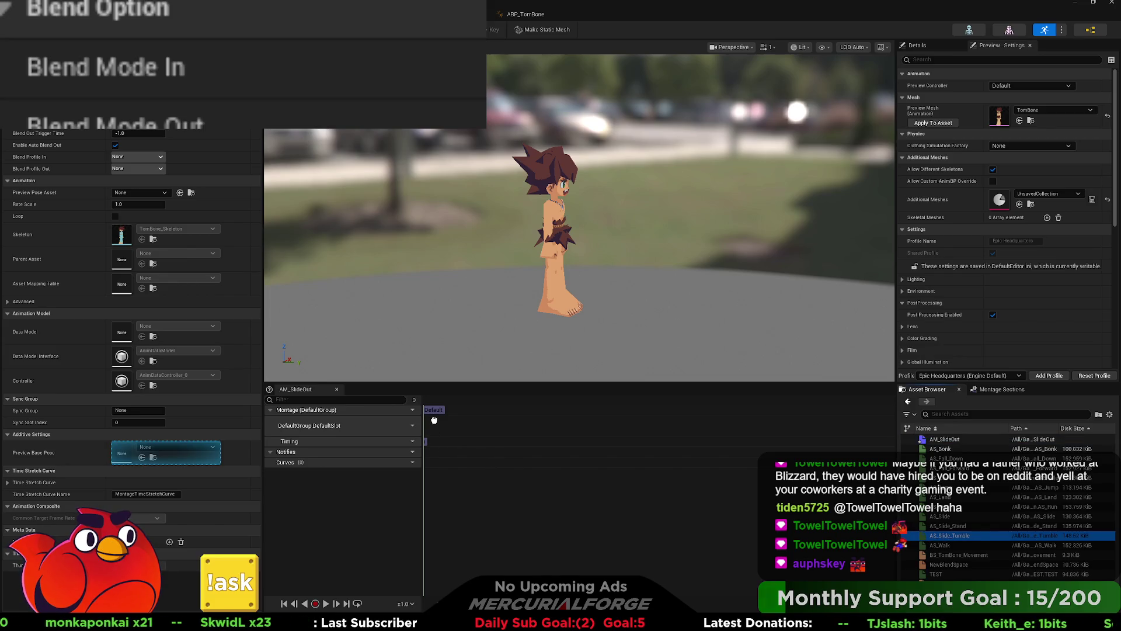
pyautogui.moveTo(434, 420); pyautogui.dragTo(446, 430)
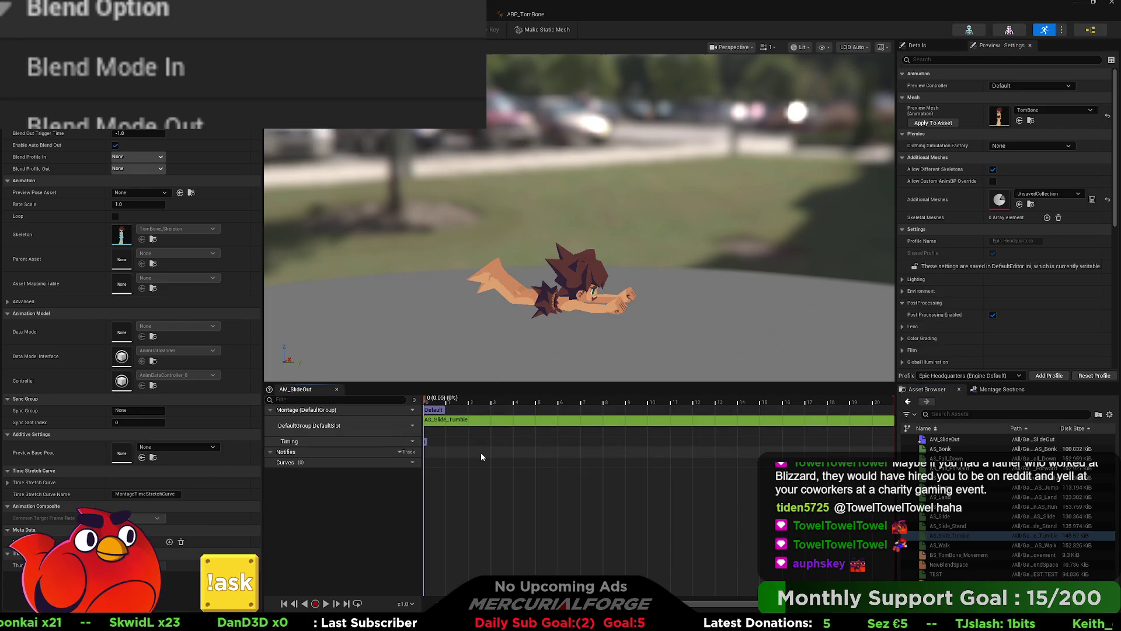
pyautogui.scroll(-1, 481, 452)
pyautogui.scroll(-2, 437, 444)
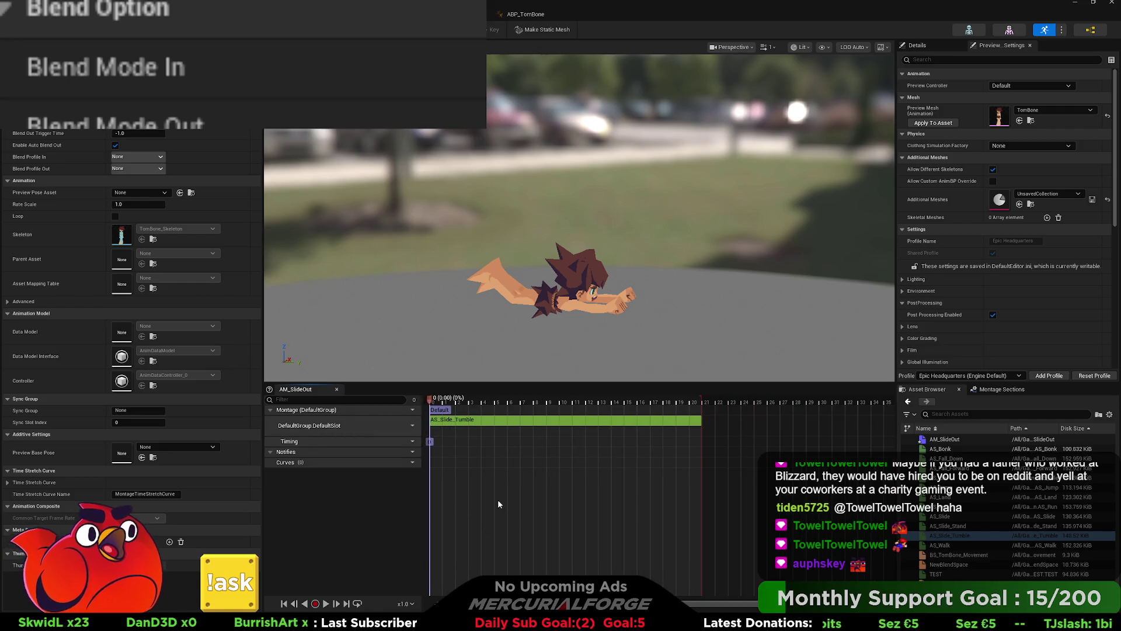
pyautogui.moveTo(948, 526); pyautogui.dragTo(804, 473)
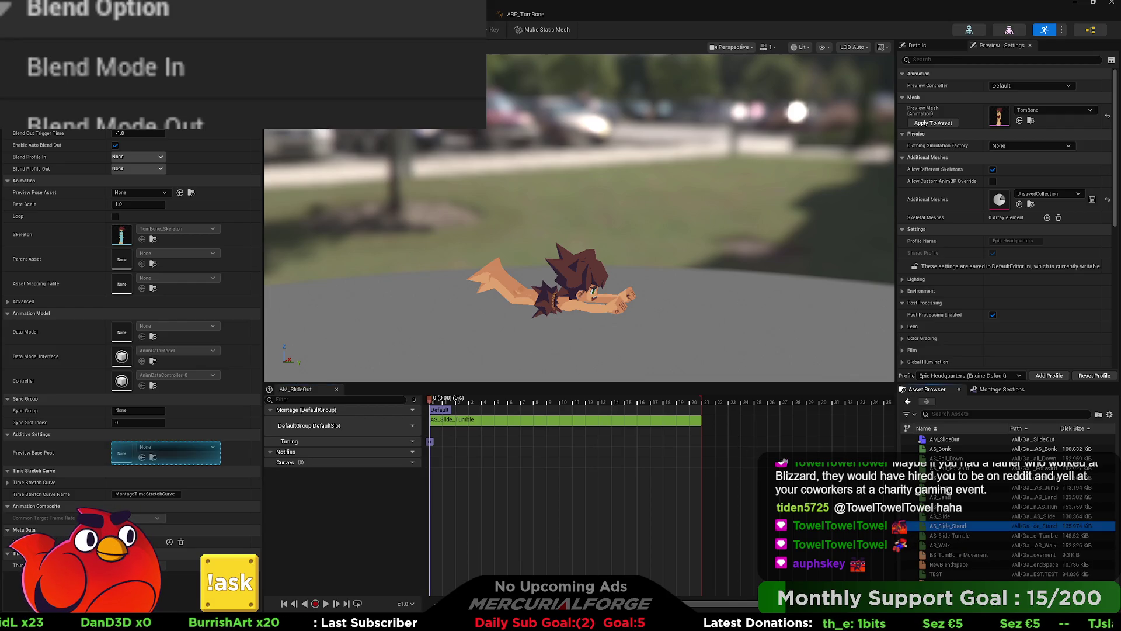
pyautogui.moveTo(936, 527); pyautogui.dragTo(706, 435)
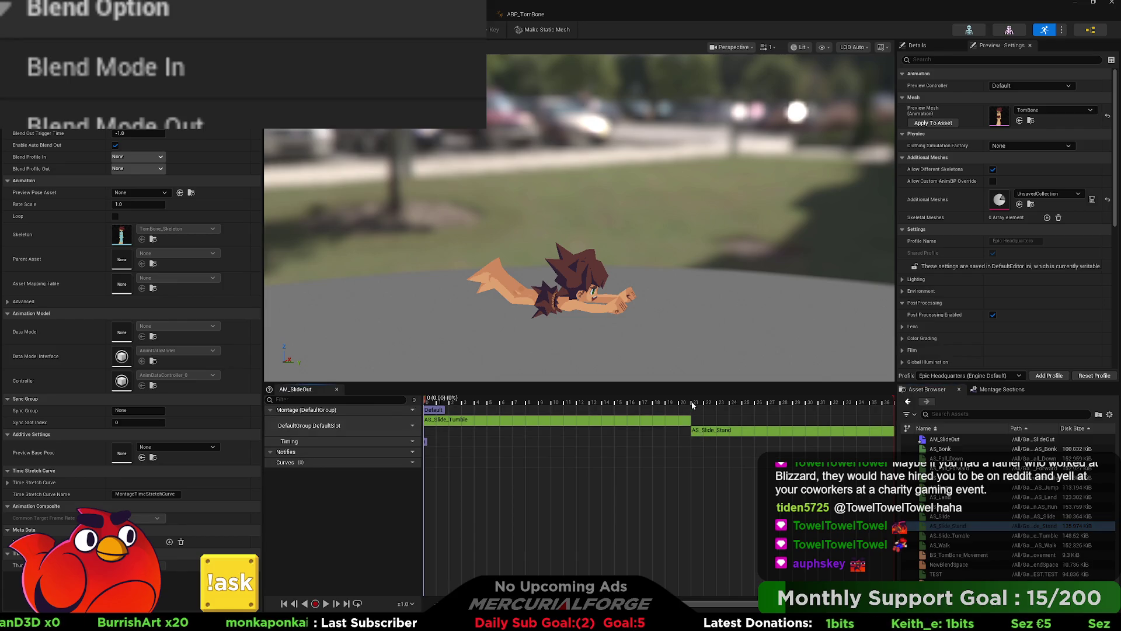
pyautogui.click(467, 402)
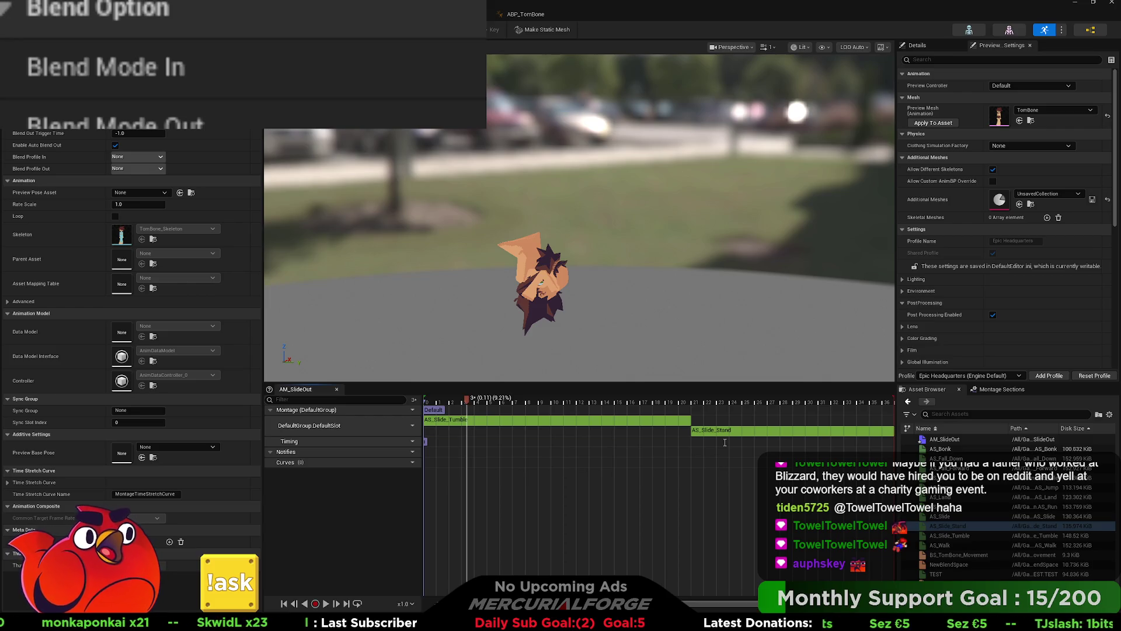
# - Add Stand and Tumble montage sections, preview the montage, and delete then restore the Stand section
pyautogui.press('Return')
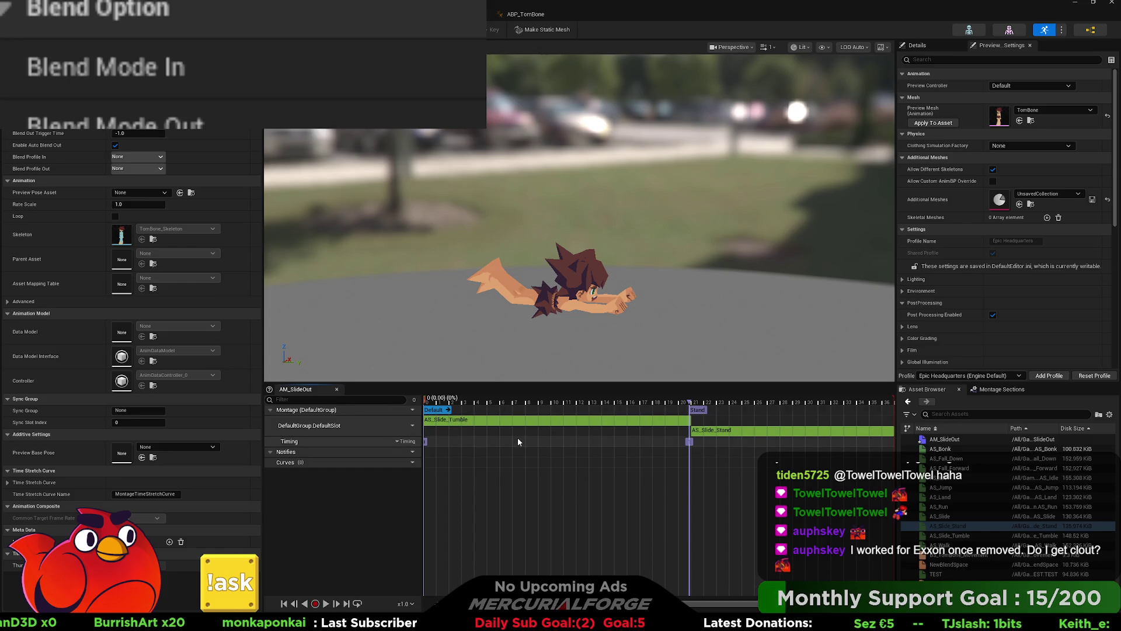
pyautogui.press('Return')
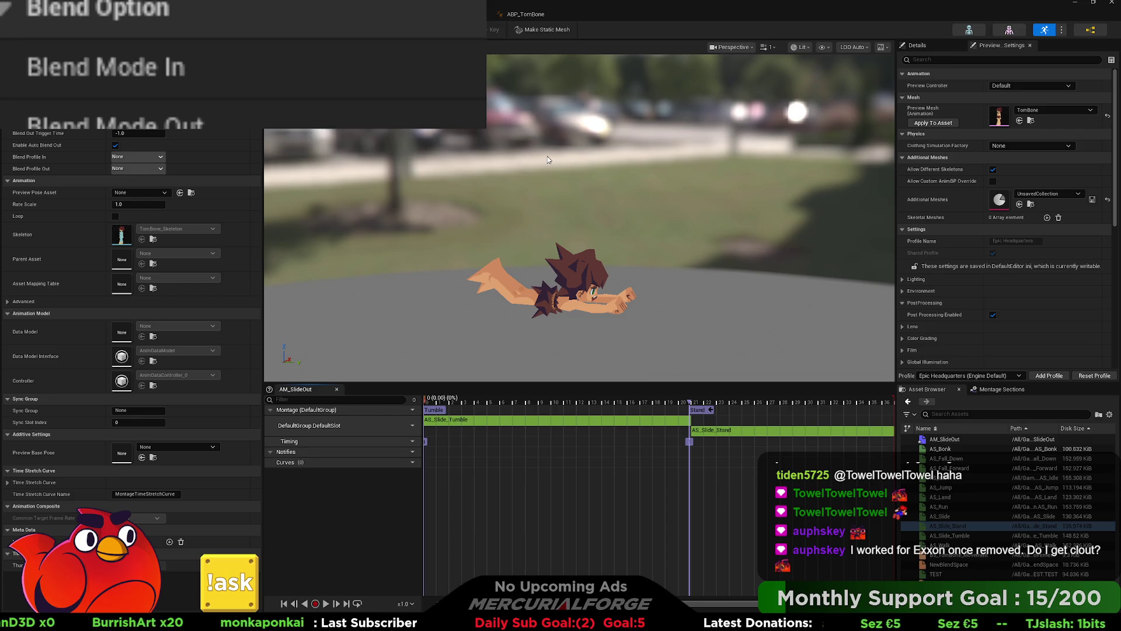
pyautogui.click(324, 604)
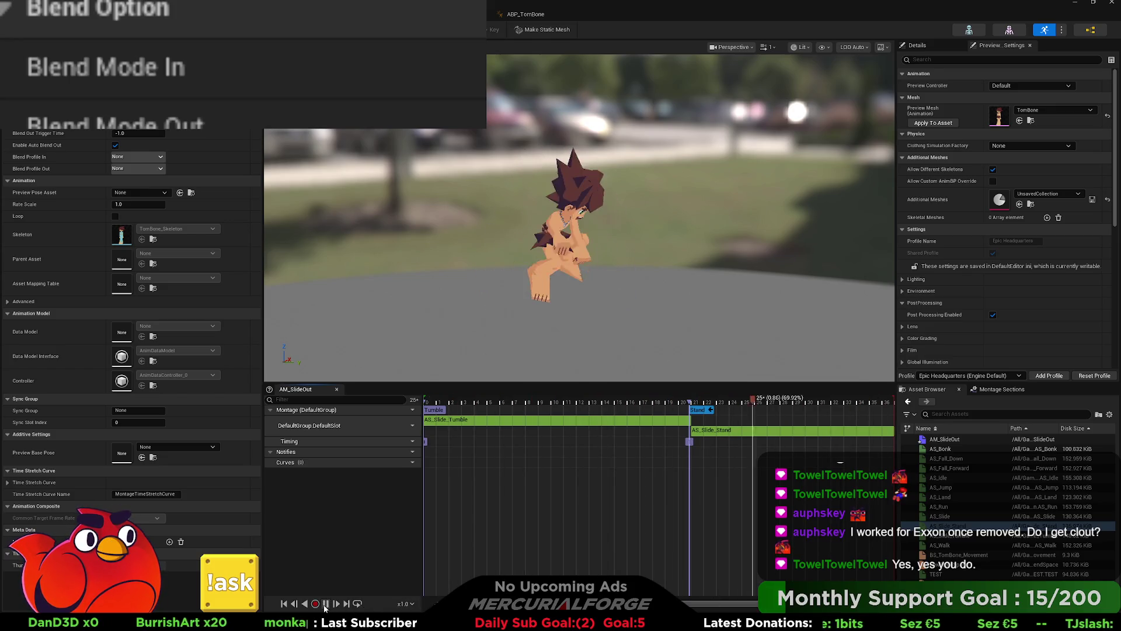
pyautogui.click(707, 410)
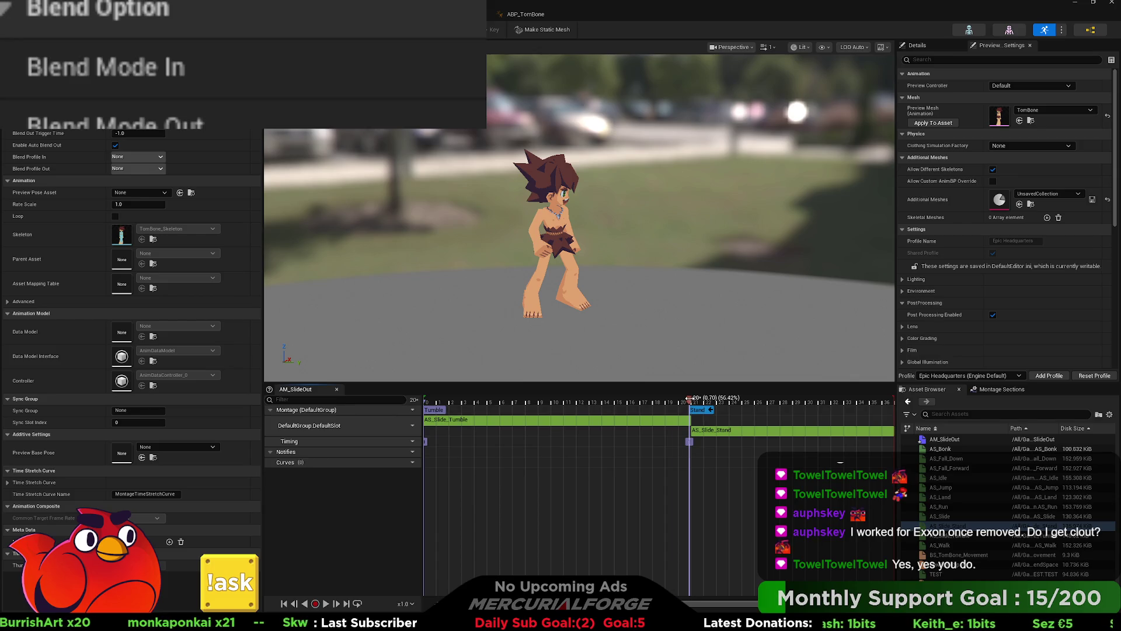
pyautogui.press('Delete')
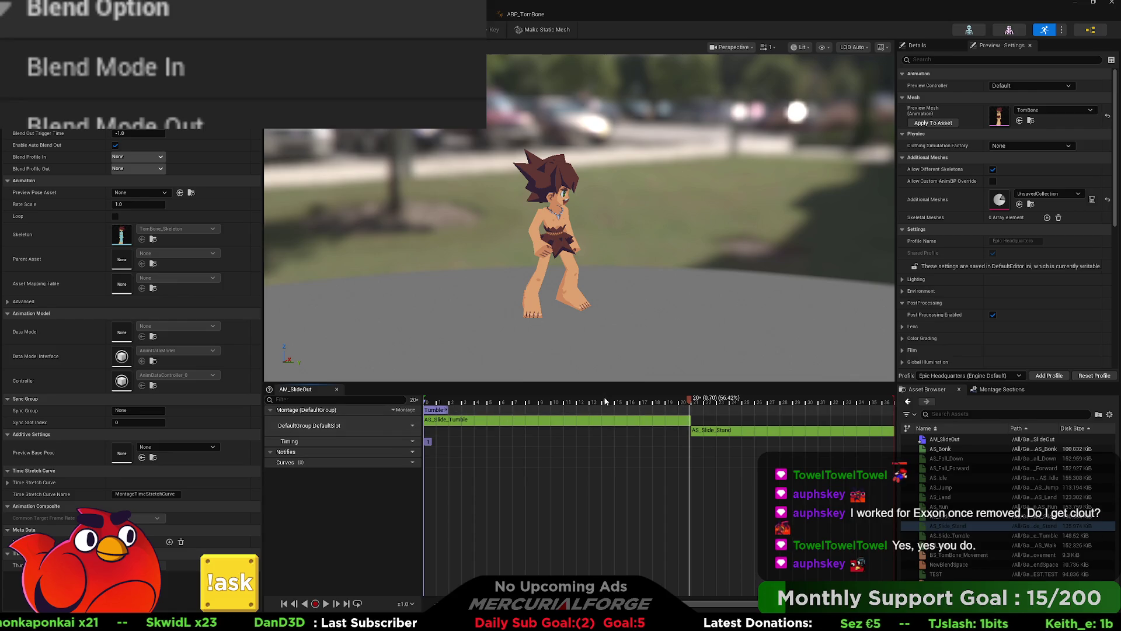
pyautogui.hotkey('ctrl', 'z')
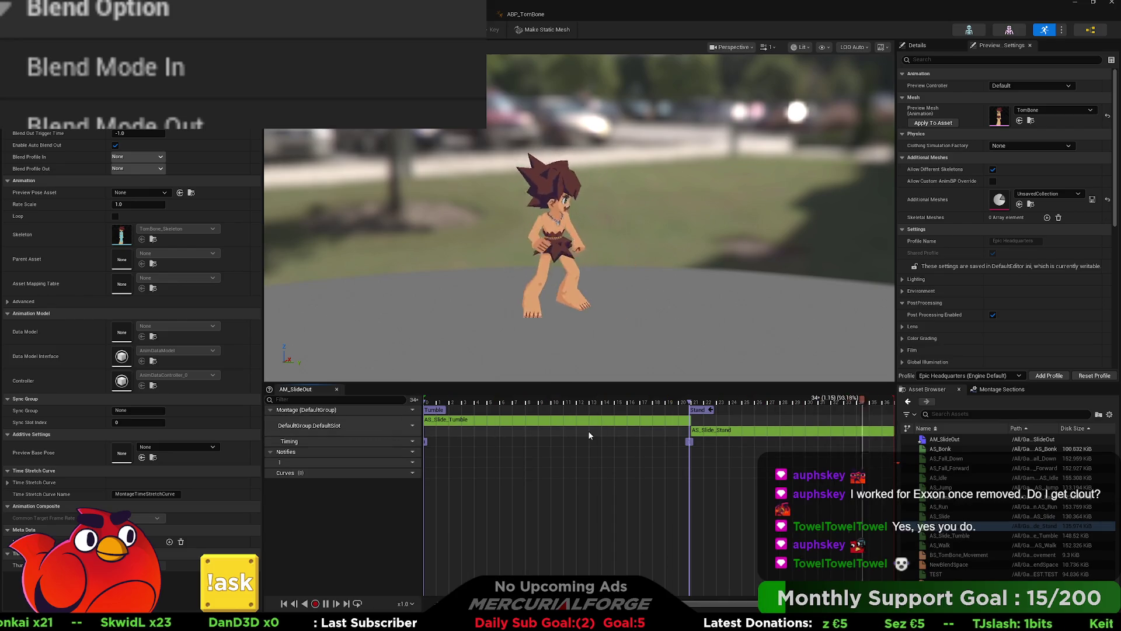
pyautogui.press('space')
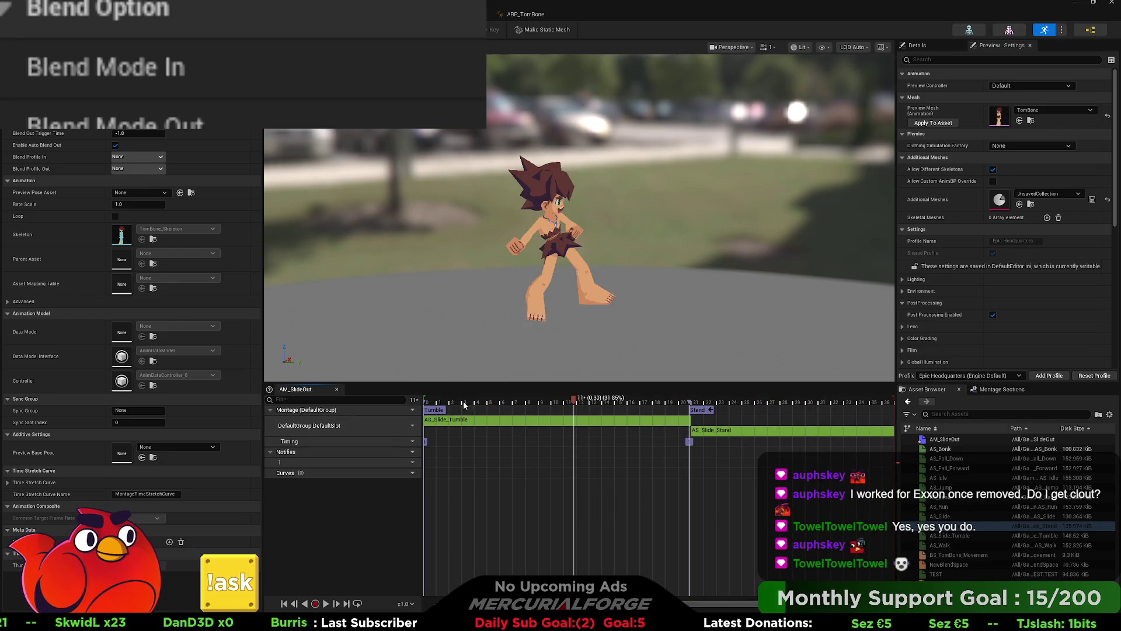
pyautogui.moveTo(579, 402)
pyautogui.mouseDown()
pyautogui.moveTo(442, 403)
pyautogui.moveTo(727, 405)
pyautogui.moveTo(405, 413)
pyautogui.mouseUp()
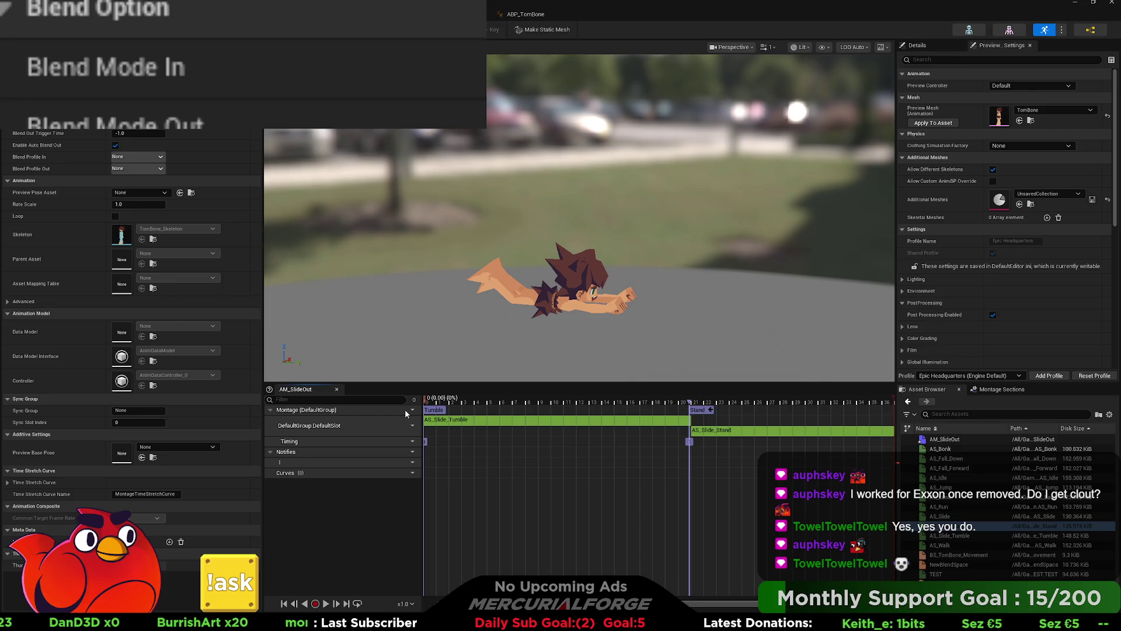
pyautogui.click(292, 455)
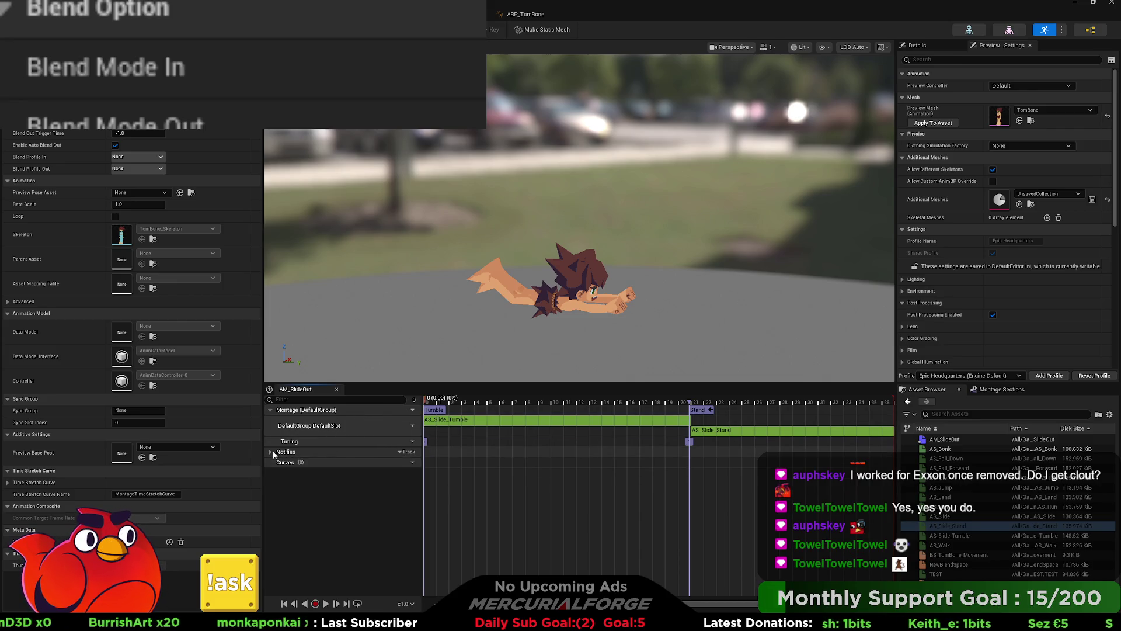
pyautogui.press('space')
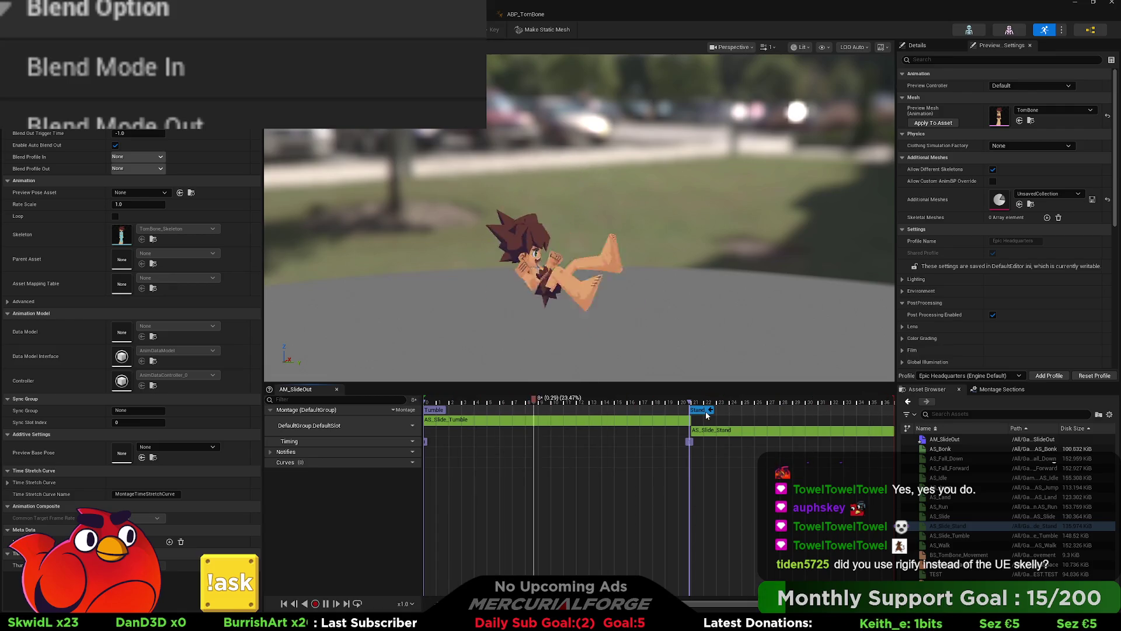
pyautogui.press('space')
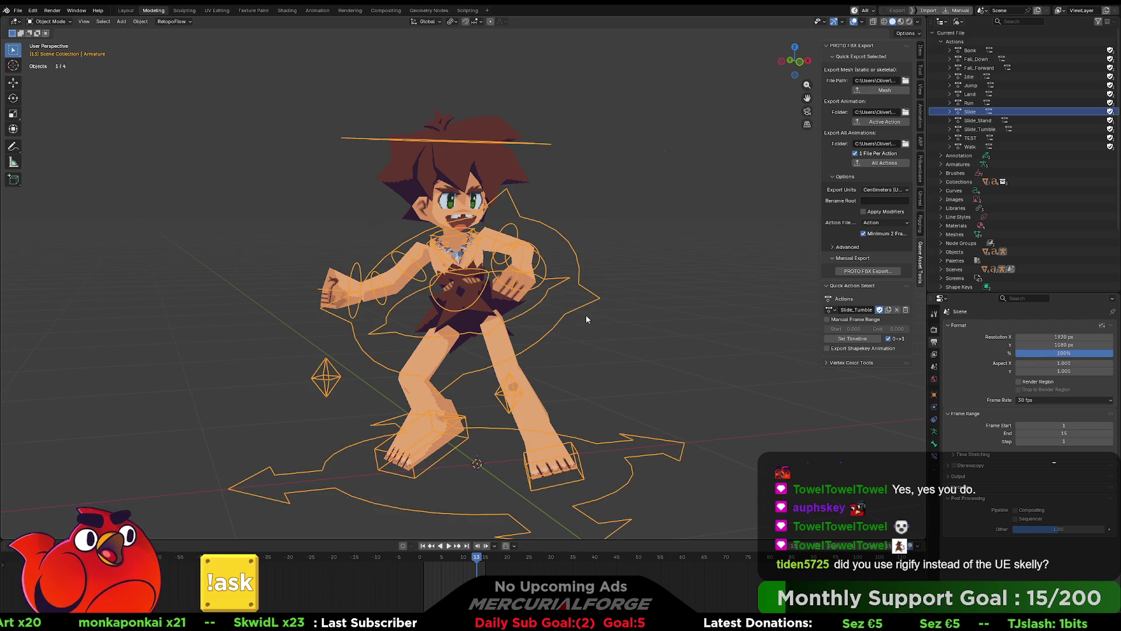
# - Orbit around the character model and show the transform and rig control settings
pyautogui.moveTo(559, 320)
pyautogui.mouseDown()
pyautogui.moveTo(649, 320)
pyautogui.moveTo(555, 322)
pyautogui.mouseUp()
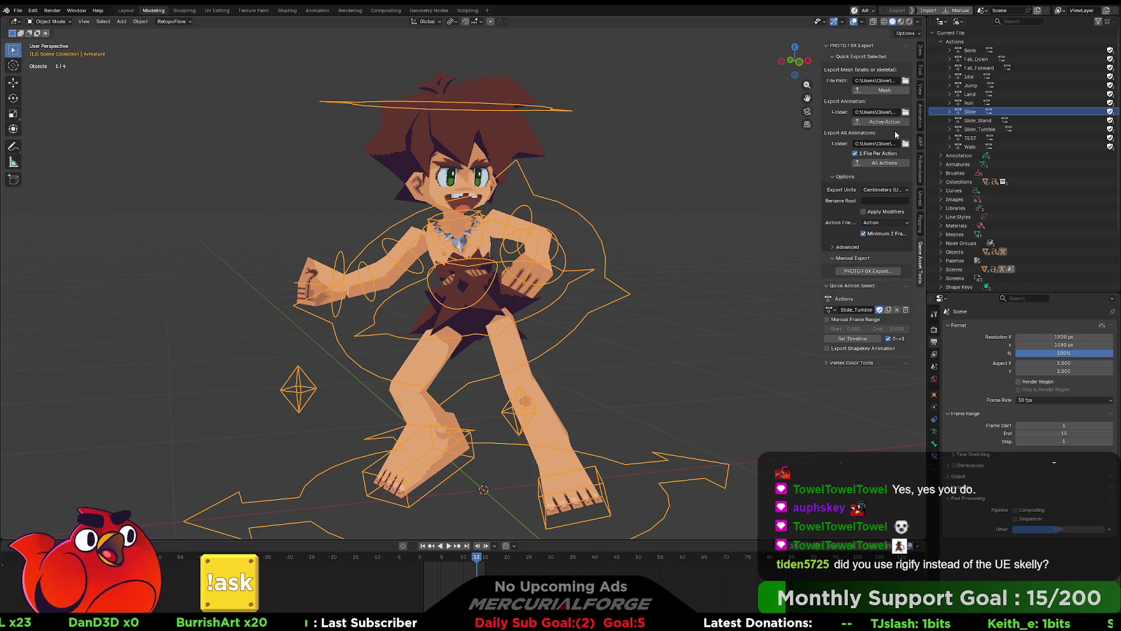
pyautogui.click(921, 50)
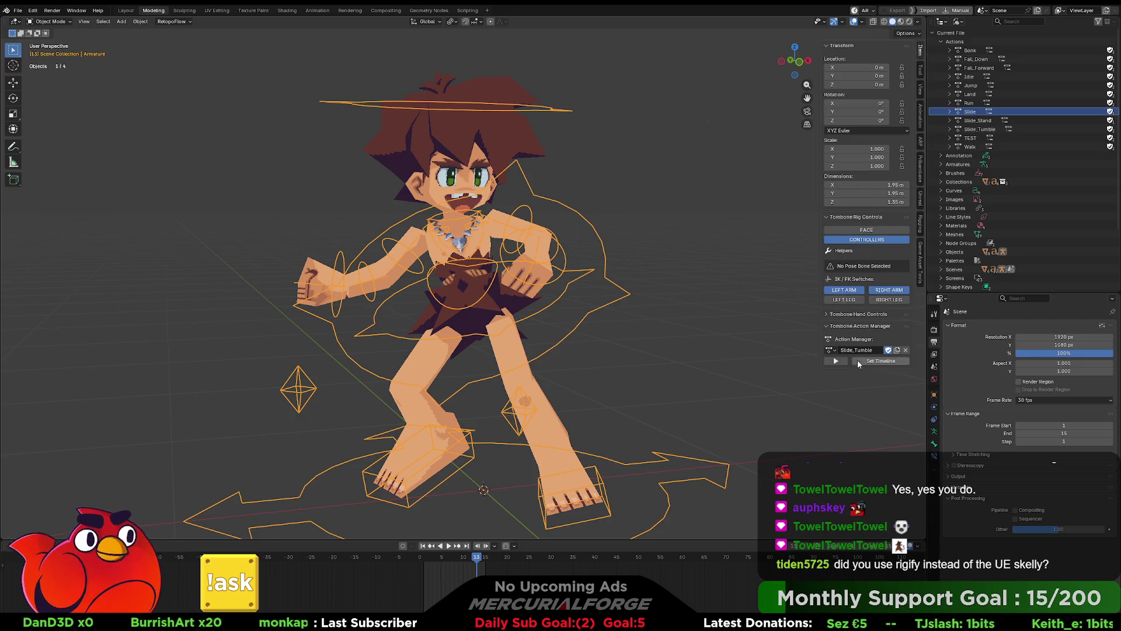
pyautogui.click(828, 315)
pyautogui.click(835, 319)
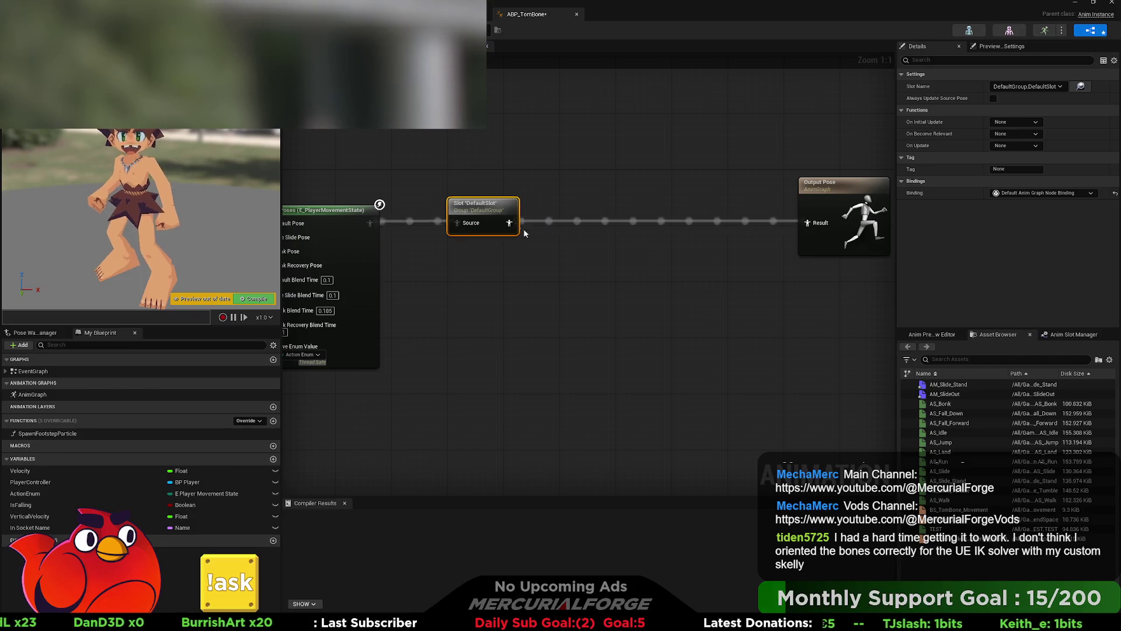
# - Paste a Two Bone IK Function node into the AnimGraph and move it below the Slot node
pyautogui.moveTo(509, 222); pyautogui.dragTo(578, 261)
pyautogui.moveTo(564, 246); pyautogui.dragTo(586, 305)
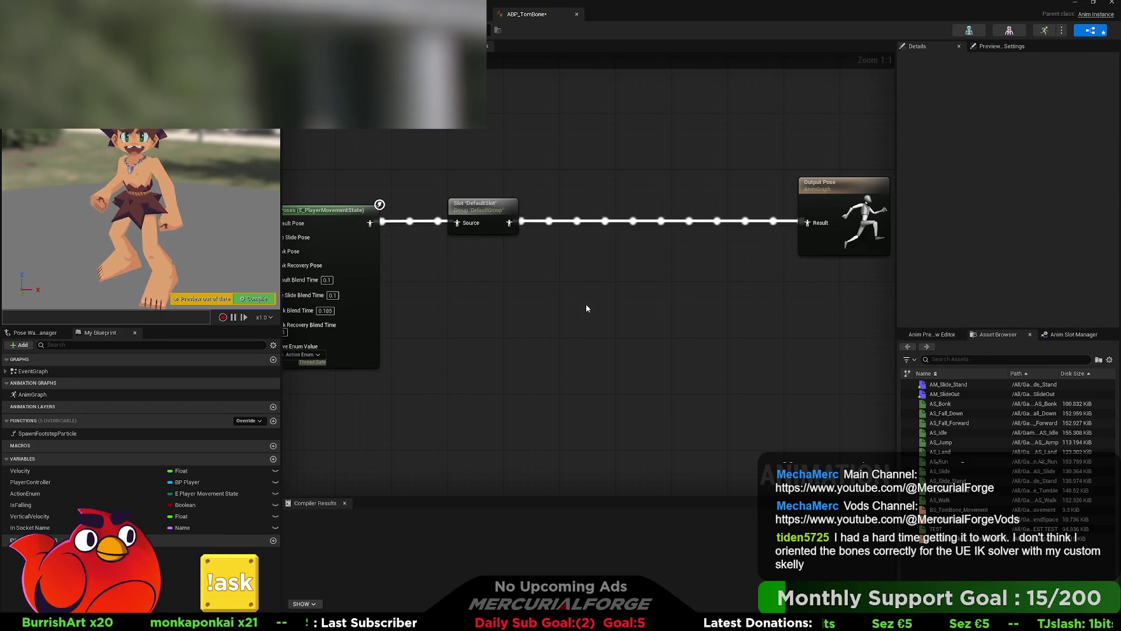
pyautogui.hotkey('ctrl', 'v')
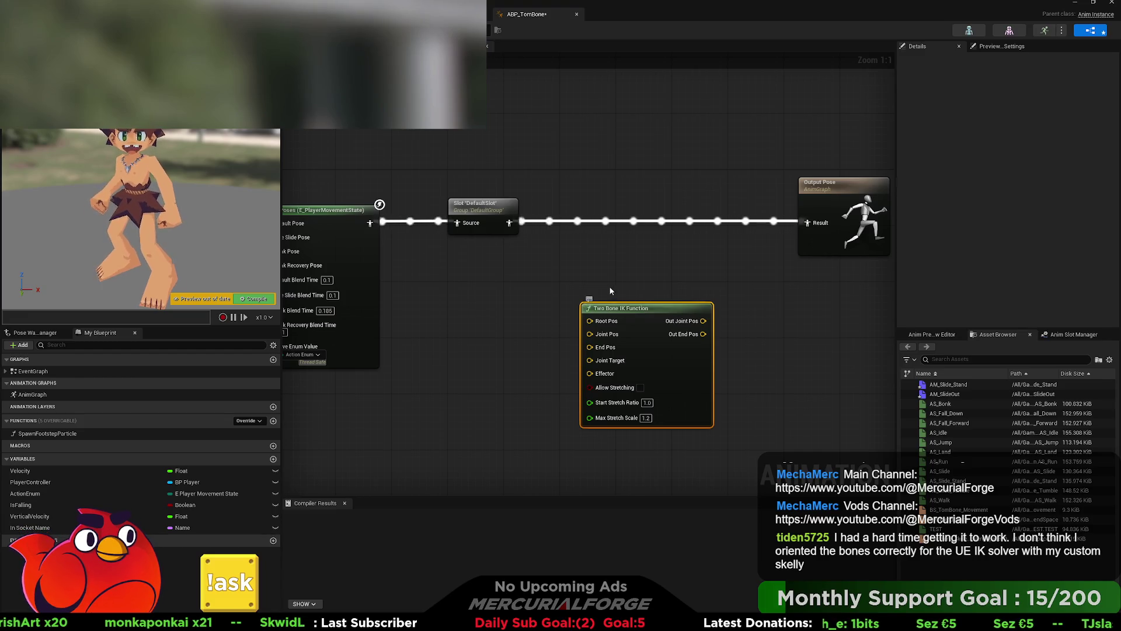
pyautogui.moveTo(612, 286); pyautogui.dragTo(638, 274)
pyautogui.moveTo(681, 305)
pyautogui.mouseDown()
pyautogui.moveTo(541, 319)
pyautogui.moveTo(544, 278)
pyautogui.moveTo(594, 291)
pyautogui.mouseUp()
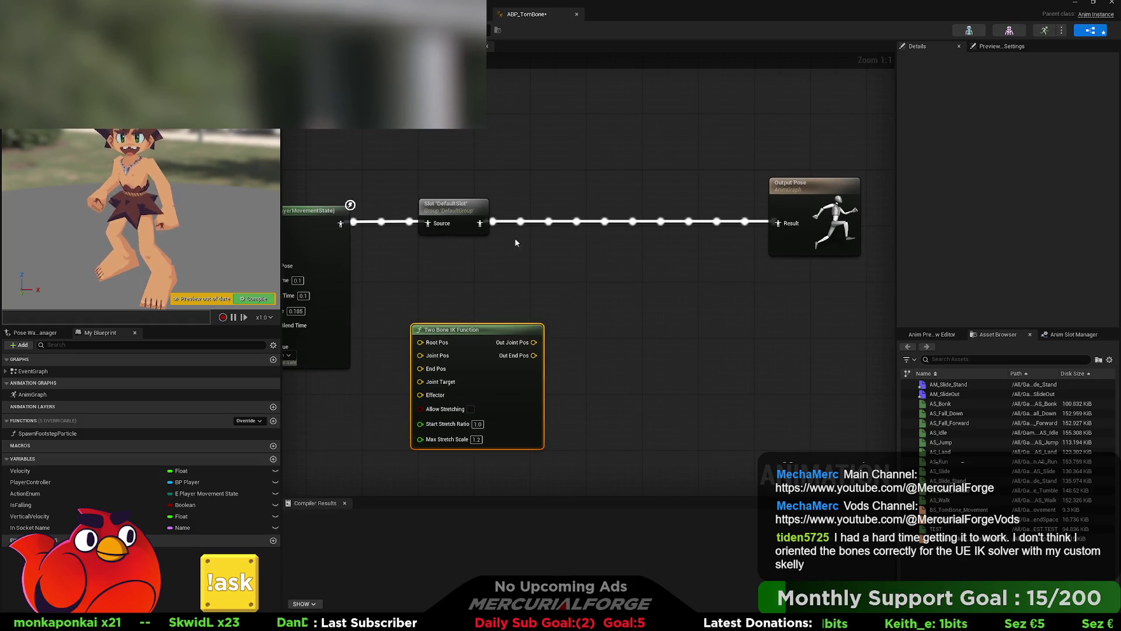
# - Drag from the Two Bone IK node's Out Joint Pos and add a Transform (Modify) Bone node
pyautogui.moveTo(480, 223); pyautogui.dragTo(577, 240)
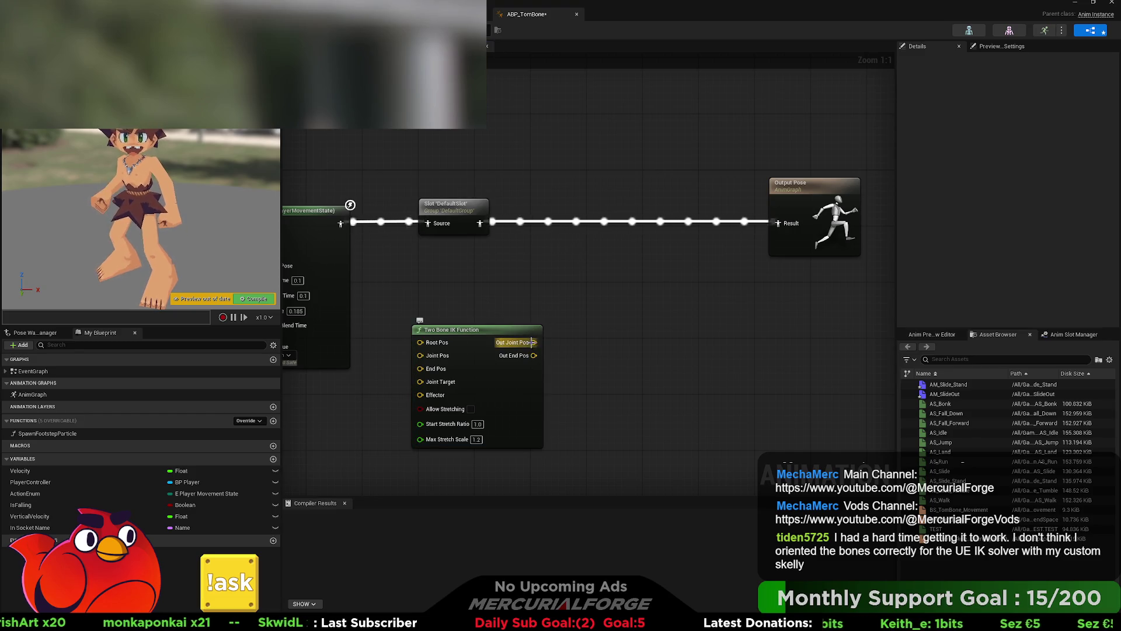
pyautogui.moveTo(533, 342)
pyautogui.mouseDown()
pyautogui.moveTo(618, 288)
pyautogui.moveTo(644, 353)
pyautogui.mouseUp()
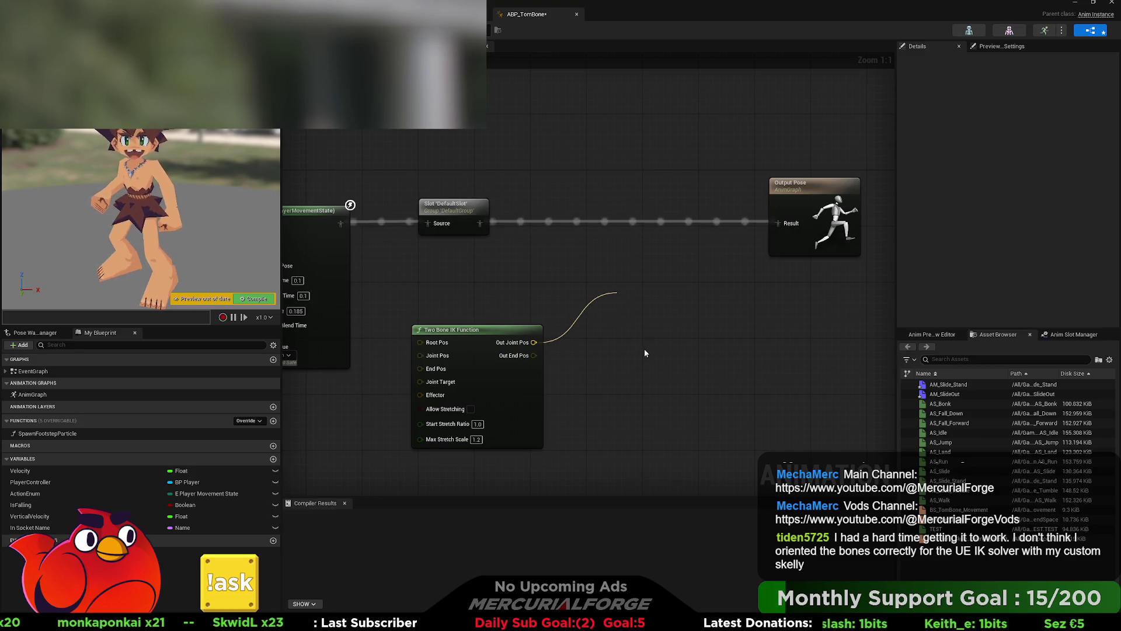
pyautogui.moveTo(630, 430); pyautogui.dragTo(629, 425)
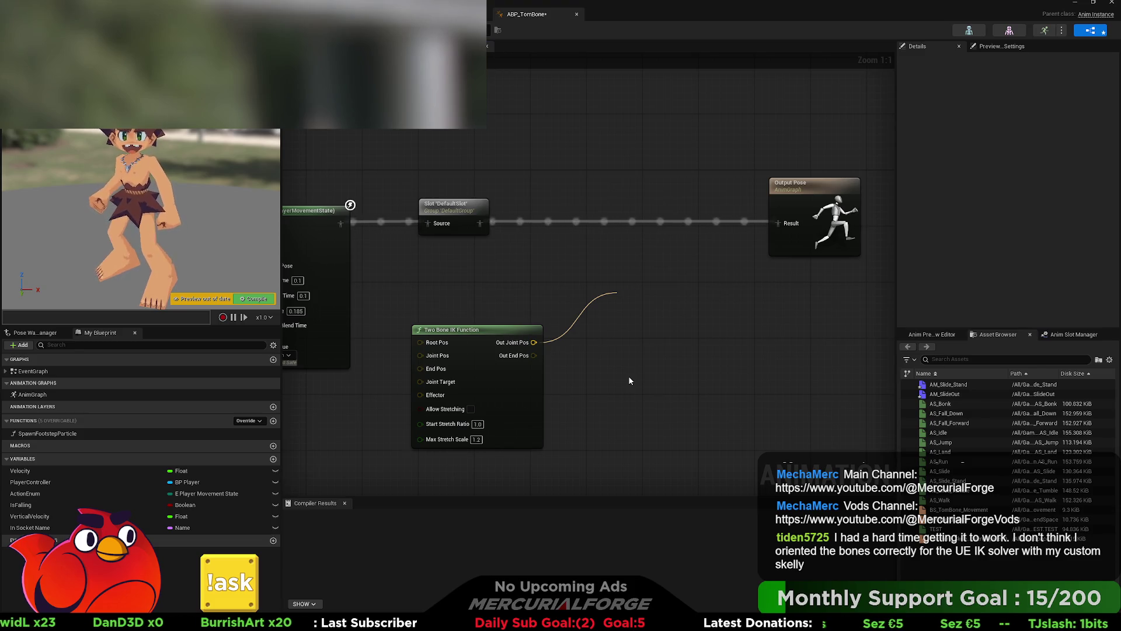
pyautogui.click(661, 398)
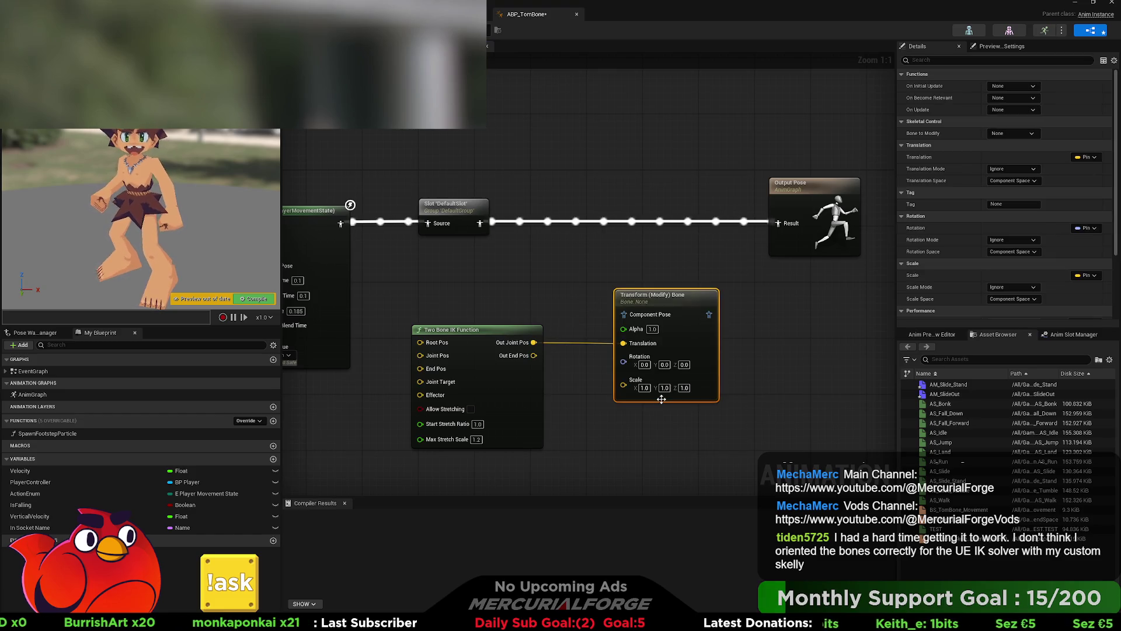
# - Route the Slot pose through Transform (Modify) Bone, with its space conversion nodes, into Output Pose
pyautogui.moveTo(661, 399)
pyautogui.mouseDown()
pyautogui.moveTo(671, 317)
pyautogui.moveTo(647, 307)
pyautogui.mouseUp()
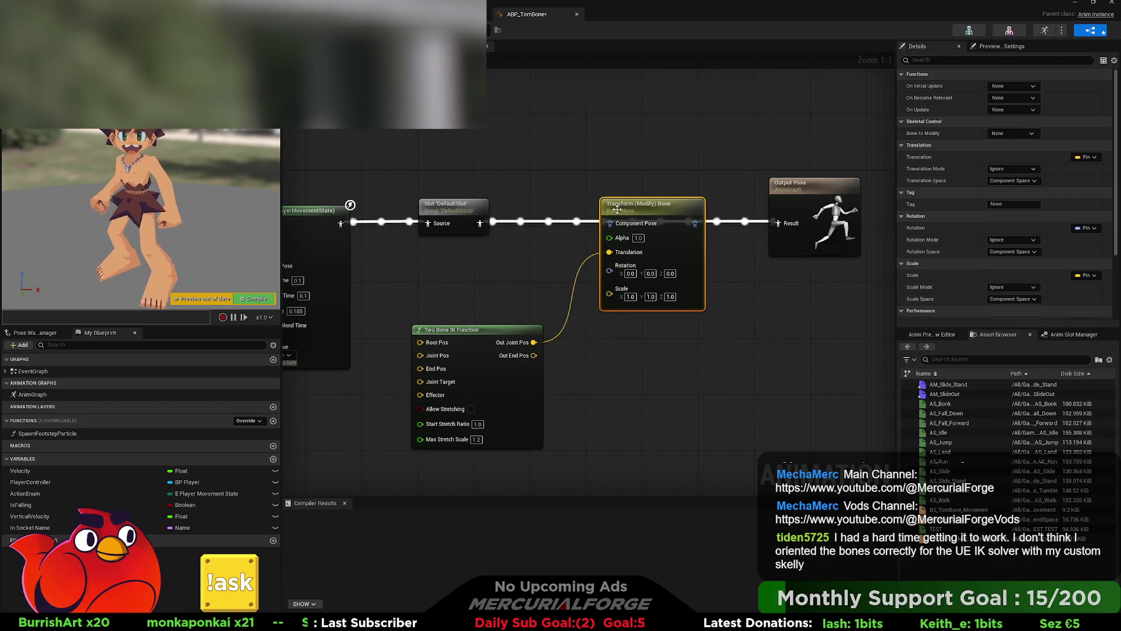
pyautogui.moveTo(487, 221); pyautogui.dragTo(610, 223)
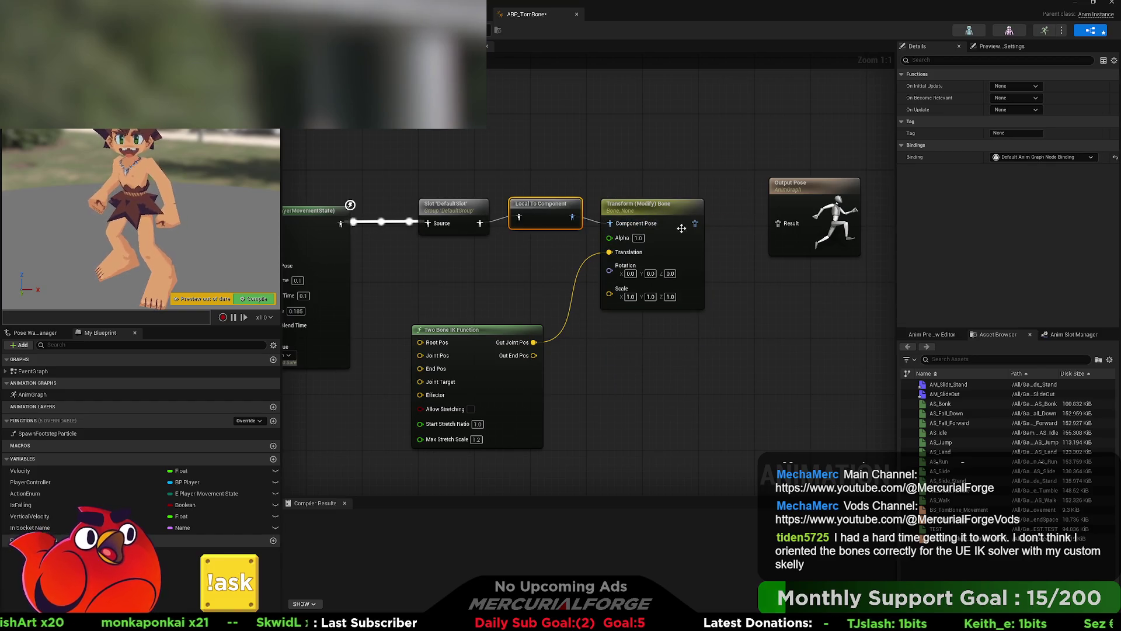
pyautogui.moveTo(778, 227)
pyautogui.mouseDown()
pyautogui.moveTo(714, 200)
pyautogui.moveTo(637, 198)
pyautogui.mouseUp()
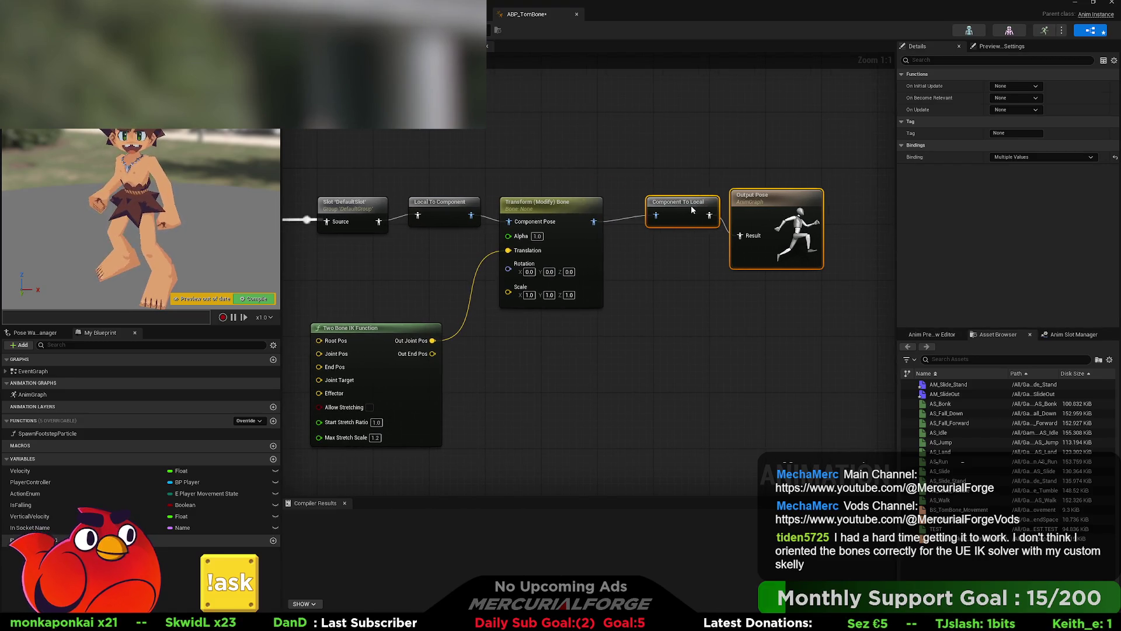
pyautogui.click(651, 275)
pyautogui.moveTo(651, 276)
pyautogui.mouseDown()
pyautogui.moveTo(671, 357)
pyautogui.moveTo(714, 347)
pyautogui.mouseUp()
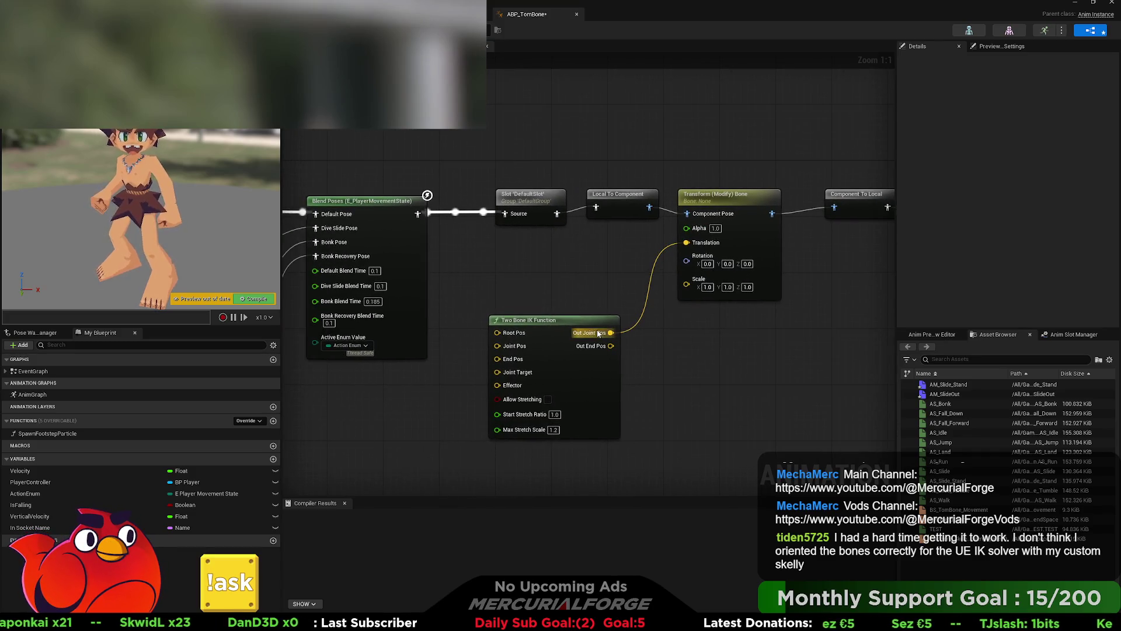
# - Reposition the Two Bone IK Function node and check the Transform (Modify) Bone properties
pyautogui.moveTo(582, 328)
pyautogui.mouseDown()
pyautogui.moveTo(594, 275)
pyautogui.moveTo(624, 333)
pyautogui.moveTo(608, 336)
pyautogui.mouseUp()
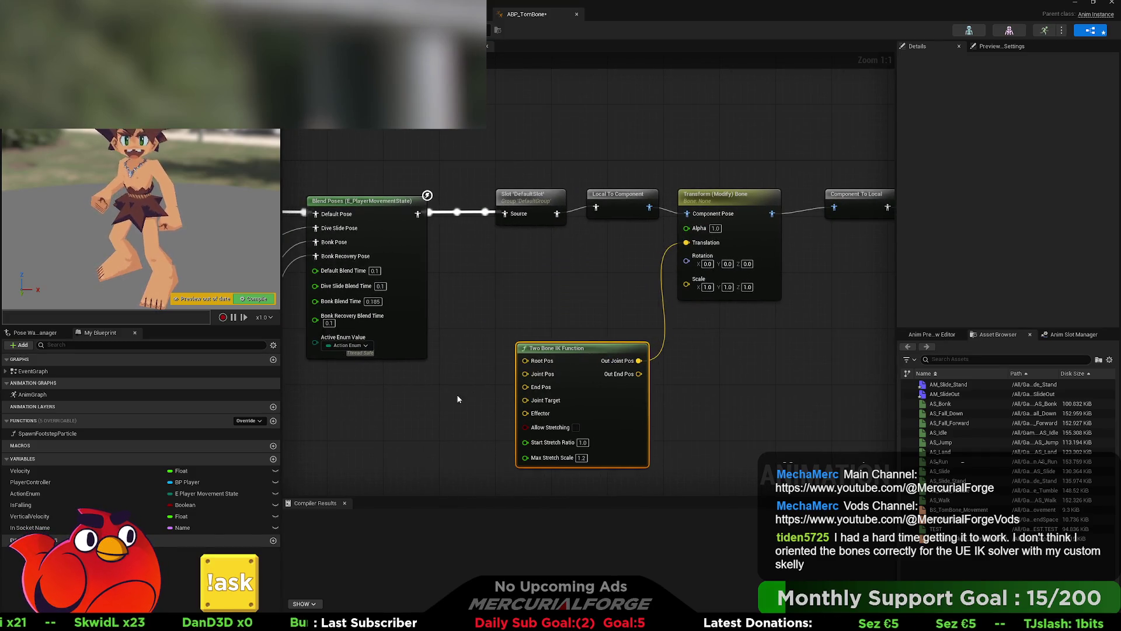
pyautogui.moveTo(458, 393); pyautogui.dragTo(506, 315)
pyautogui.moveTo(589, 274)
pyautogui.mouseDown()
pyautogui.moveTo(615, 278)
pyautogui.moveTo(588, 281)
pyautogui.moveTo(549, 321)
pyautogui.mouseUp()
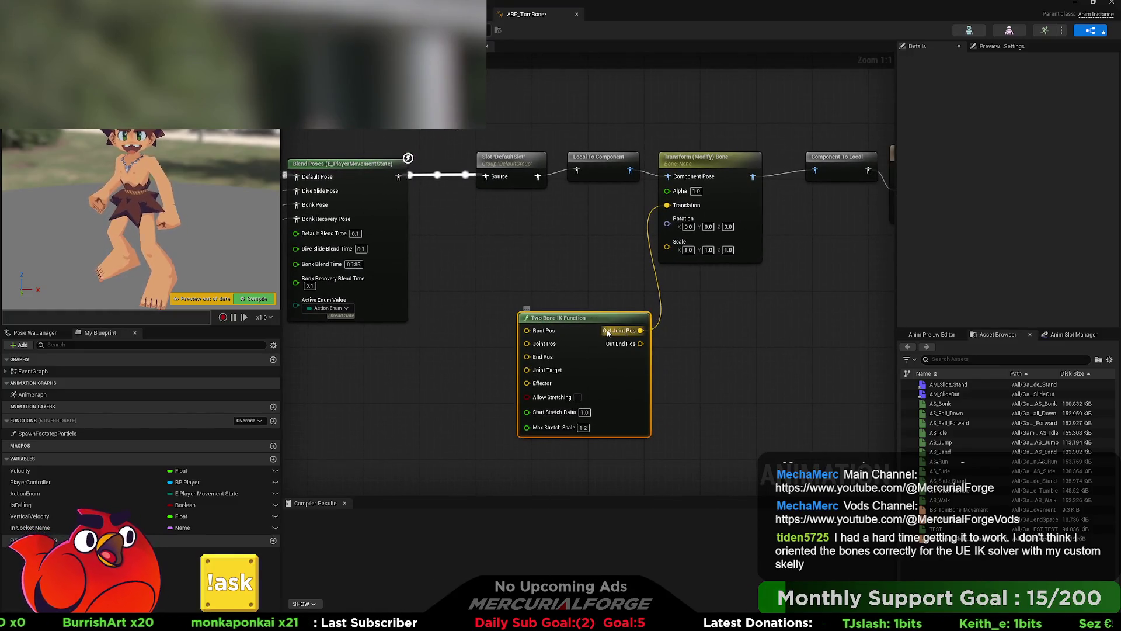
pyautogui.click(701, 158)
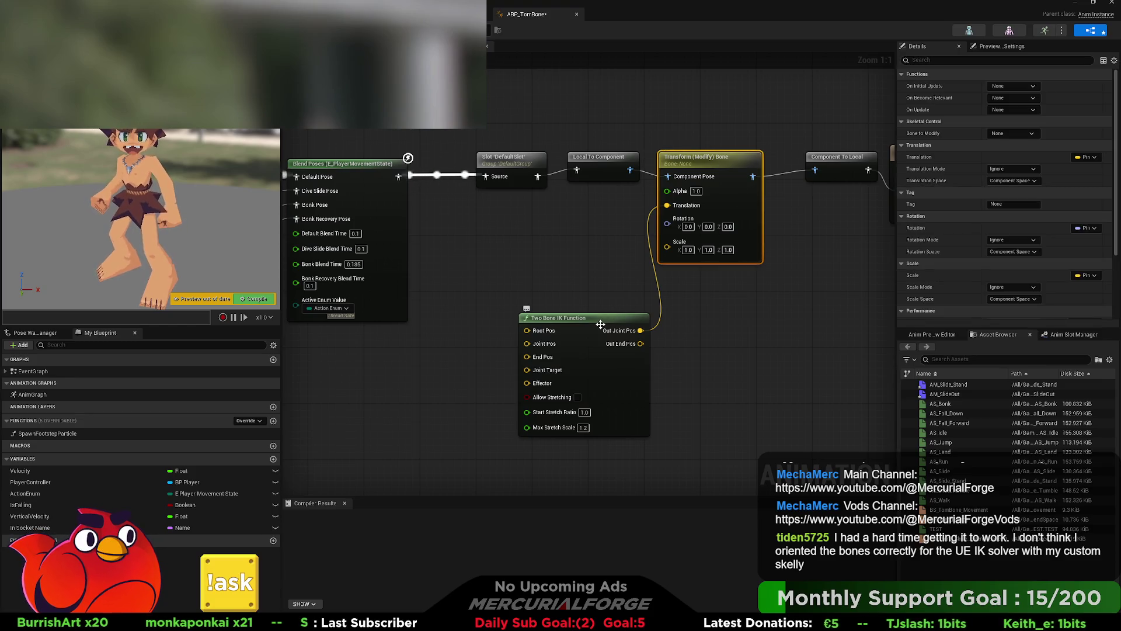
pyautogui.click(600, 324)
pyautogui.moveTo(538, 316); pyautogui.dragTo(453, 265)
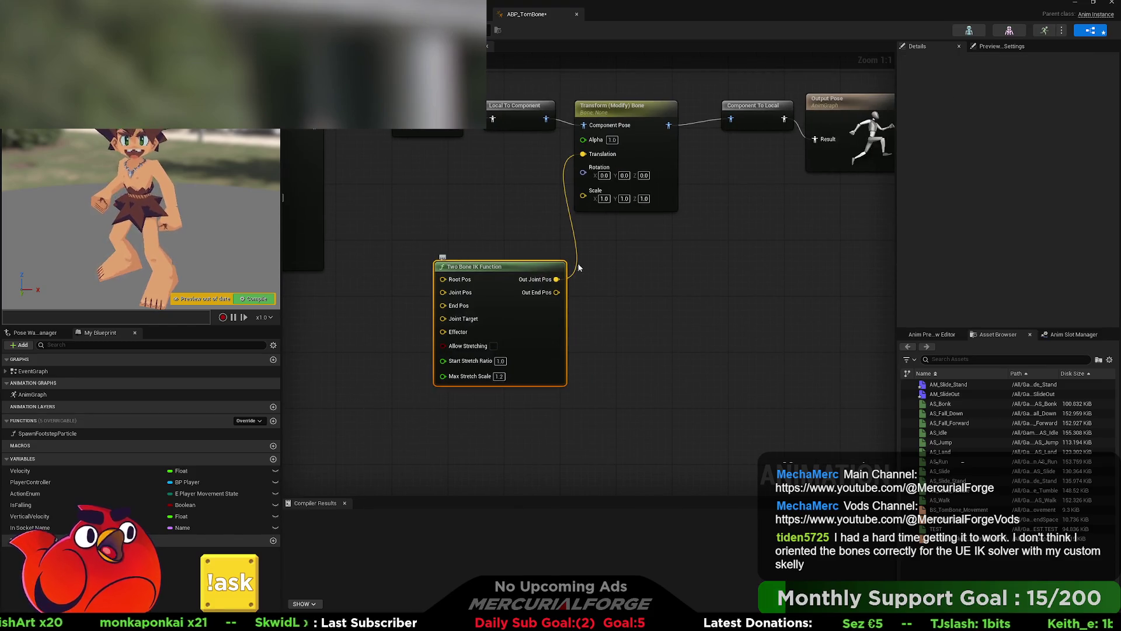
# - Discard a stray Translation link and paste a FABRIK node into the AnimGraph
pyautogui.moveTo(585, 159); pyautogui.dragTo(655, 345)
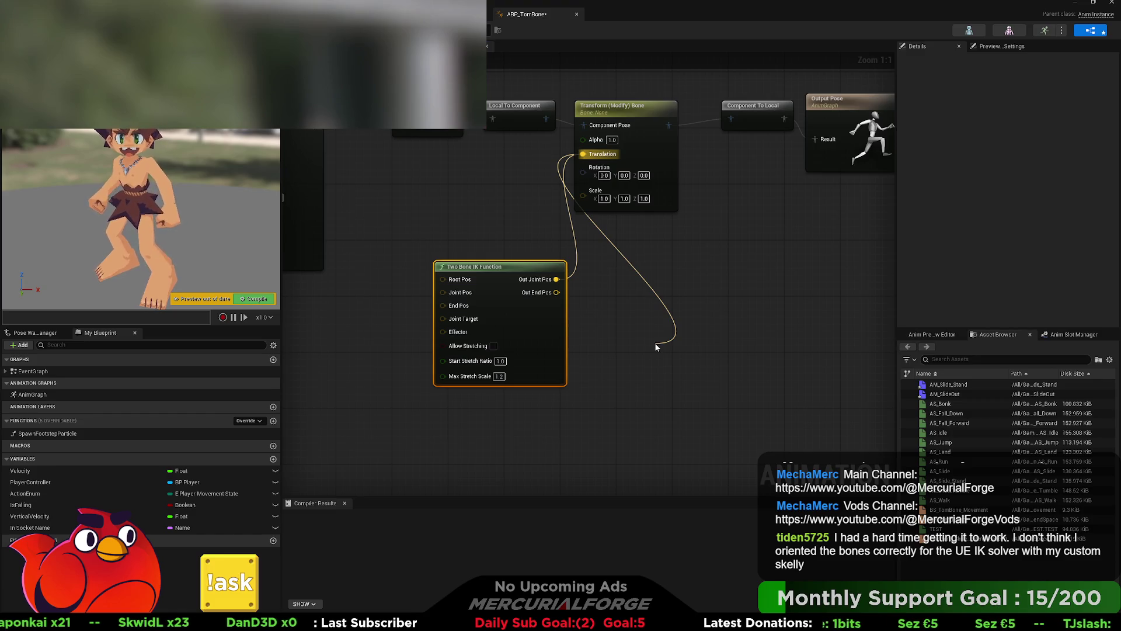
pyautogui.moveTo(654, 342); pyautogui.dragTo(654, 342)
pyautogui.click(654, 304)
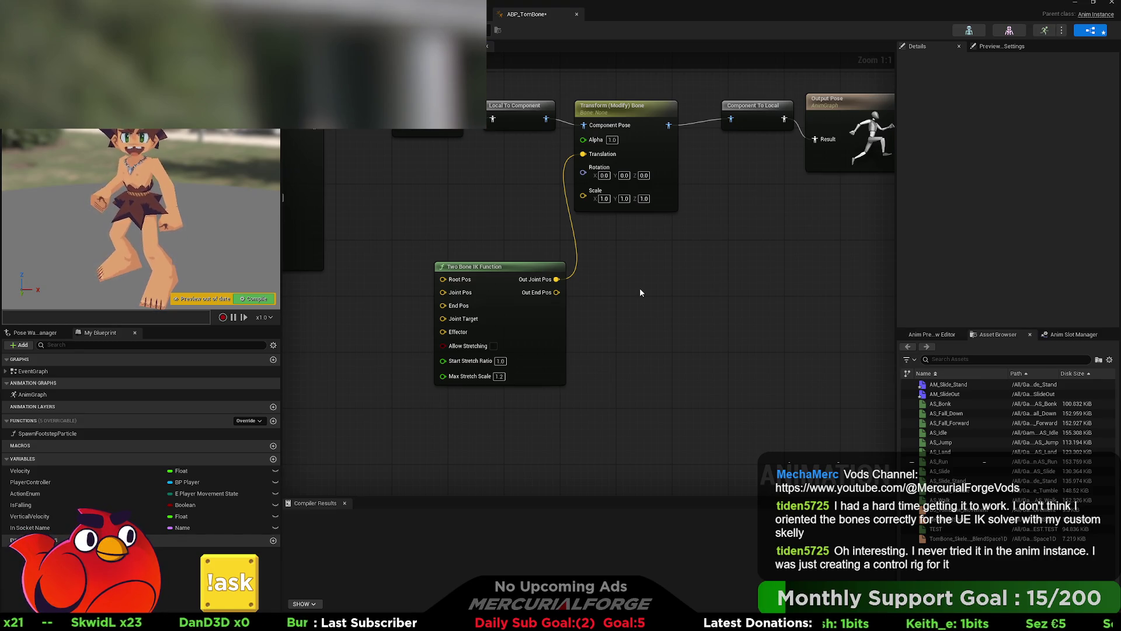
pyautogui.hotkey('ctrl', 'v')
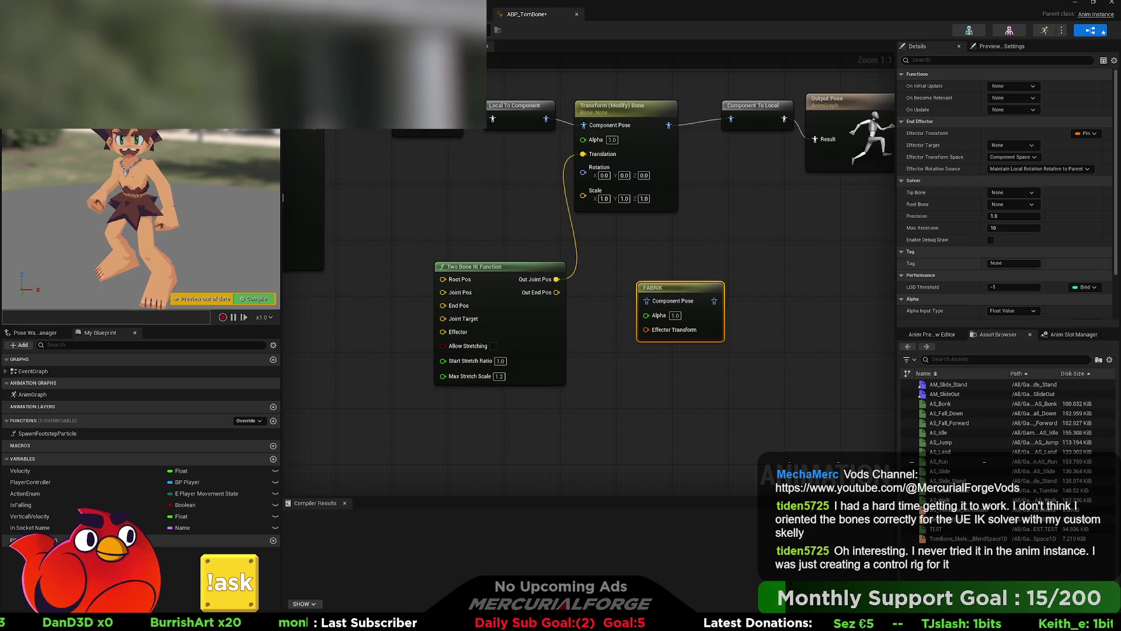
# - Delete the Two Bone IK and Transform (Modify) Bone nodes from the AnimGraph
pyautogui.moveTo(535, 307)
pyautogui.mouseDown()
pyautogui.moveTo(543, 320)
pyautogui.moveTo(606, 333)
pyautogui.moveTo(528, 375)
pyautogui.mouseUp()
pyautogui.press('Delete')
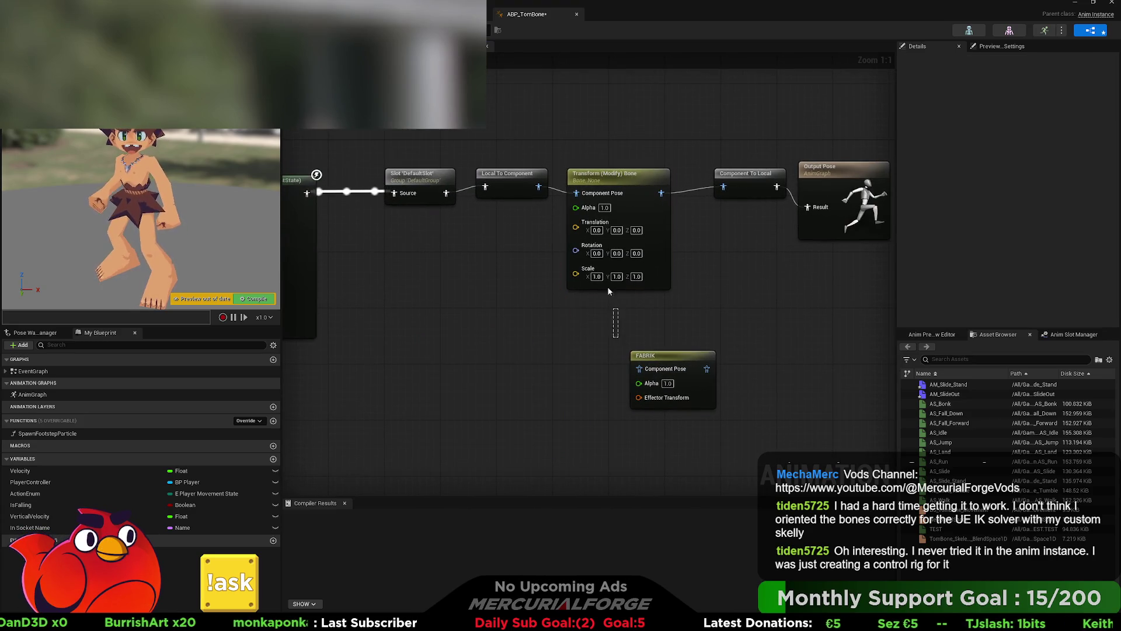
pyautogui.click(619, 173)
pyautogui.press('Delete')
# - Wire FABRIK between Local To Component and Component To Local, with Root Bone UpperLeg_L
pyautogui.moveTo(684, 364)
pyautogui.mouseDown()
pyautogui.moveTo(634, 163)
pyautogui.moveTo(640, 177)
pyautogui.mouseUp()
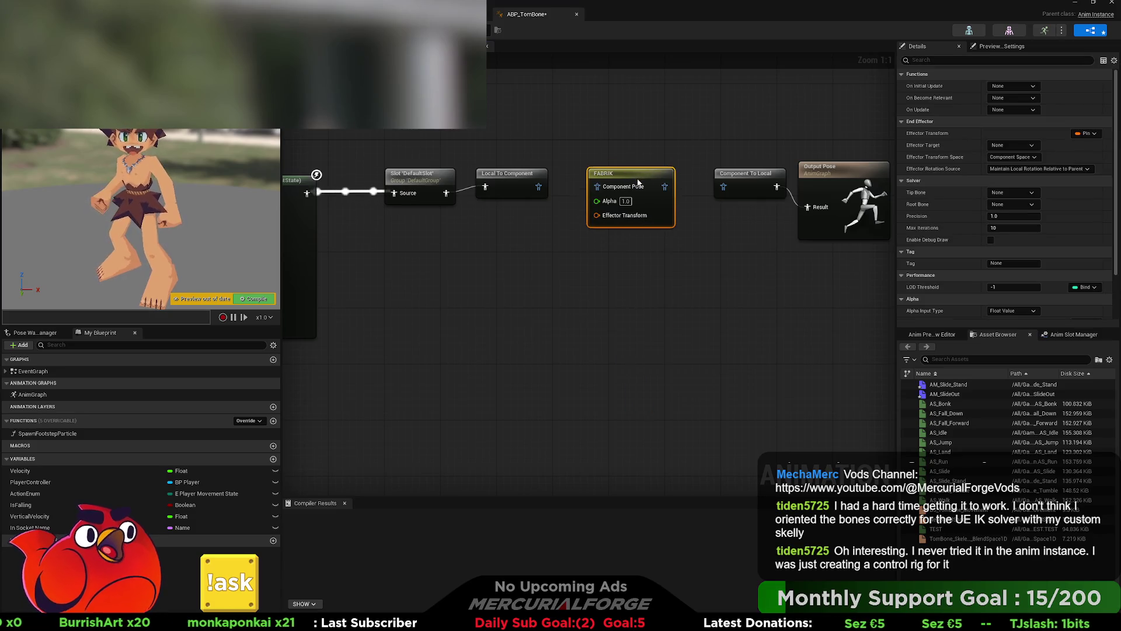
pyautogui.moveTo(538, 186); pyautogui.dragTo(723, 188)
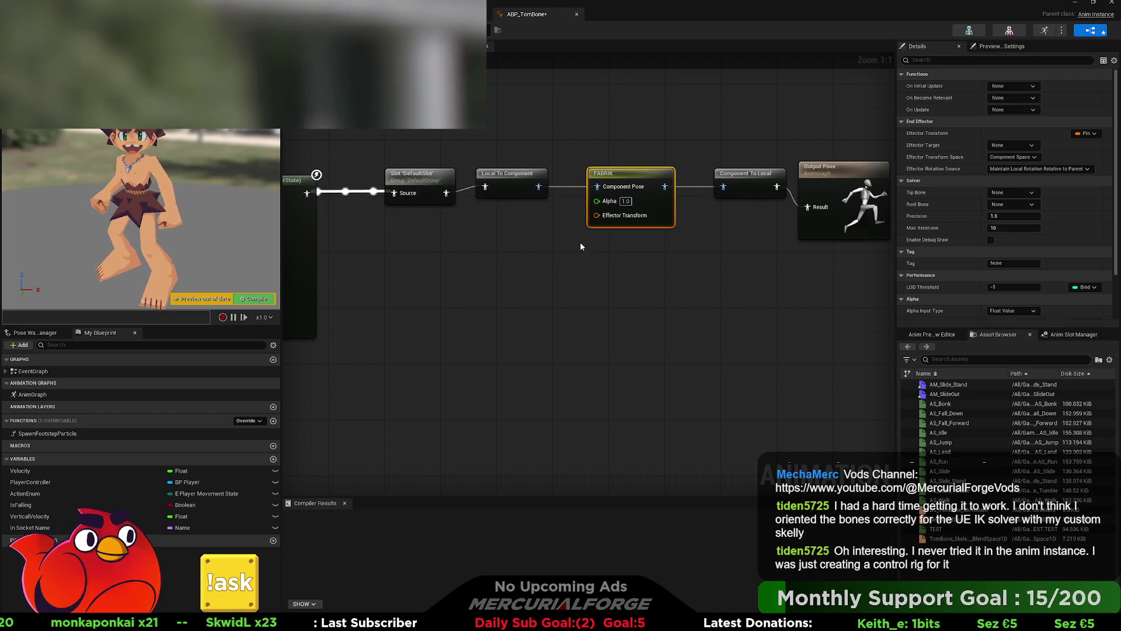
pyautogui.moveTo(580, 242)
pyautogui.mouseDown()
pyautogui.moveTo(643, 253)
pyautogui.moveTo(627, 232)
pyautogui.moveTo(648, 232)
pyautogui.mouseUp()
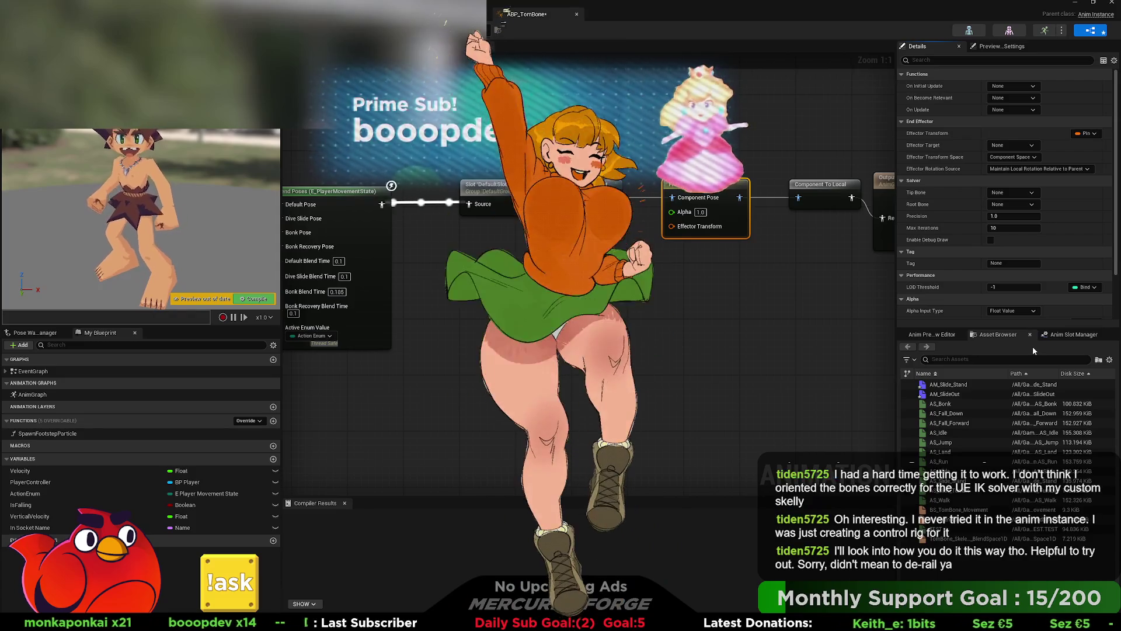
pyautogui.click(1031, 337)
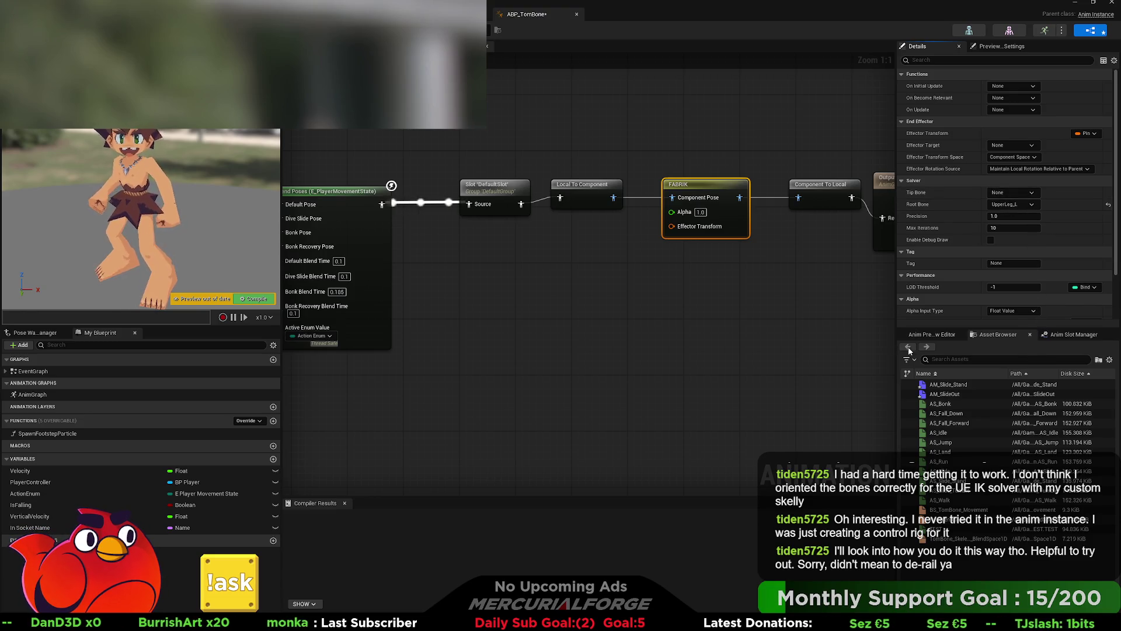
# - Set the FABRIK node's Tip Bone to Foot_L in its Solver settings
pyautogui.click(865, 331)
pyautogui.click(733, 211)
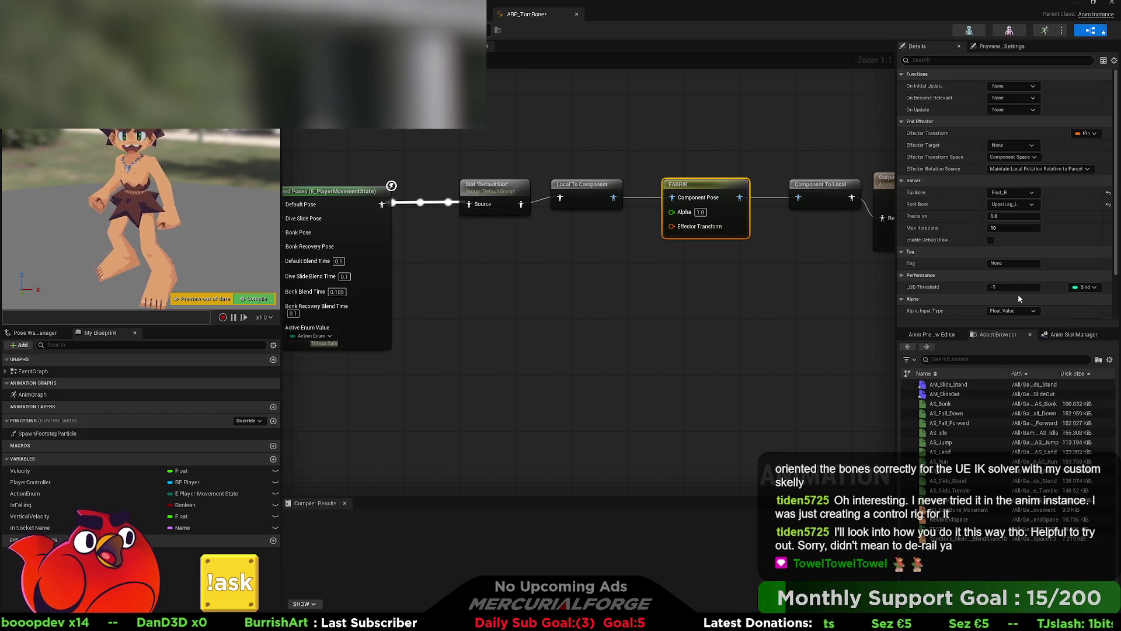
pyautogui.keyDown('shift'); pyautogui.click(1018, 192); pyautogui.keyUp('shift')
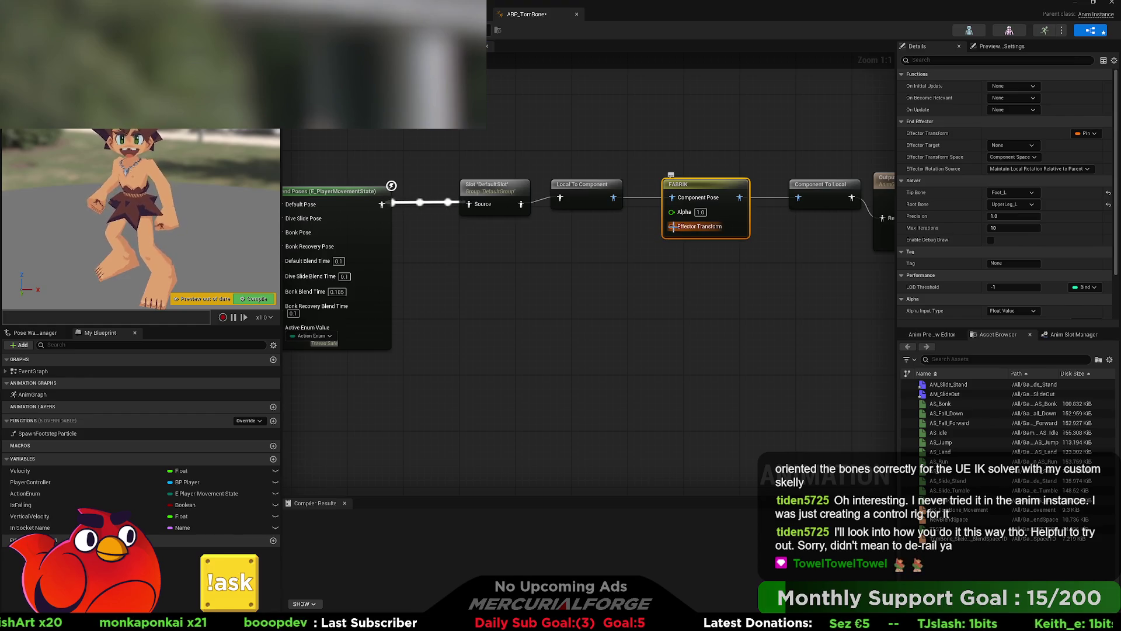
pyautogui.moveTo(594, 287); pyautogui.dragTo(594, 287)
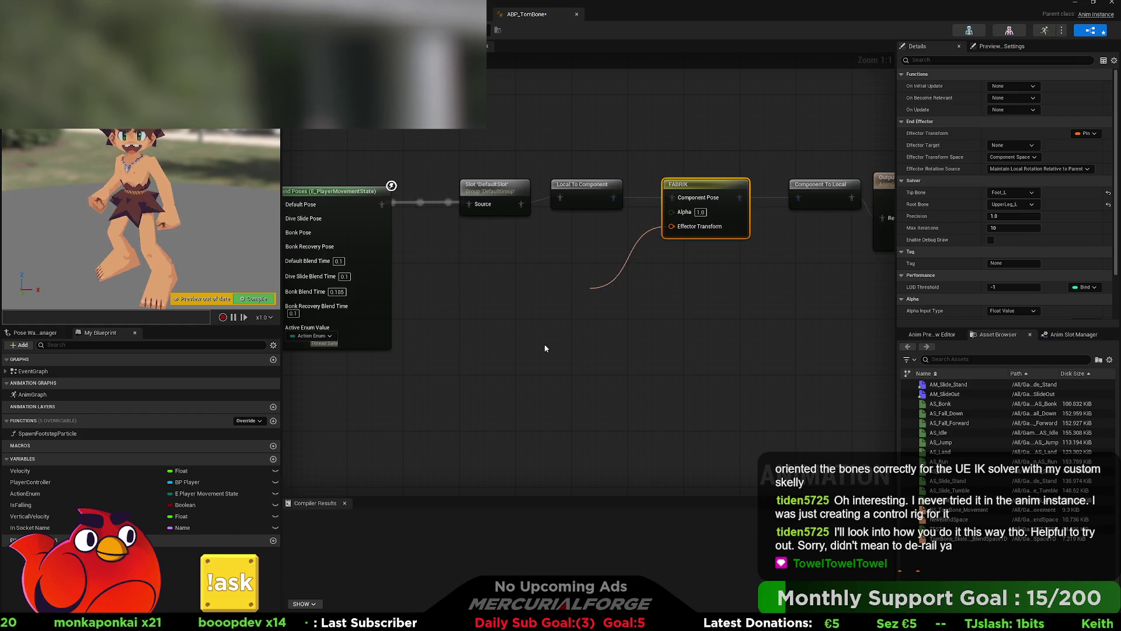
# - Create a Transform-type variable named 'transform' in ABP_TomBone and compile the blueprint
pyautogui.click(544, 345)
pyautogui.click(273, 459)
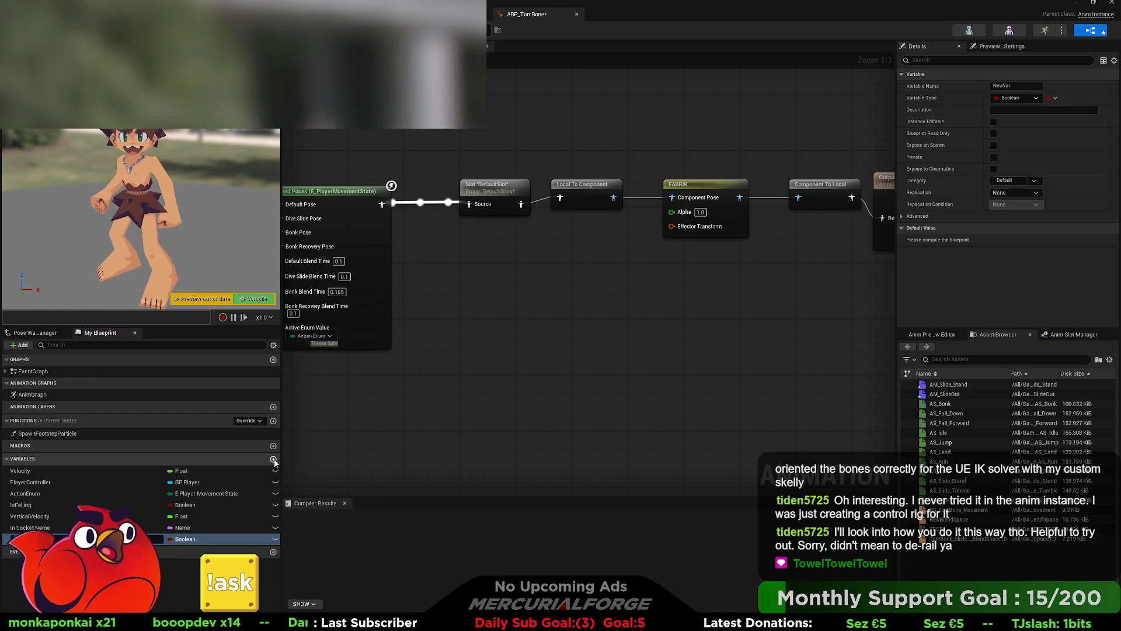
pyautogui.write('ans')
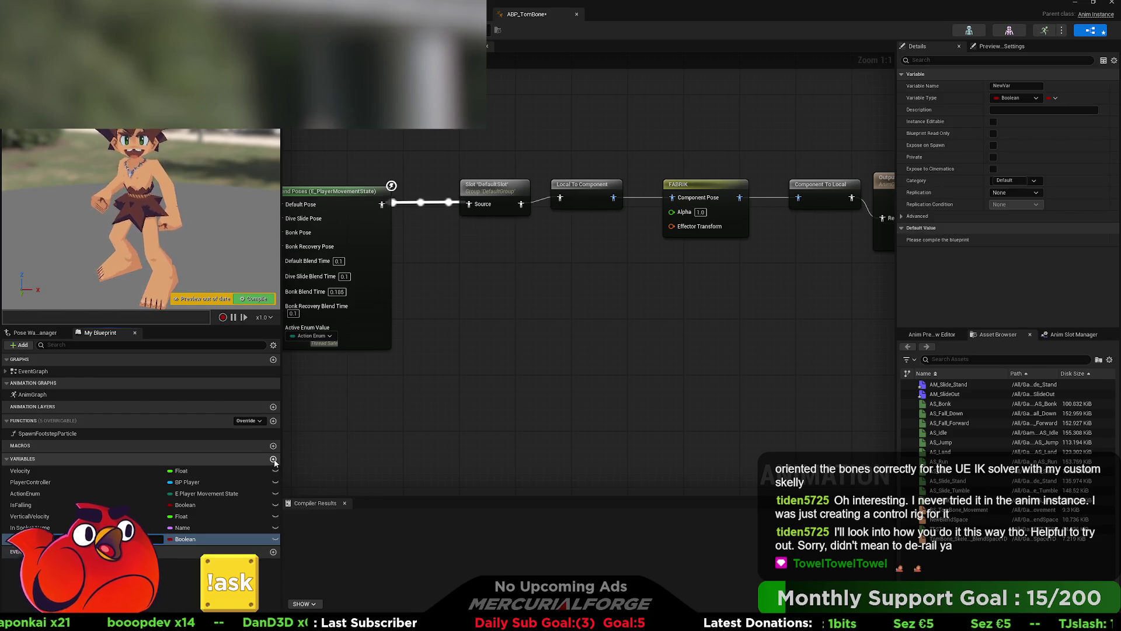
pyautogui.press('Return')
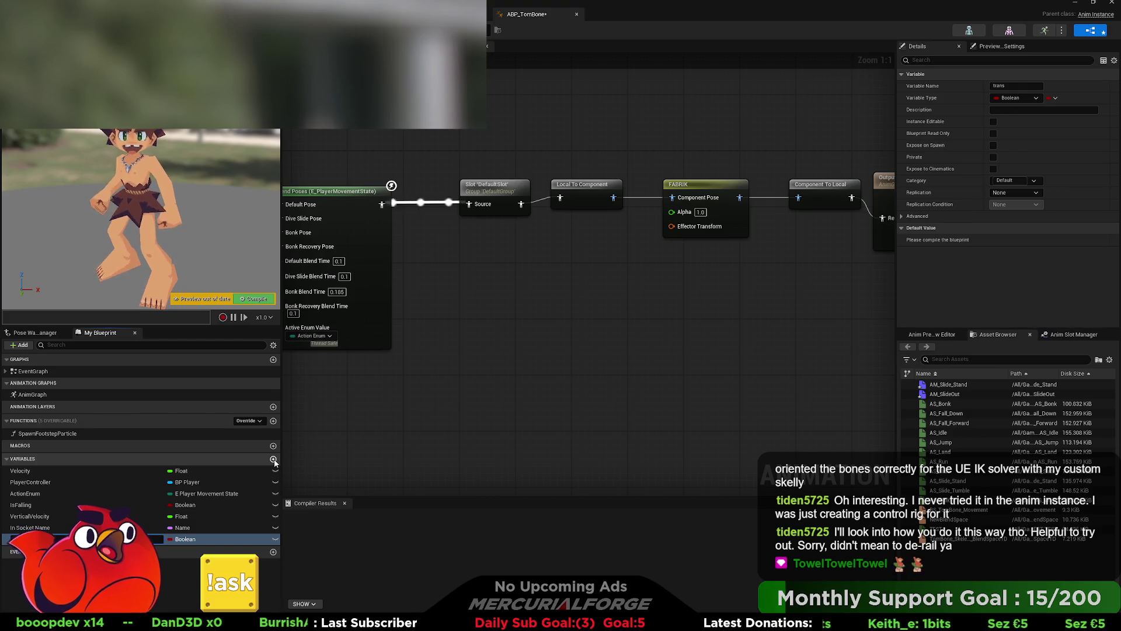
pyautogui.write('form')
pyautogui.press('Return')
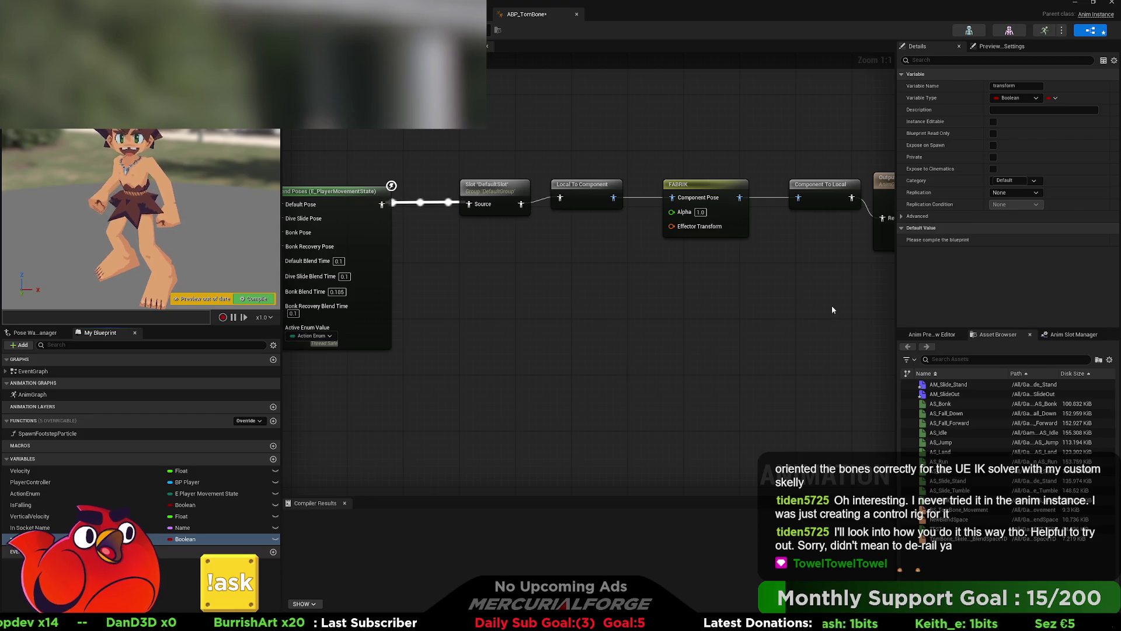
pyautogui.click(1016, 97)
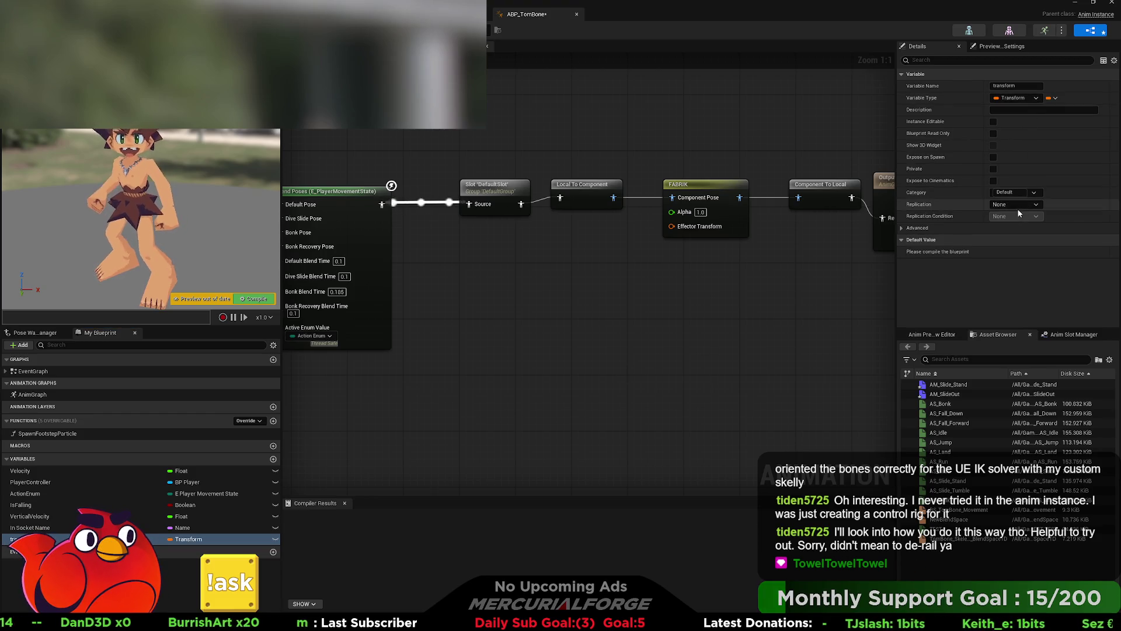
pyautogui.click(983, 129)
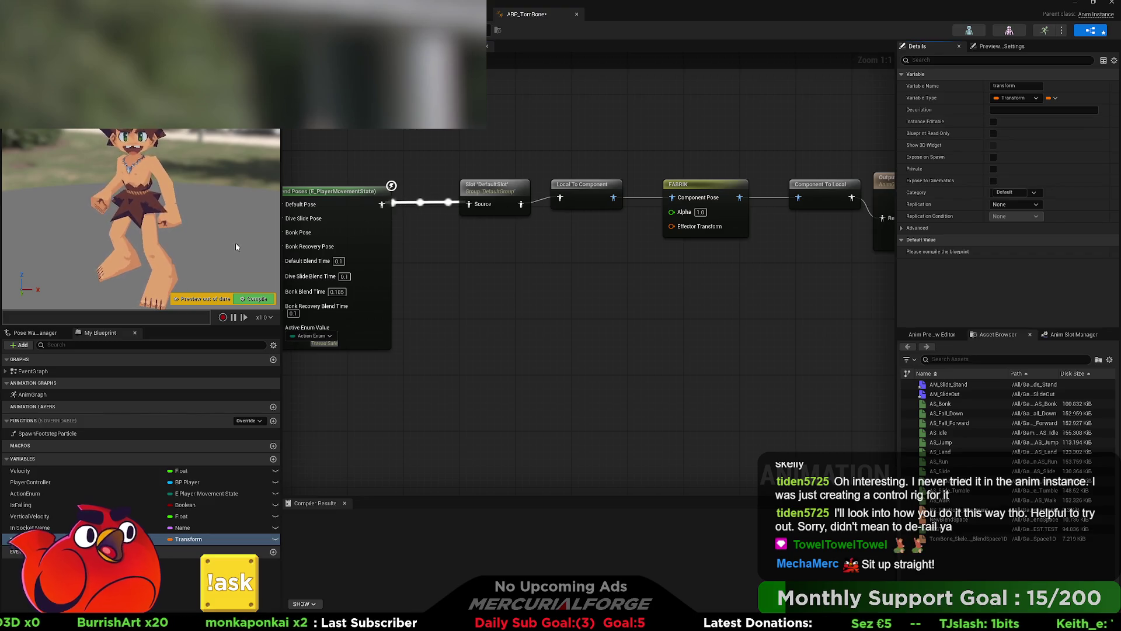
pyautogui.click(260, 299)
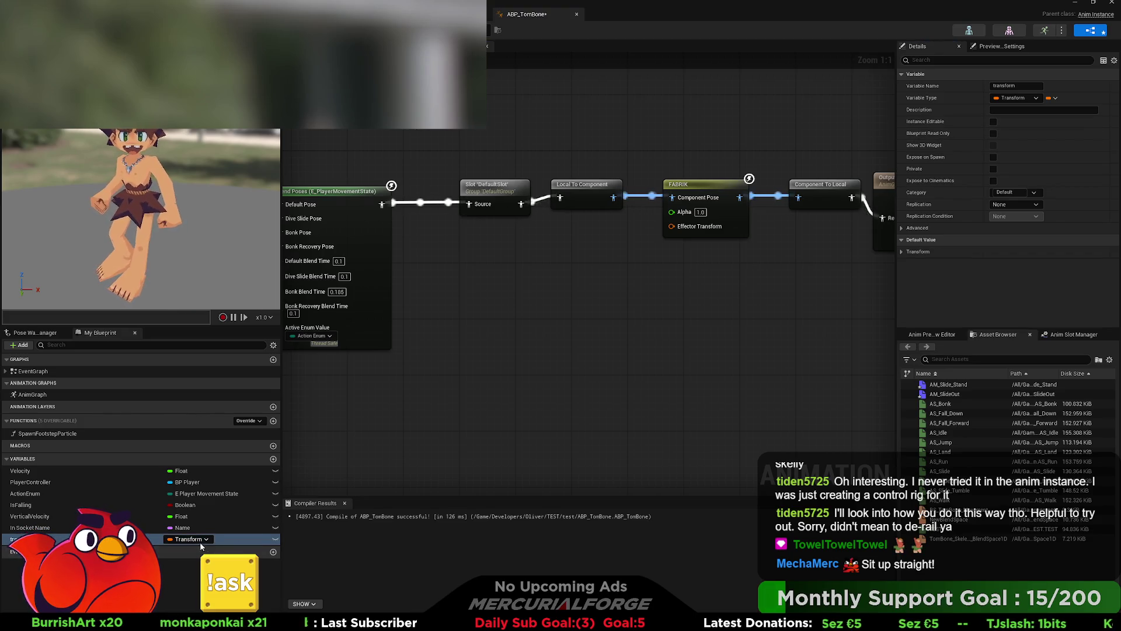
# - Connect a transform getter to FABRIK's Effector Transform pin and recompile with F7
pyautogui.moveTo(87, 539)
pyautogui.mouseDown()
pyautogui.moveTo(526, 274)
pyautogui.moveTo(637, 251)
pyautogui.moveTo(672, 226)
pyautogui.mouseUp()
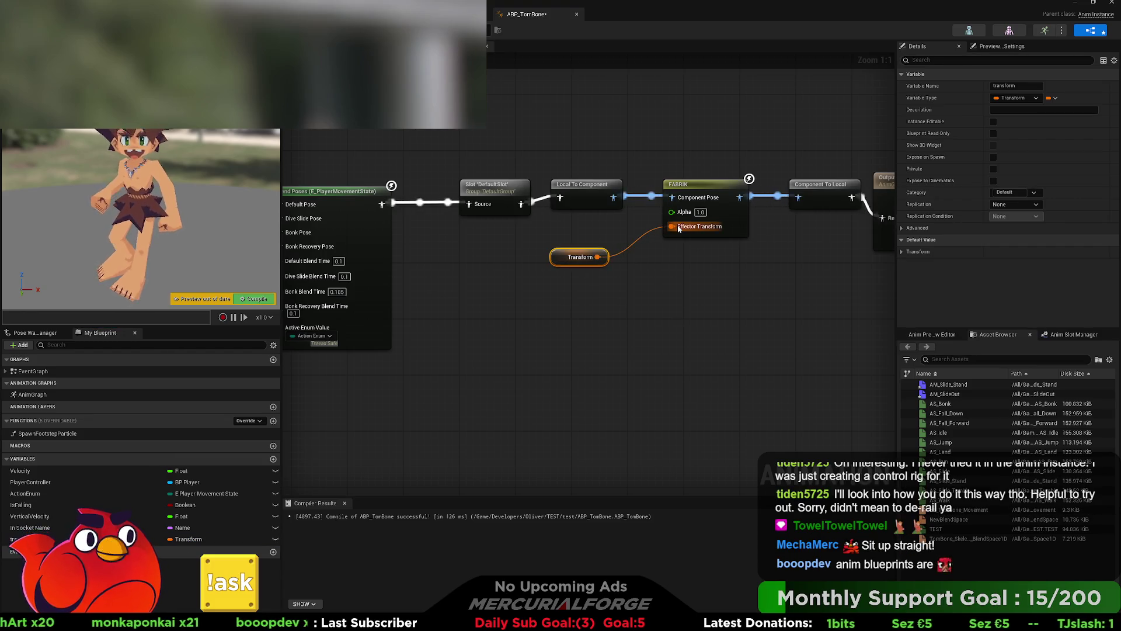
pyautogui.click(610, 252)
pyautogui.press('F7')
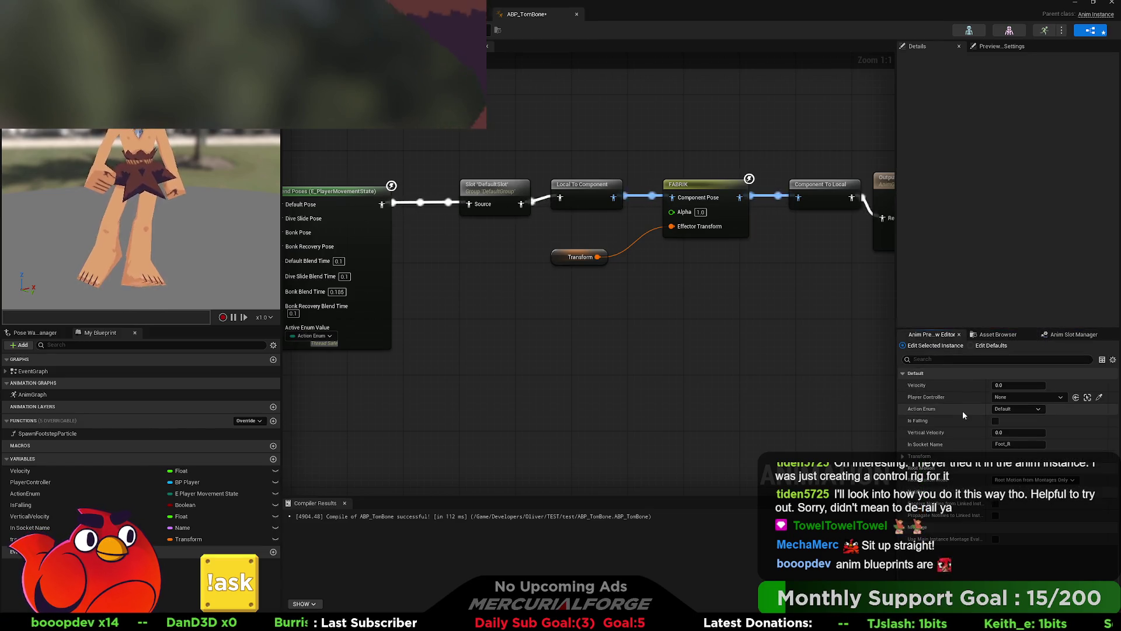
# - Expand the preview Transform values and tick Enable Debug Draw on the FABRIK node
pyautogui.click(903, 457)
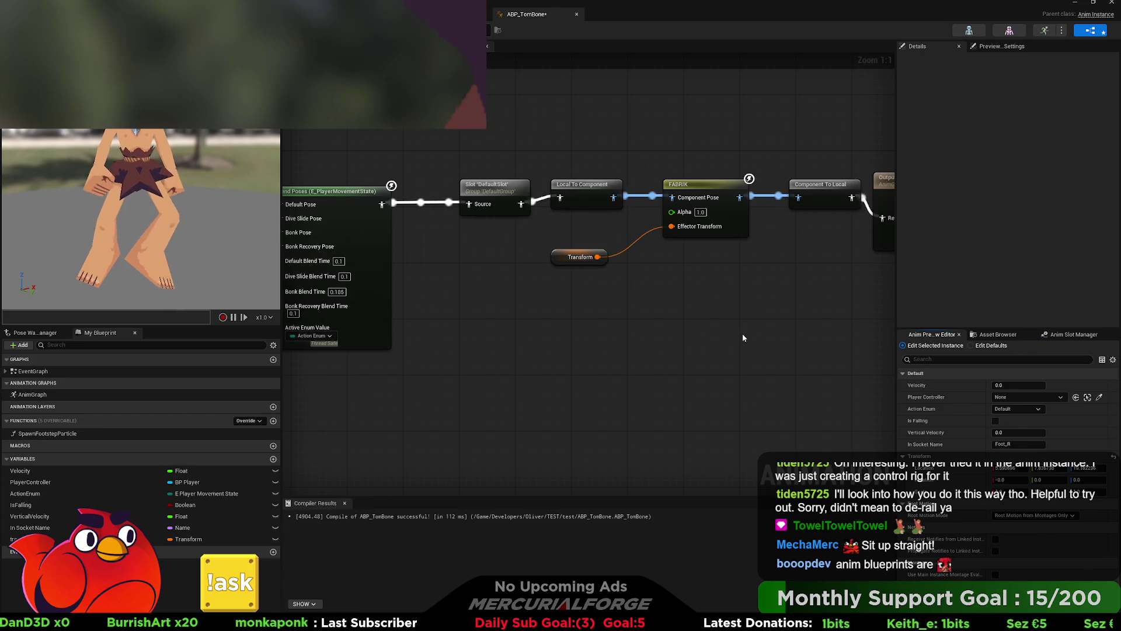
pyautogui.click(732, 194)
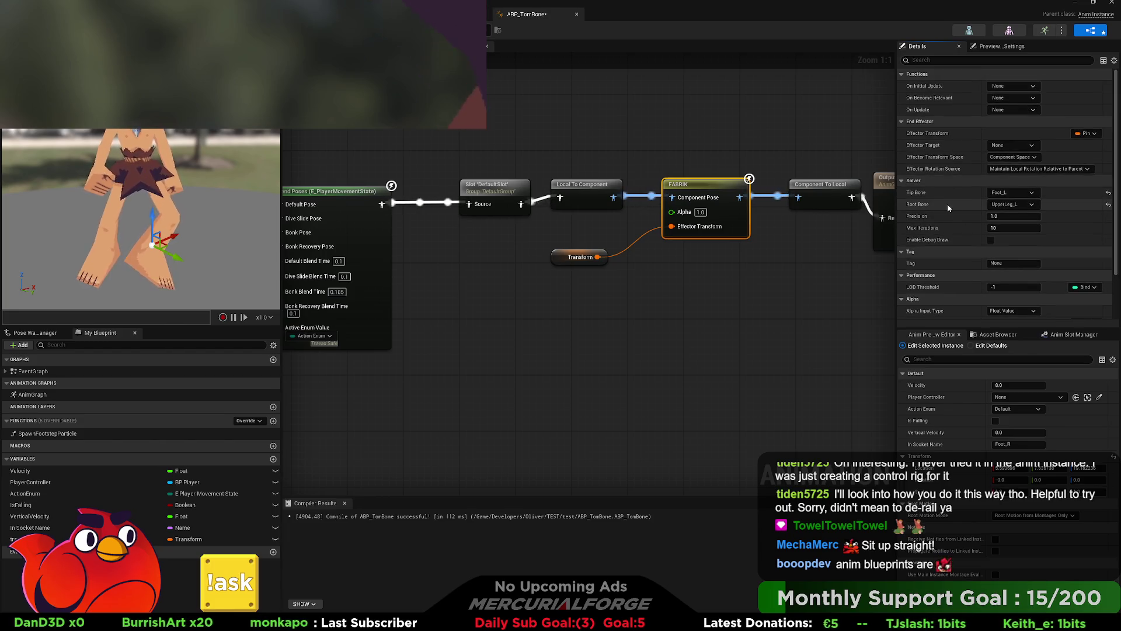
pyautogui.click(993, 240)
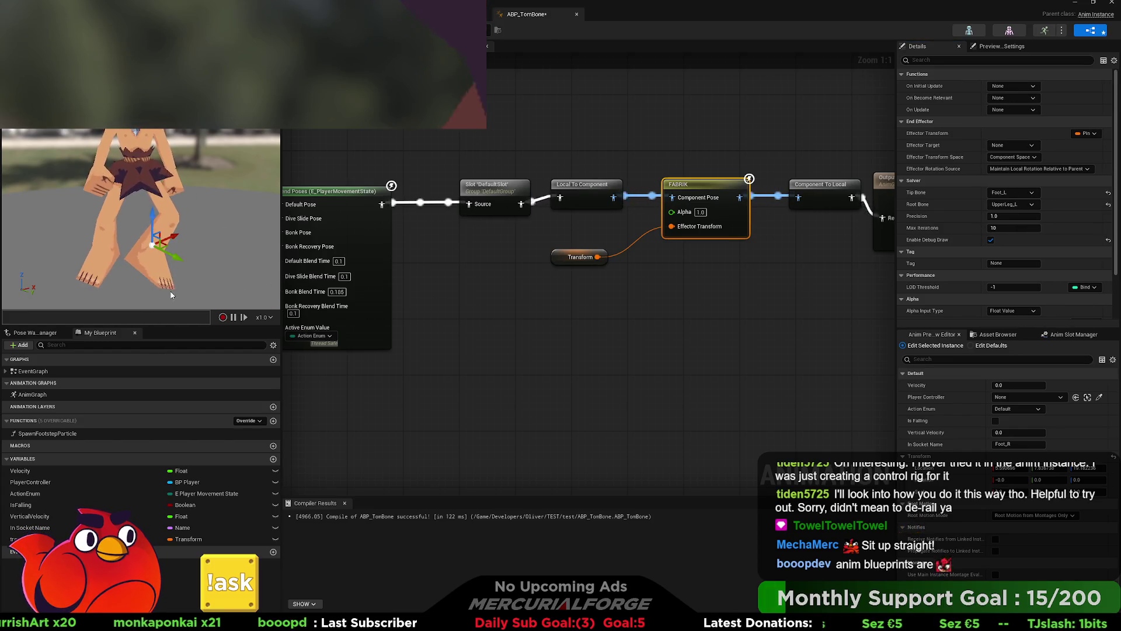
# - Change FABRIK's Effector Target from None to Root
pyautogui.click(187, 539)
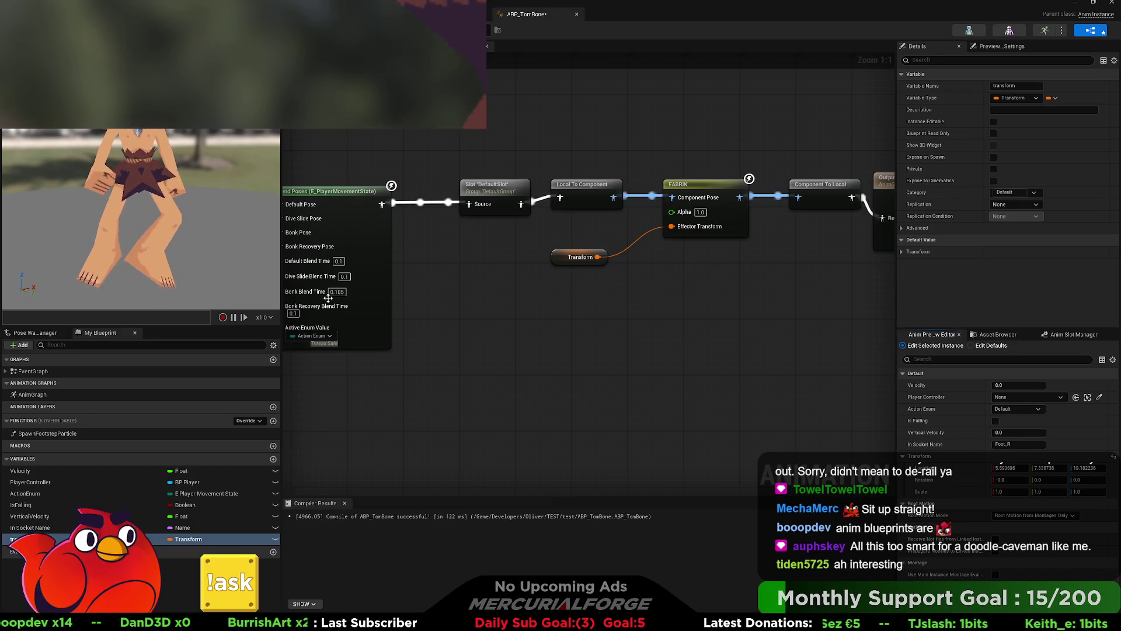
pyautogui.click(708, 188)
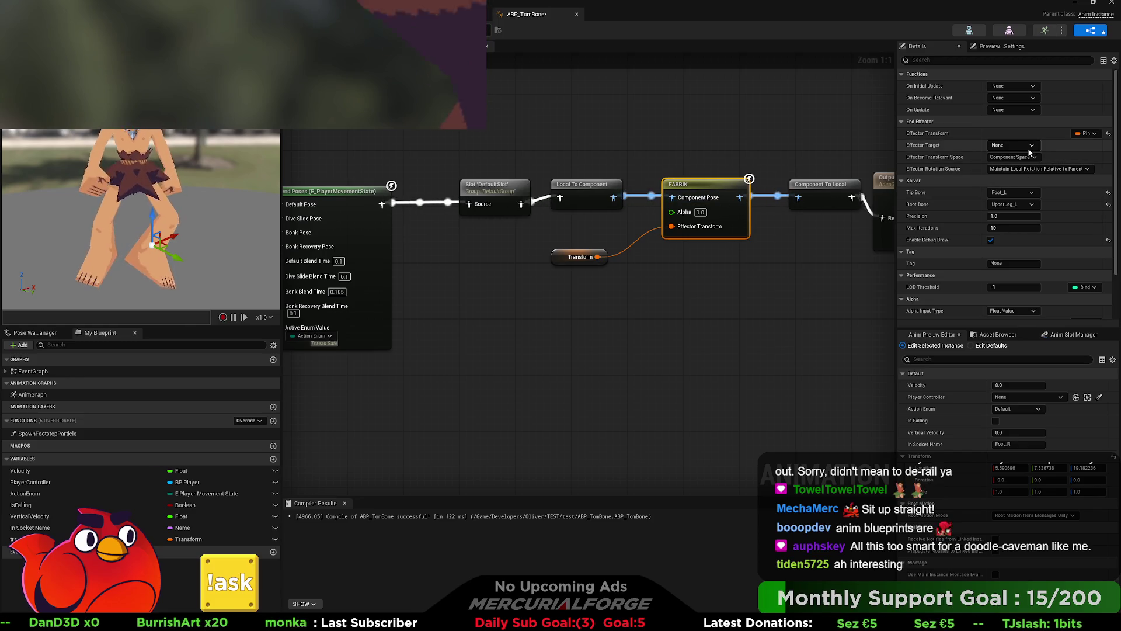
pyautogui.click(1026, 179)
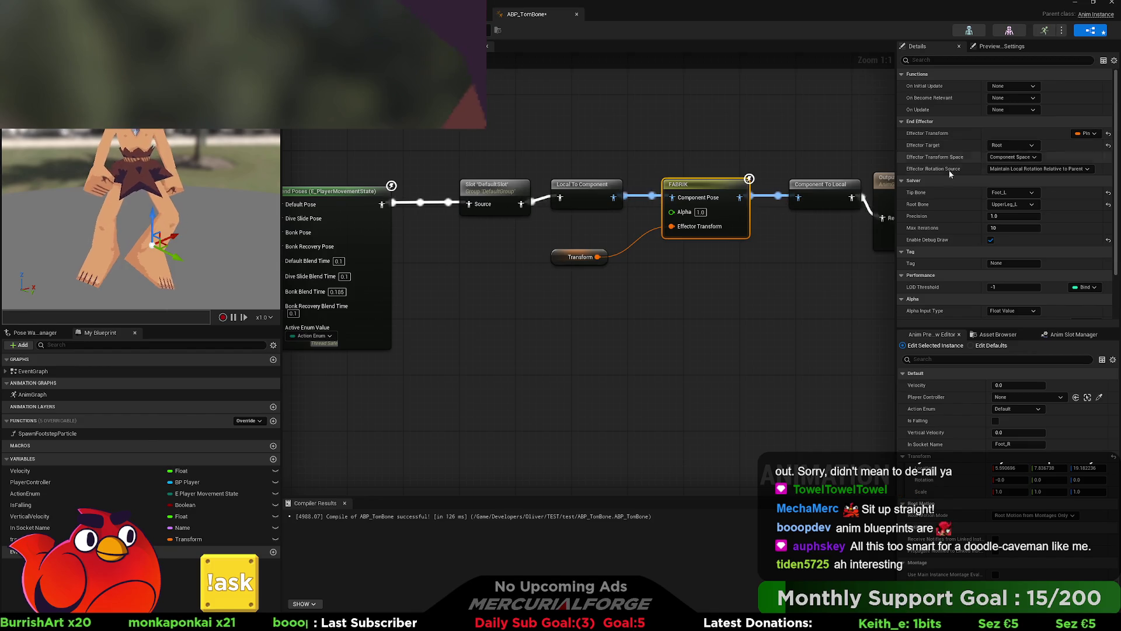
pyautogui.moveTo(750, 320); pyautogui.dragTo(590, 243)
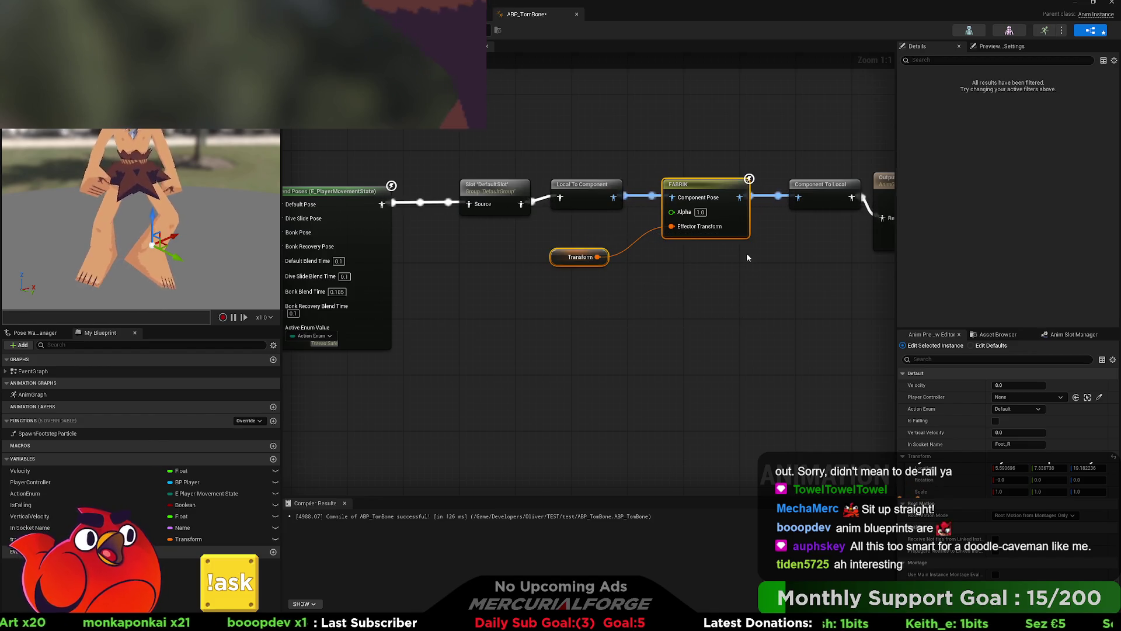
# - Delete the FABRIK and conversion nodes, wire Slot straight to Output Pose, compile and save
pyautogui.moveTo(826, 251); pyautogui.dragTo(546, 120)
pyautogui.press('Delete')
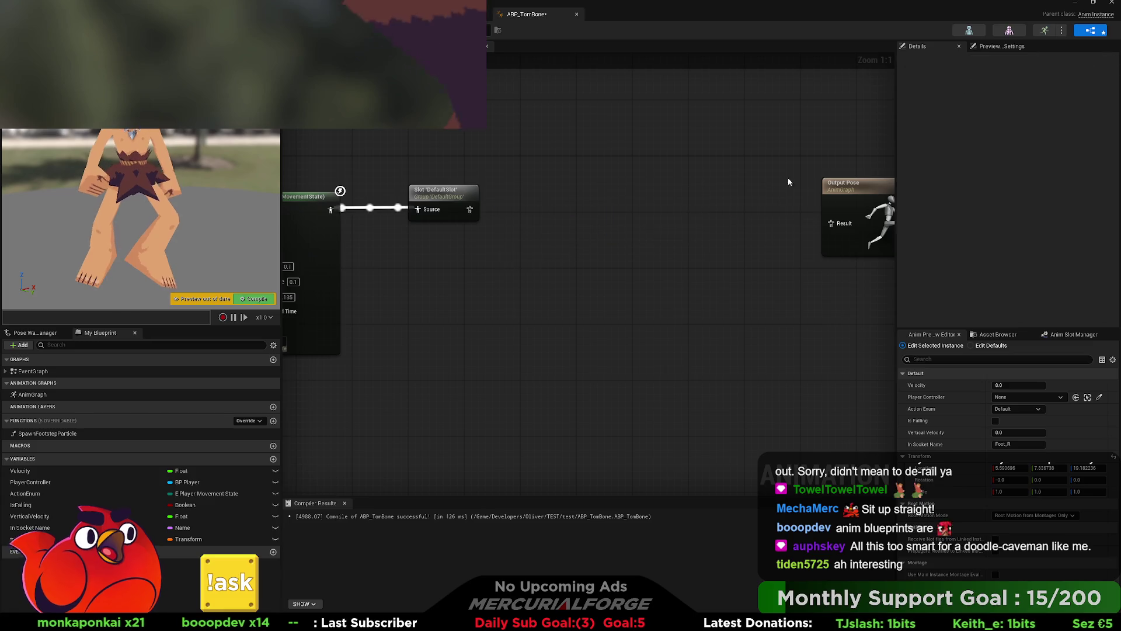
pyautogui.moveTo(867, 192)
pyautogui.mouseDown()
pyautogui.moveTo(612, 174)
pyautogui.moveTo(624, 172)
pyautogui.mouseUp()
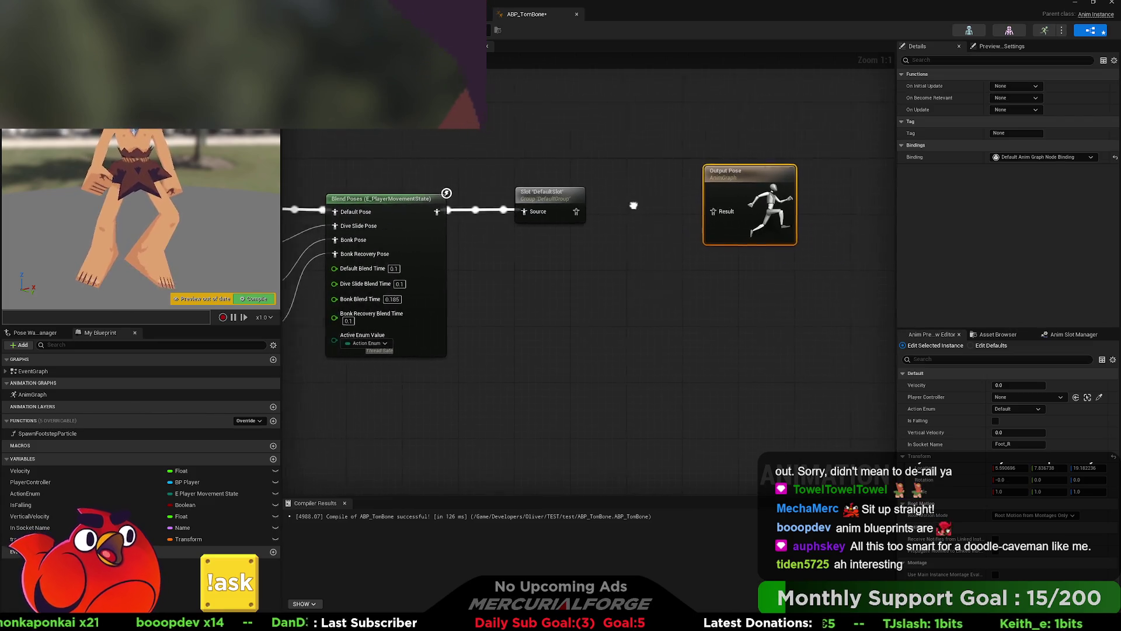
pyautogui.moveTo(607, 214); pyautogui.dragTo(739, 213)
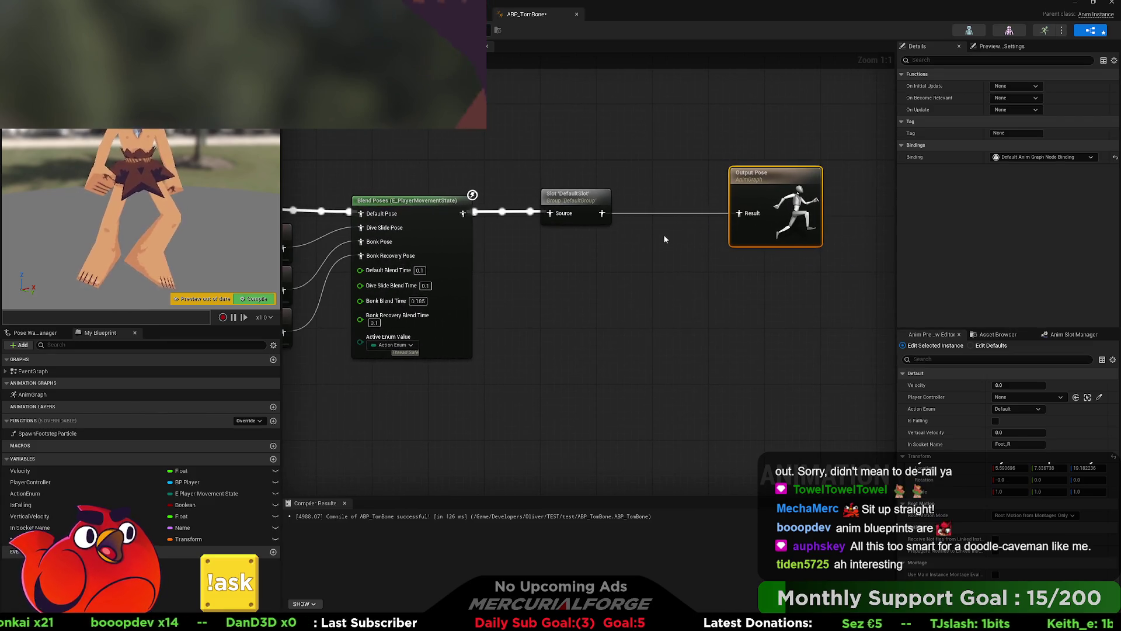
pyautogui.press('F7')
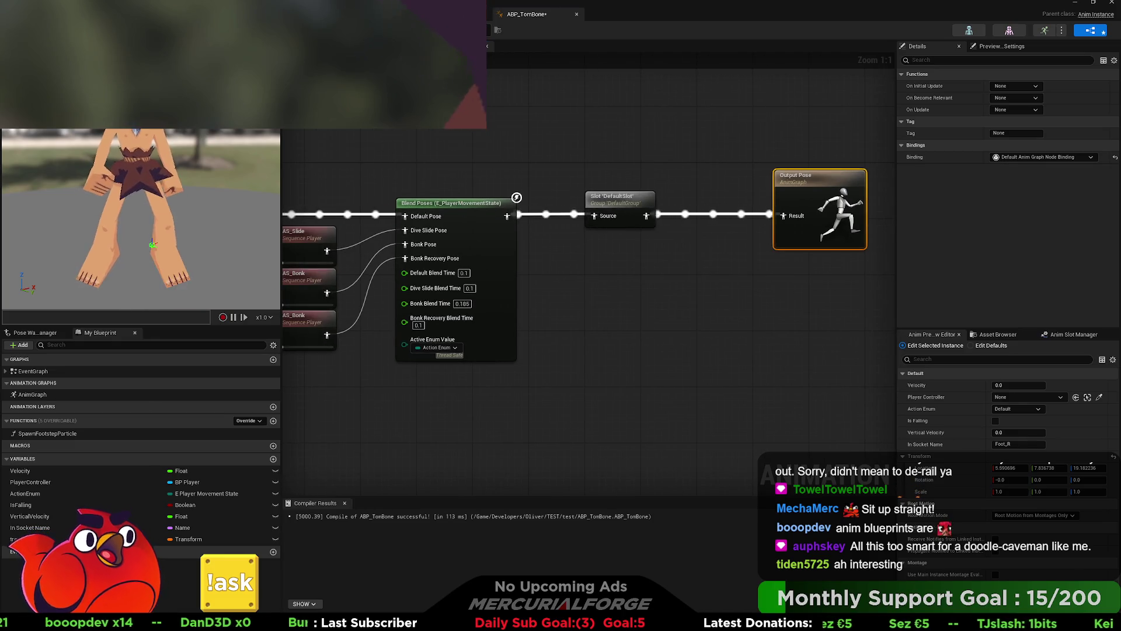
pyautogui.hotkey('ctrl', 's')
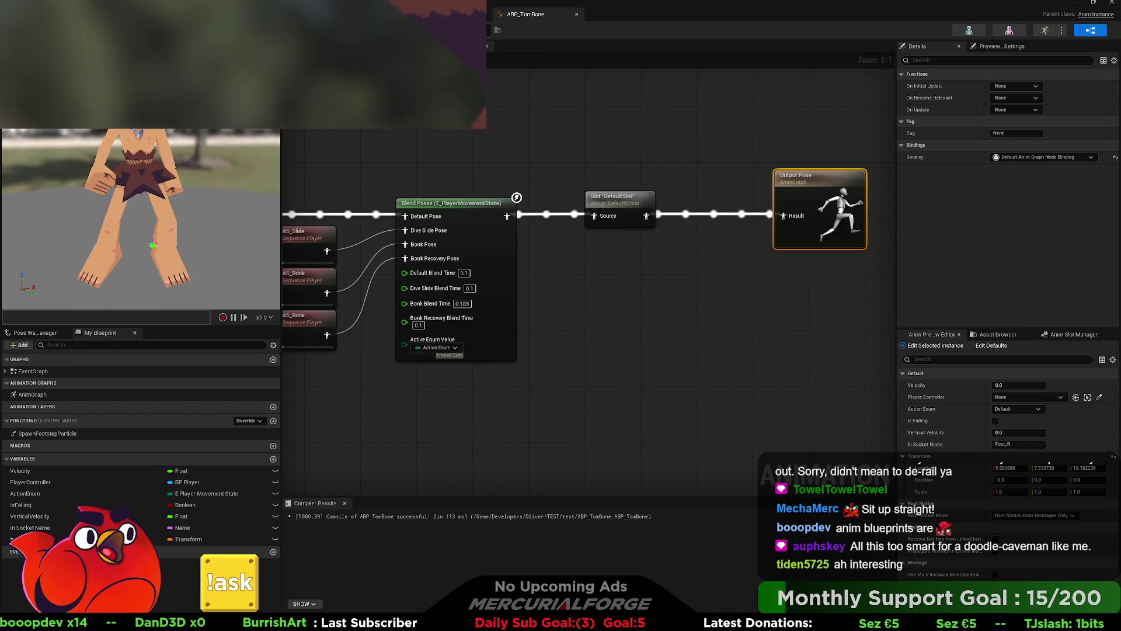
# - Delete the unused transform variable, recompile and save ABP_TomBone, then return to BP_Player
pyautogui.click(562, 108)
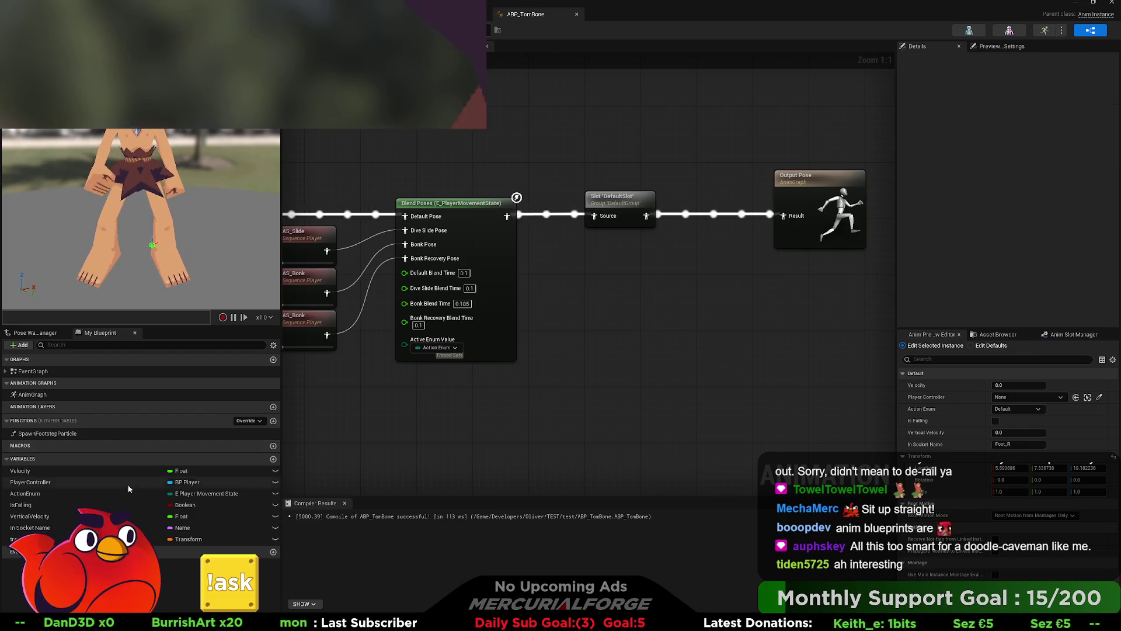
pyautogui.press('Delete')
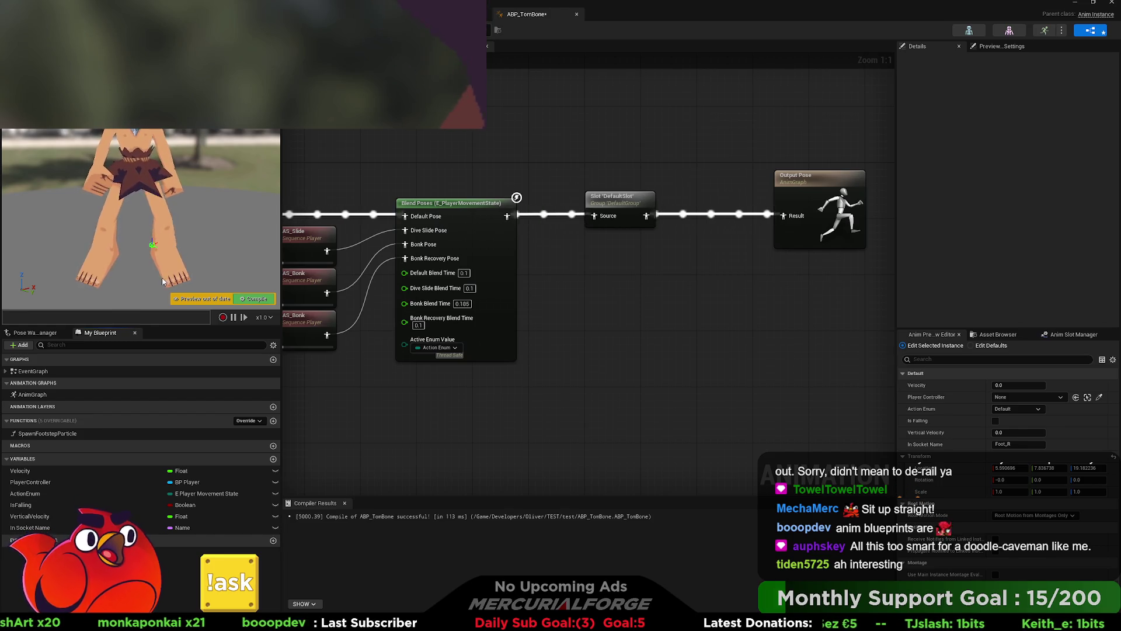
pyautogui.press('F7')
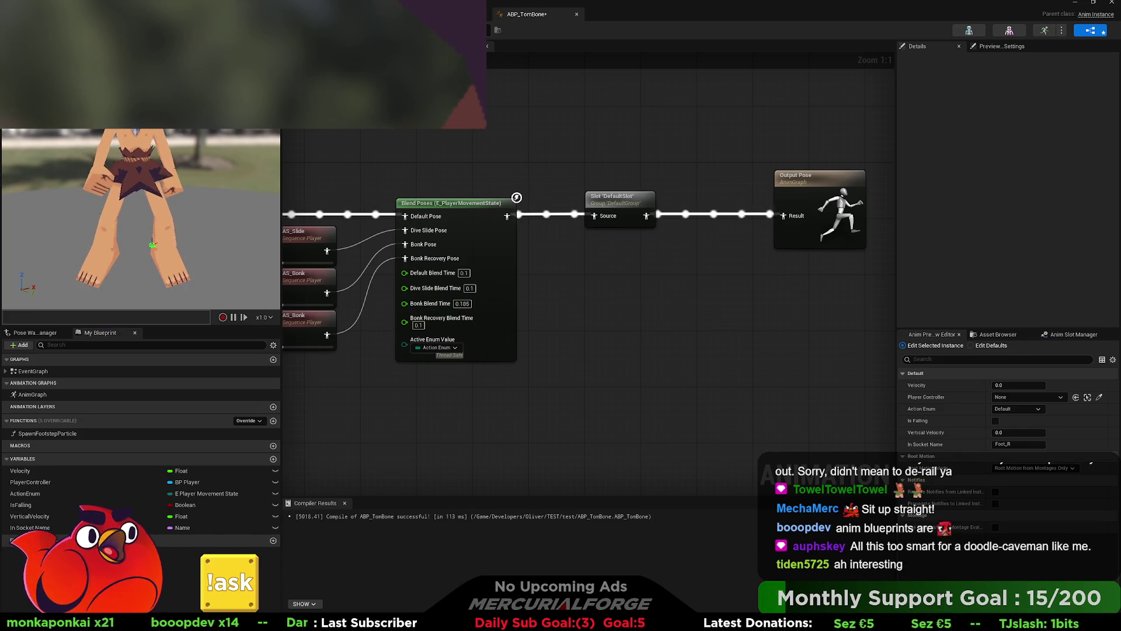
pyautogui.press('F7')
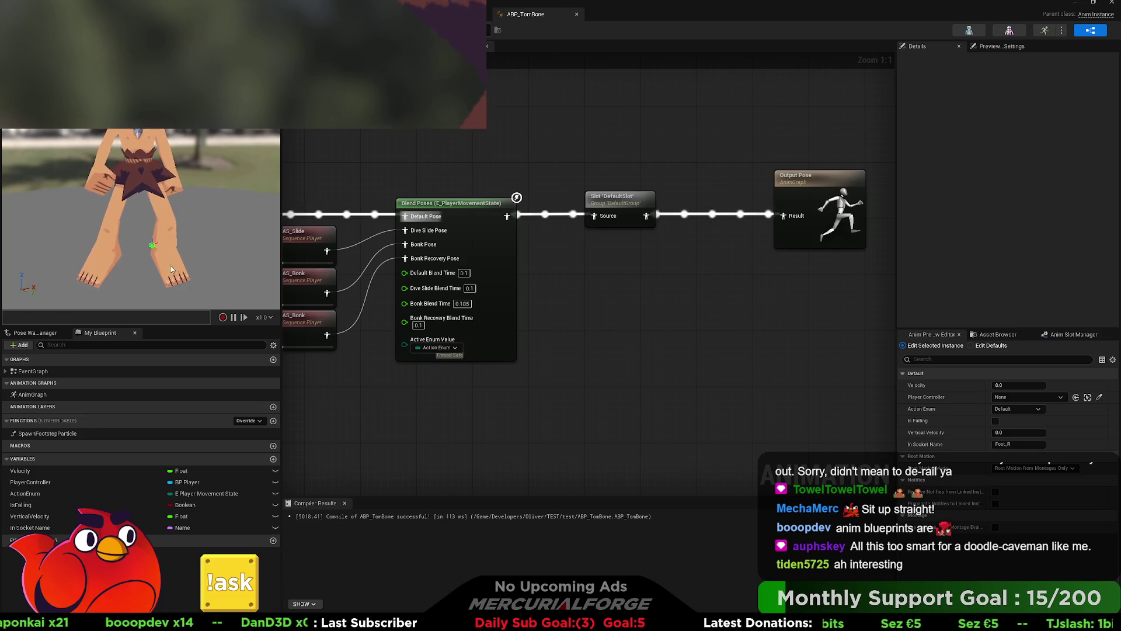
pyautogui.hotkey('ctrl', 's')
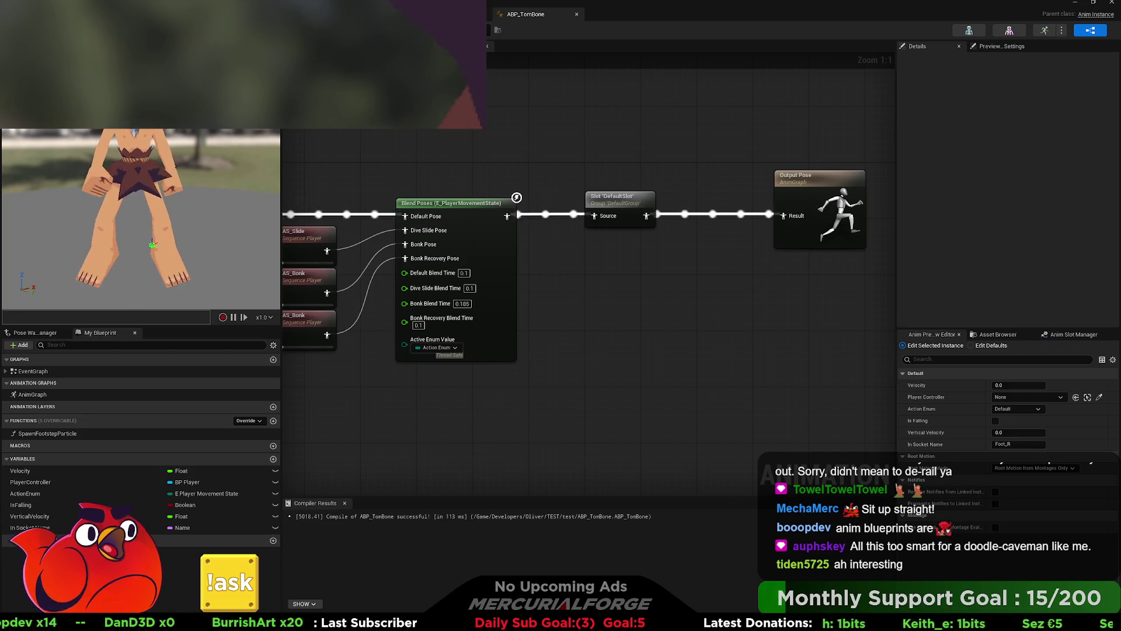
pyautogui.hotkey('alt', 'Tab')
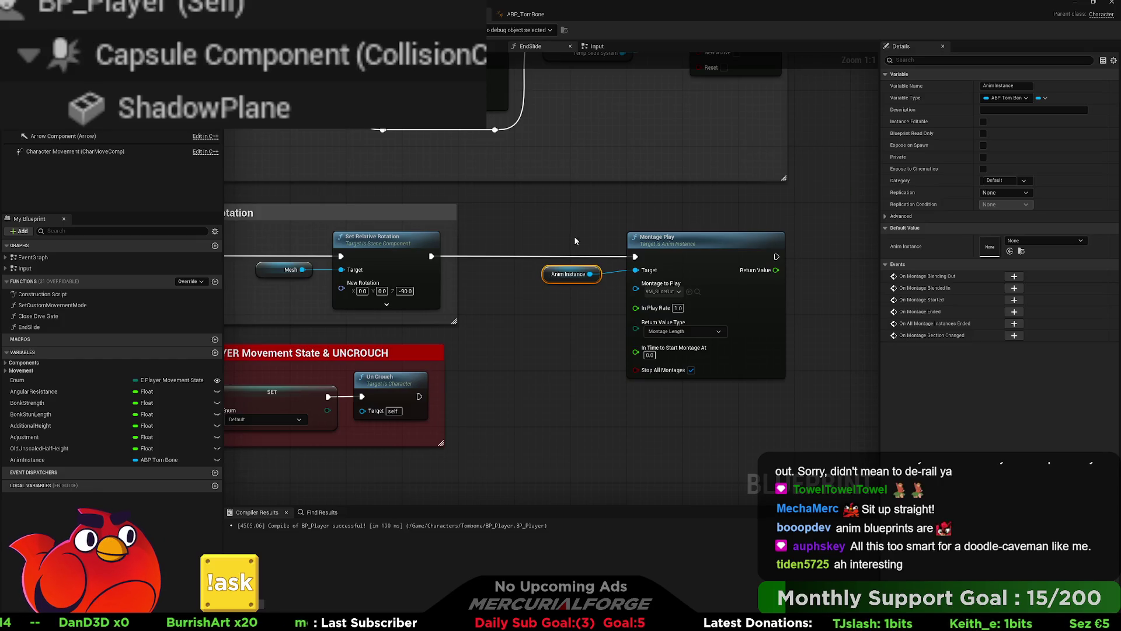
# - Shift EndSlide's Montage Play and Anim Instance nodes right, use AM_Slide_Stand, and start play-in-editor
pyautogui.moveTo(576, 231); pyautogui.dragTo(474, 224)
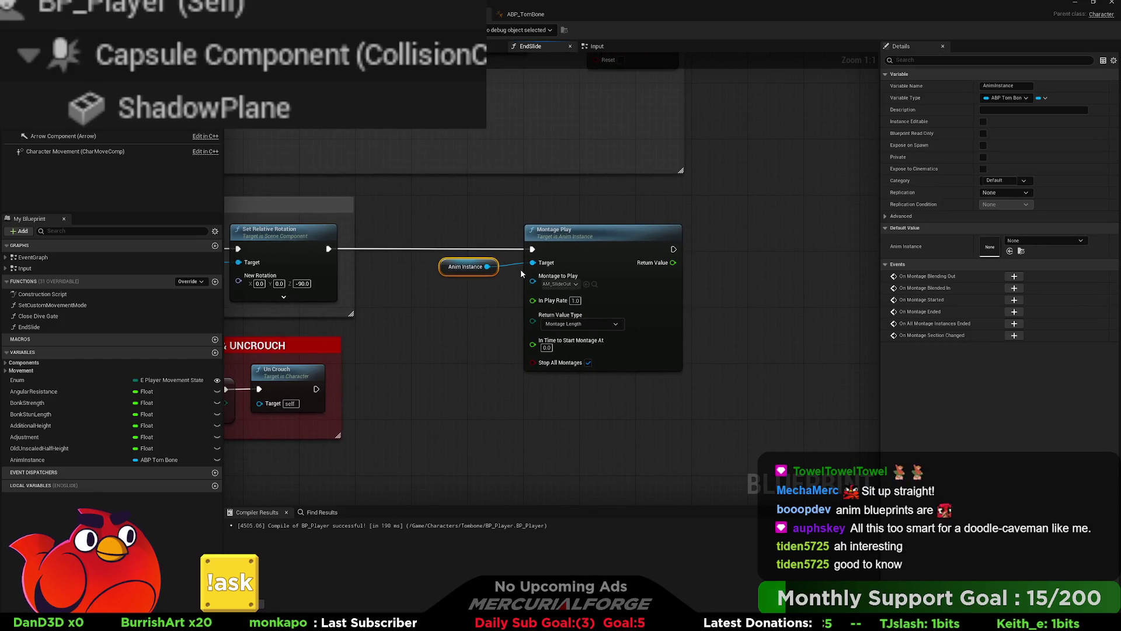
pyautogui.moveTo(702, 415)
pyautogui.mouseDown()
pyautogui.moveTo(487, 266)
pyautogui.moveTo(506, 304)
pyautogui.moveTo(499, 289)
pyautogui.moveTo(523, 283)
pyautogui.mouseUp()
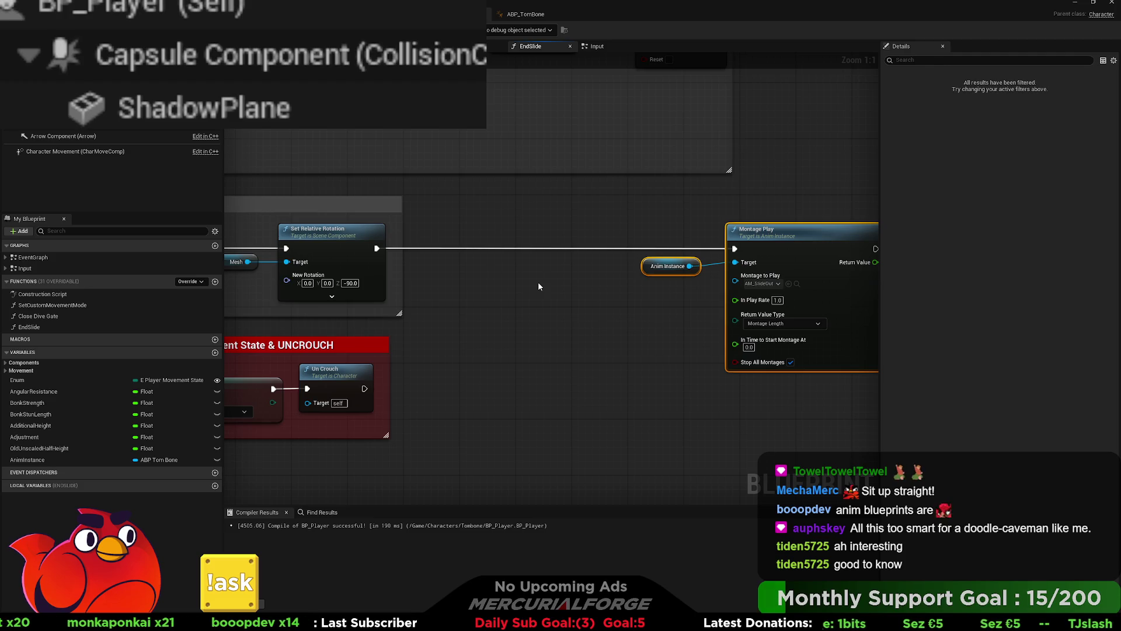
pyautogui.moveTo(537, 282)
pyautogui.mouseDown()
pyautogui.moveTo(362, 271)
pyautogui.moveTo(491, 283)
pyautogui.mouseUp()
pyautogui.click(620, 269)
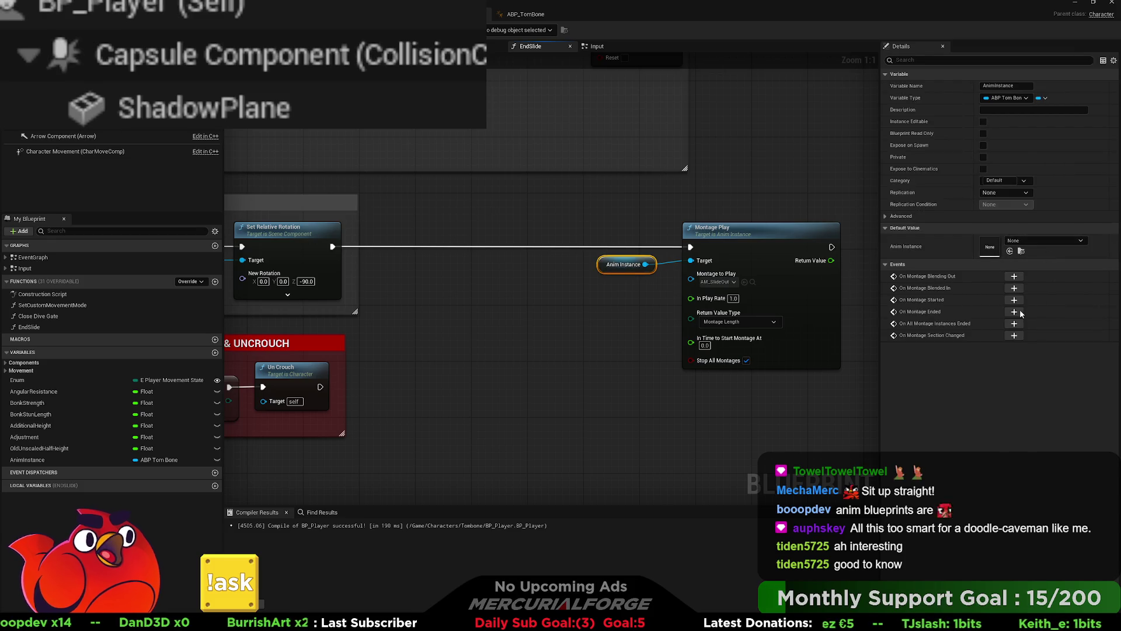
pyautogui.click(630, 345)
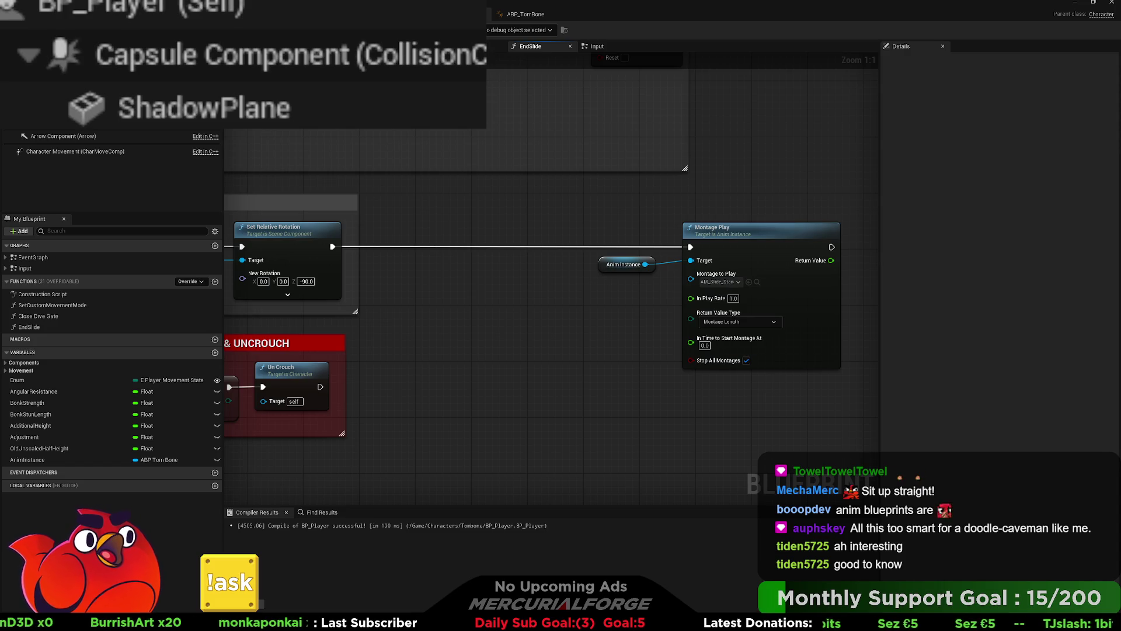
pyautogui.hotkey('alt', 'p')
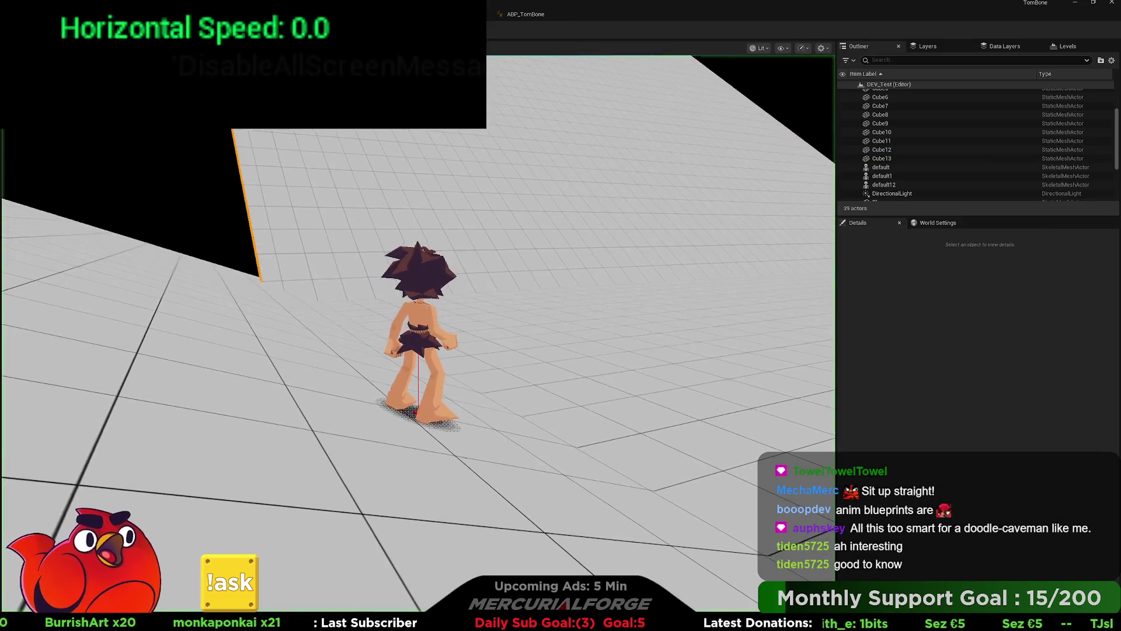
# - Test the character by running forward, sliding twice and jumping, then stop the session
pyautogui.press('w')
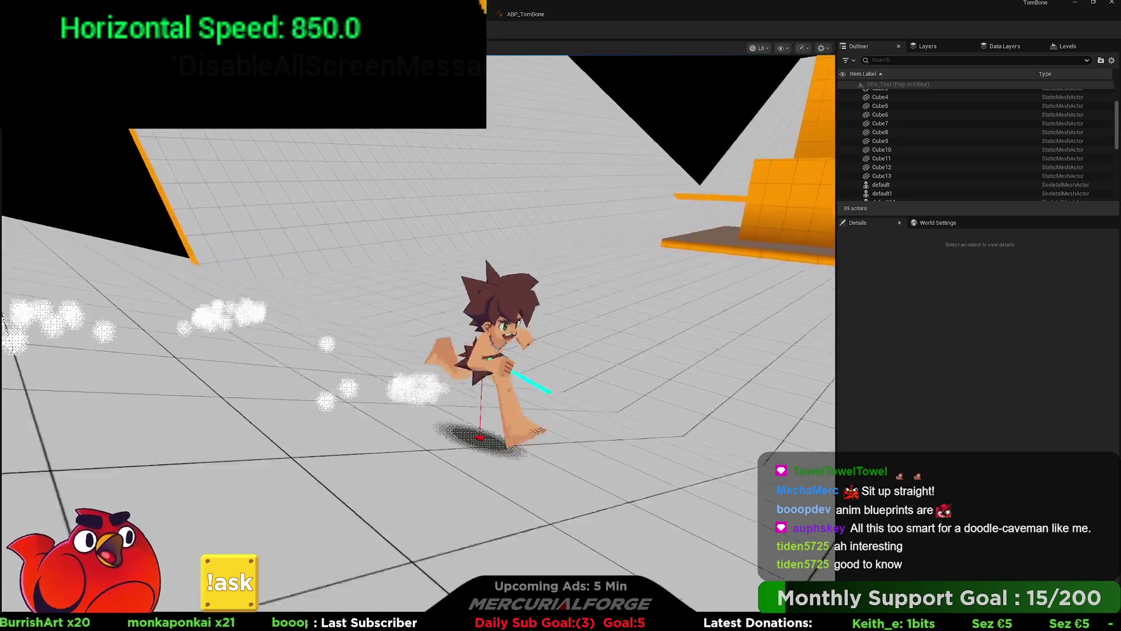
pyautogui.press('space')
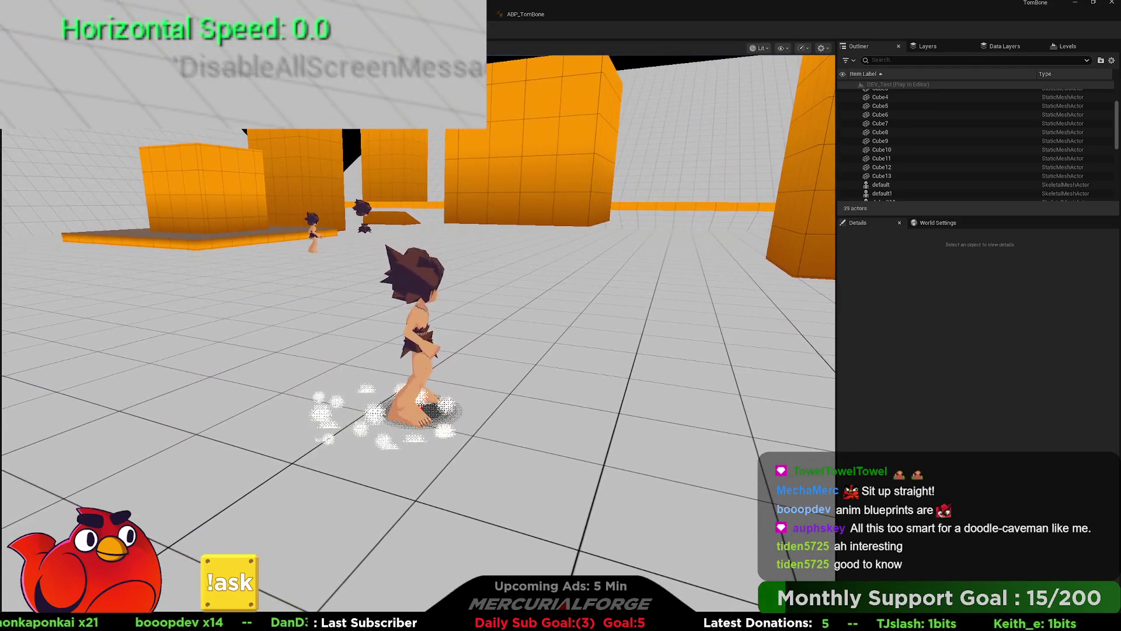
pyautogui.press('space')
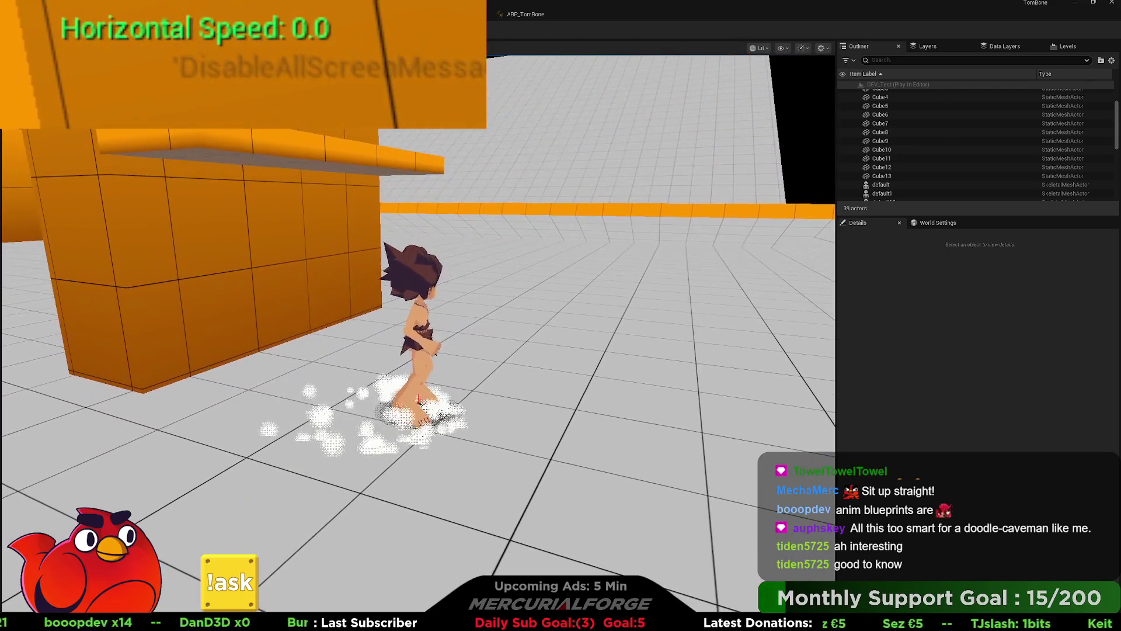
pyautogui.press('space')
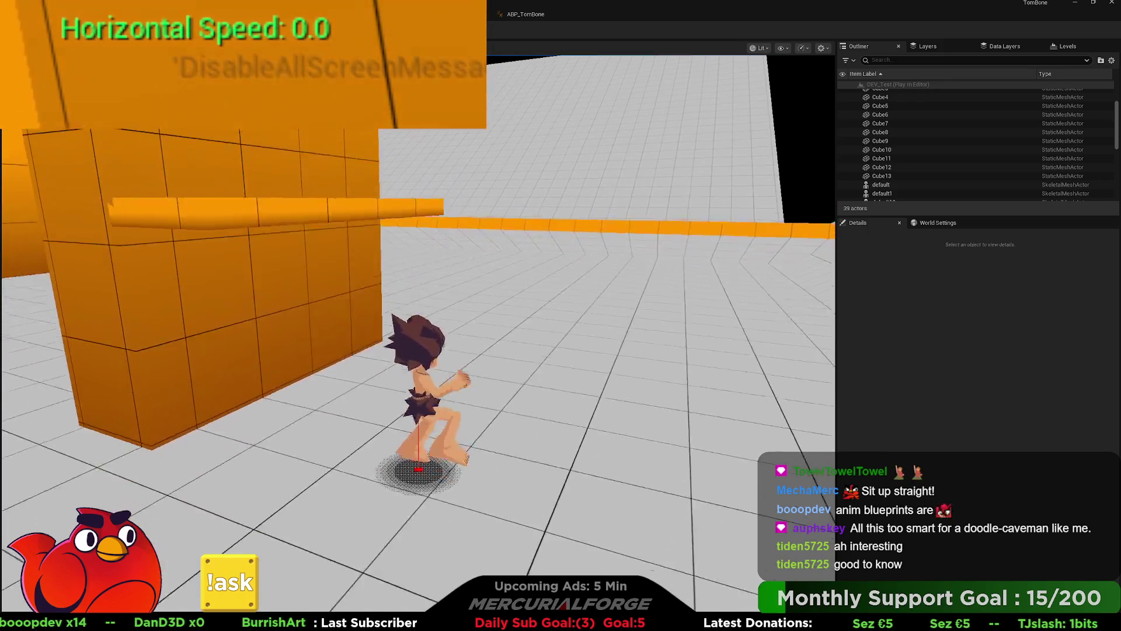
pyautogui.press('Escape')
# - Place the AS_Slide_Stand animation into the montage's DefaultGroup.DefaultSlot
pyautogui.click(253, 206)
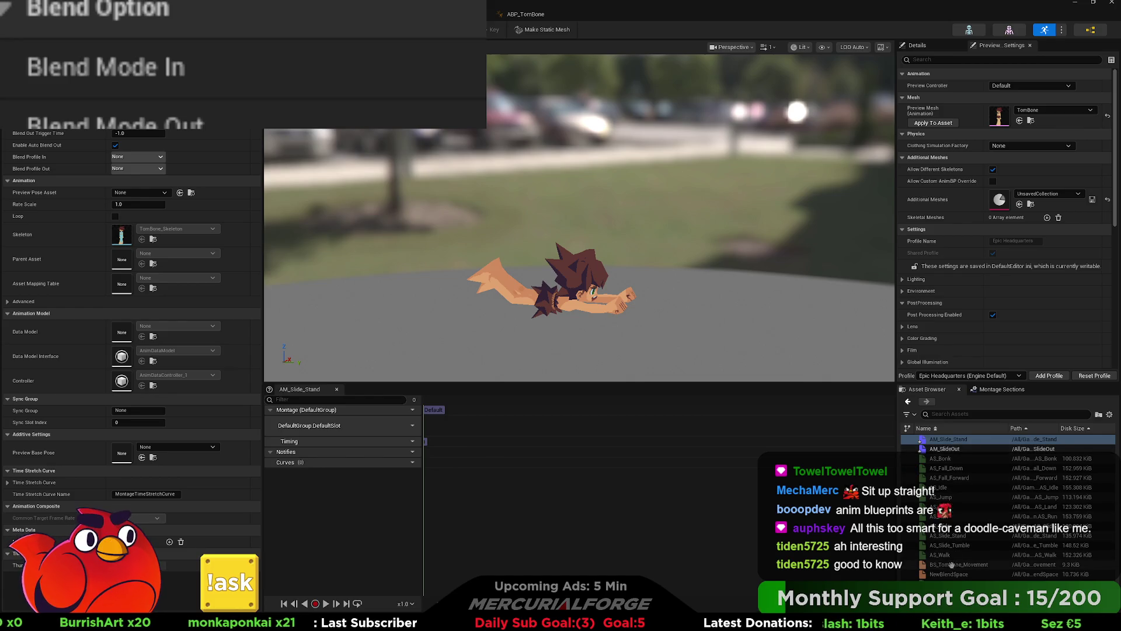
pyautogui.moveTo(956, 538); pyautogui.dragTo(574, 484)
pyautogui.moveTo(442, 415); pyautogui.dragTo(445, 421)
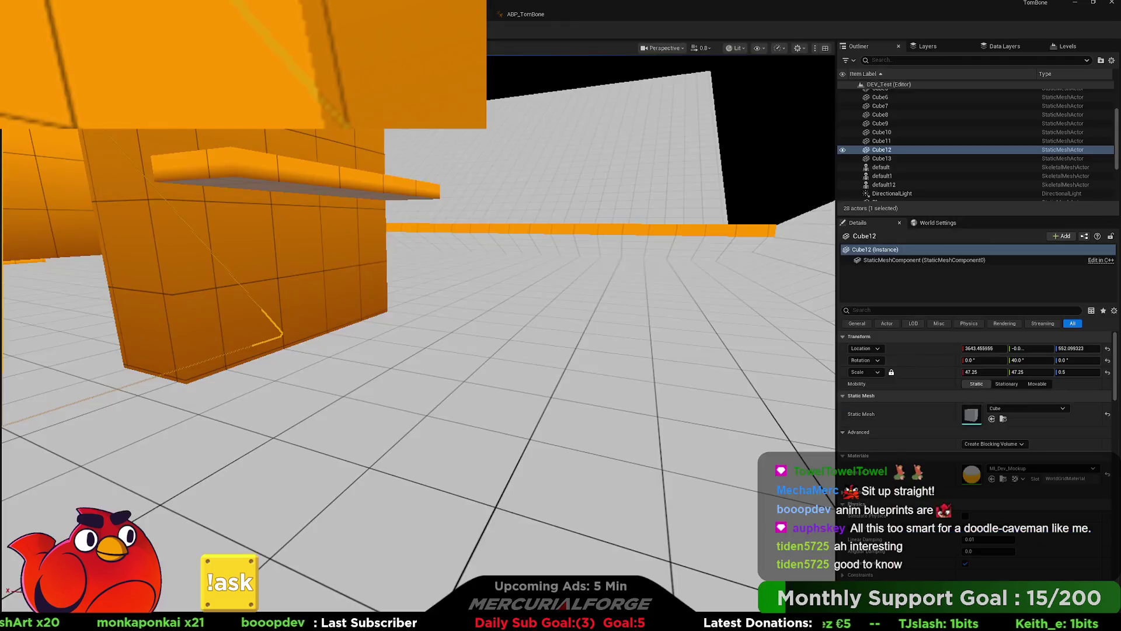
# - Play-test again with several runs and slides, then return to the BP_Player graph
pyautogui.hotkey('alt', 'p')
pyautogui.press('w')
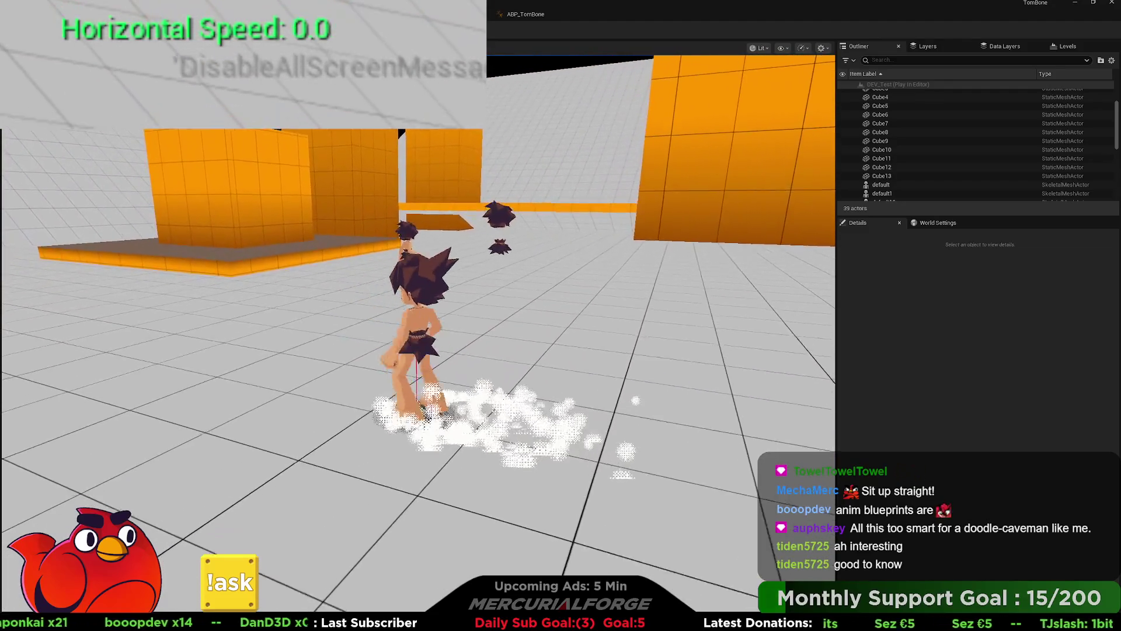
pyautogui.press('w')
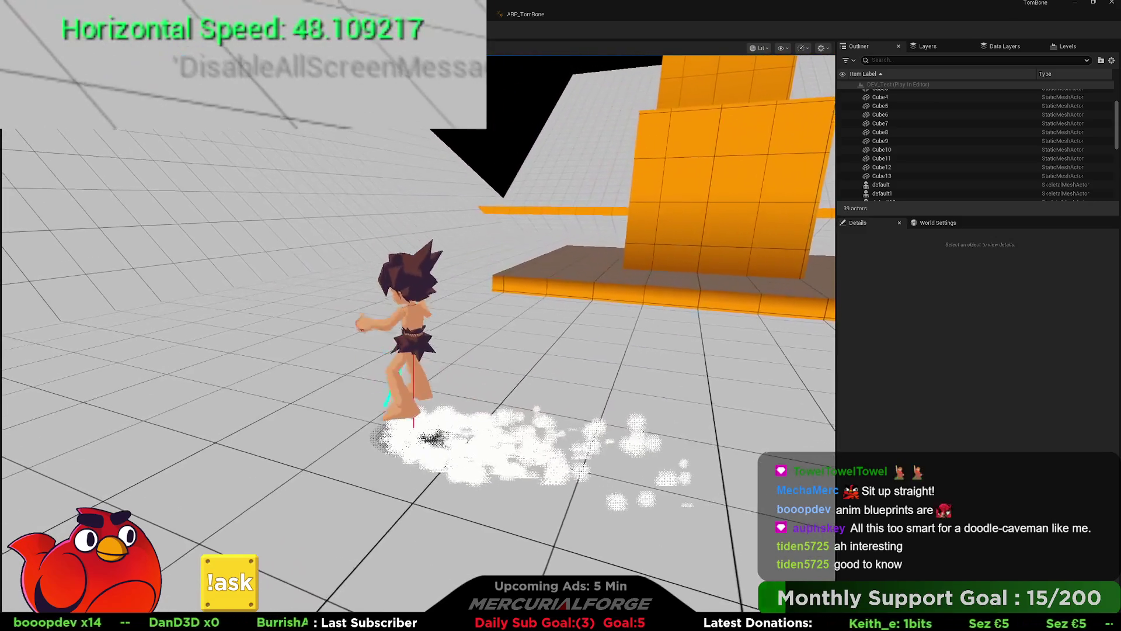
pyautogui.press('w')
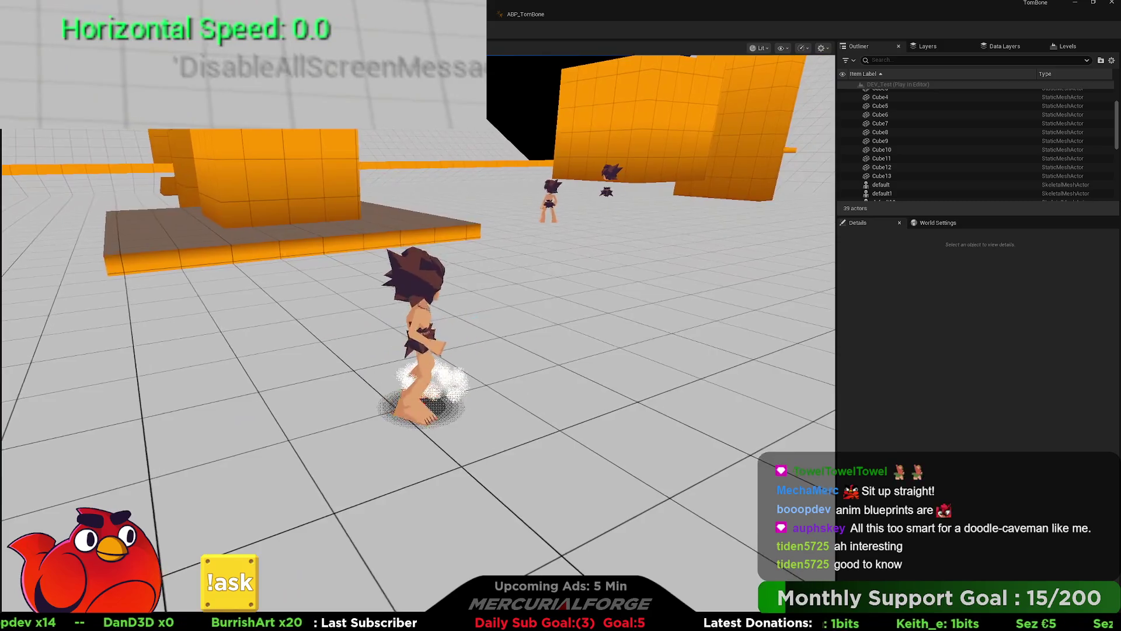
pyautogui.press('c')
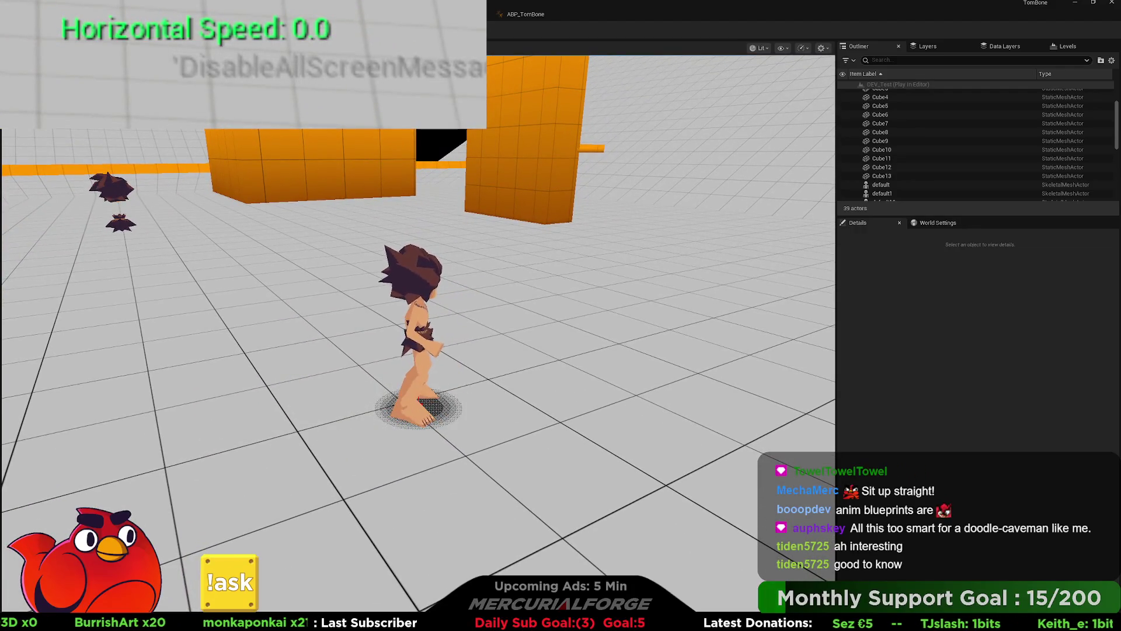
pyautogui.press('Escape')
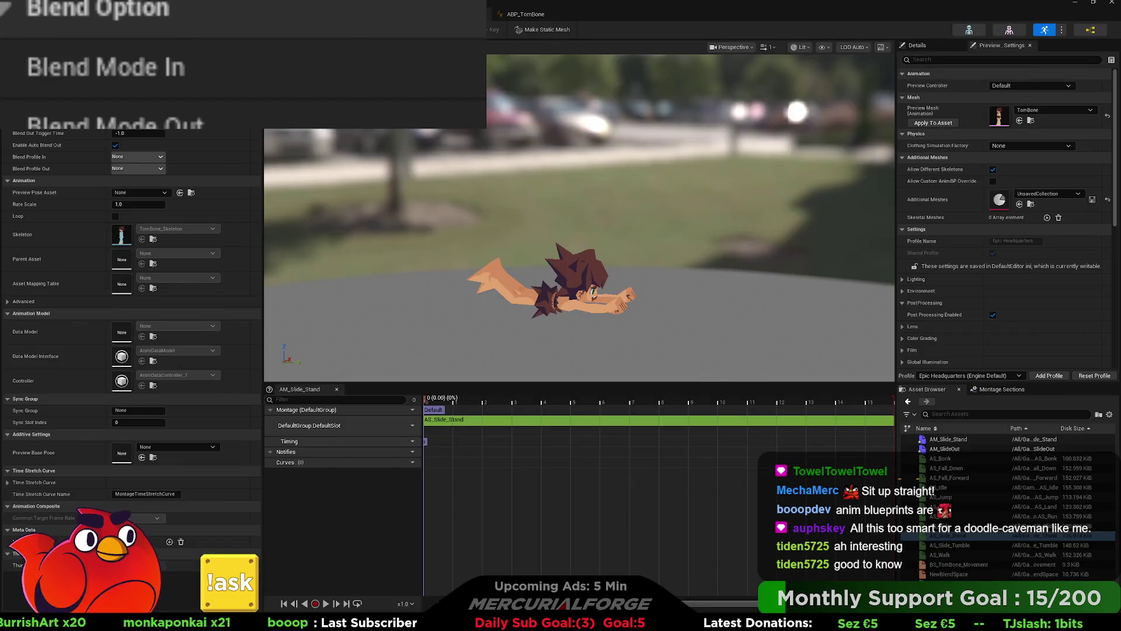
pyautogui.click(494, 21)
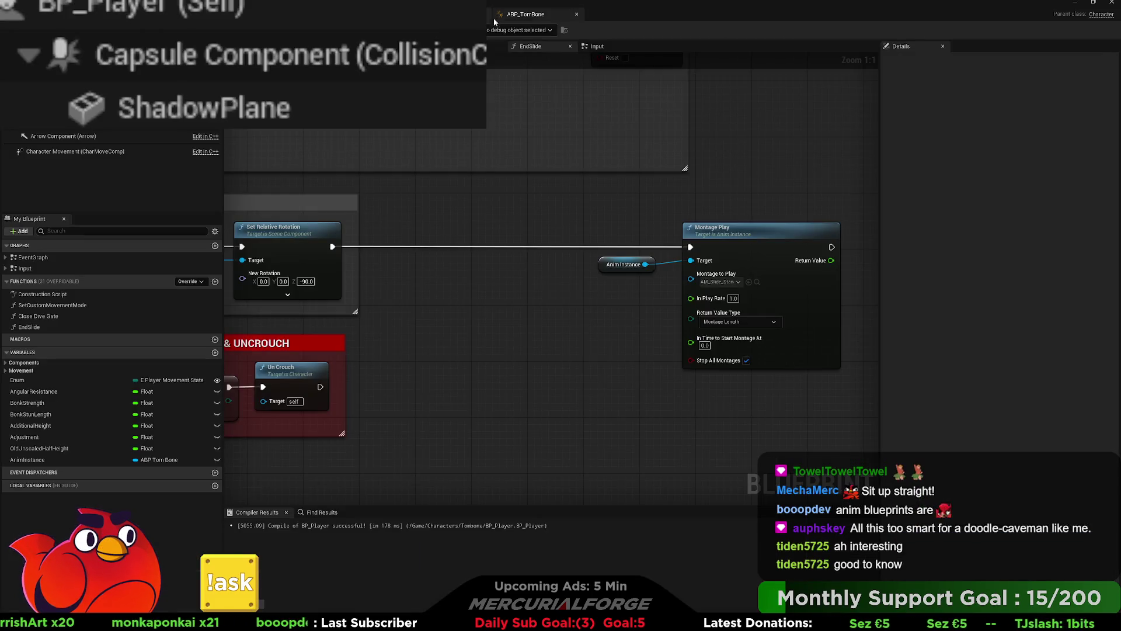
# - Bring the Is Falling Blend Poses by bool node in ABP_TomBone's AnimGraph into view
pyautogui.click(525, 20)
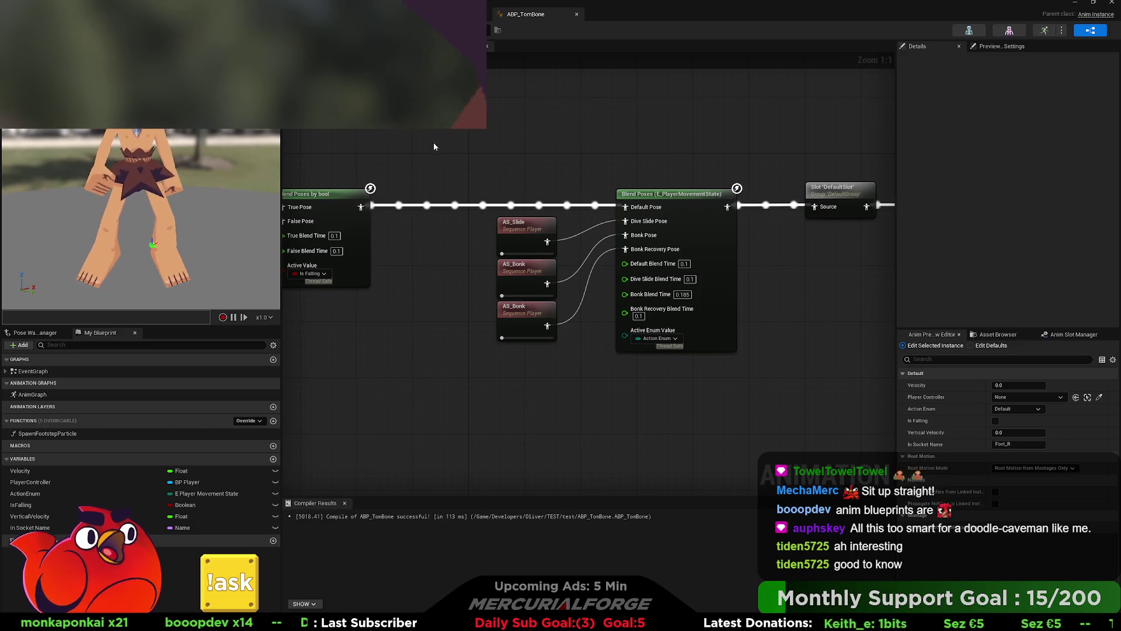
pyautogui.moveTo(433, 141); pyautogui.dragTo(804, 146)
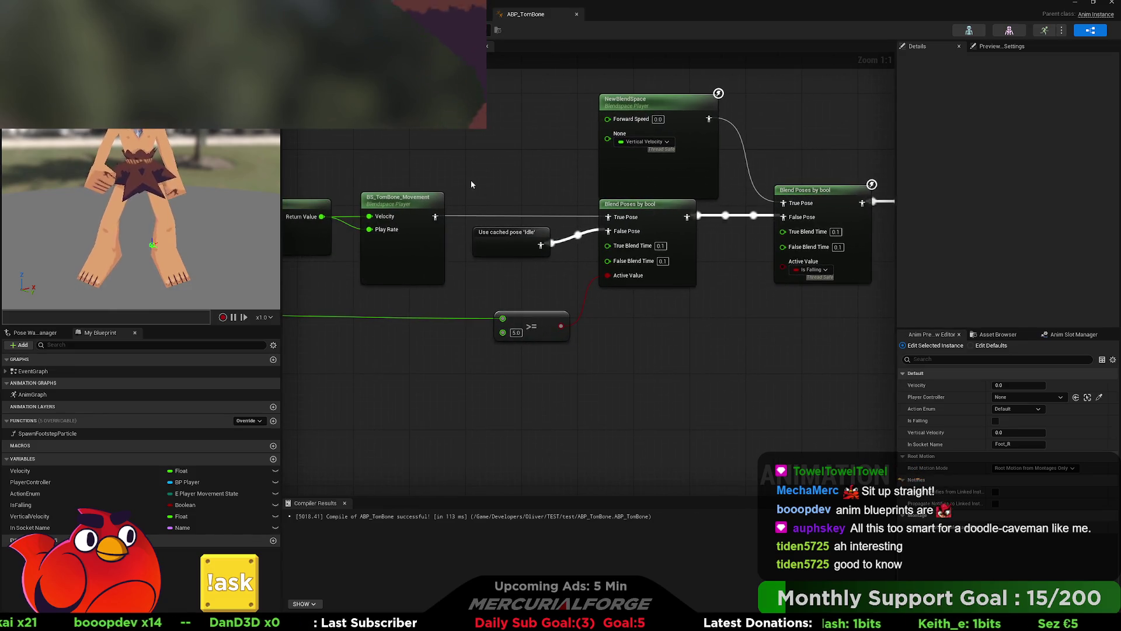
pyautogui.moveTo(649, 208); pyautogui.dragTo(845, 220)
pyautogui.moveTo(666, 193); pyautogui.dragTo(573, 194)
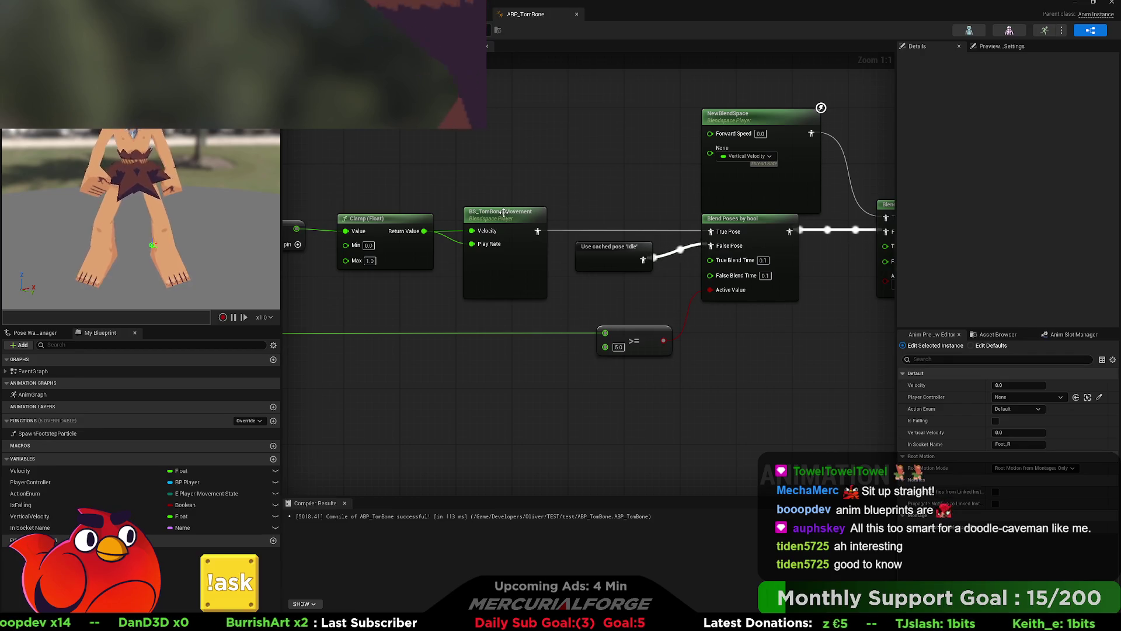
pyautogui.moveTo(846, 175); pyautogui.dragTo(575, 175)
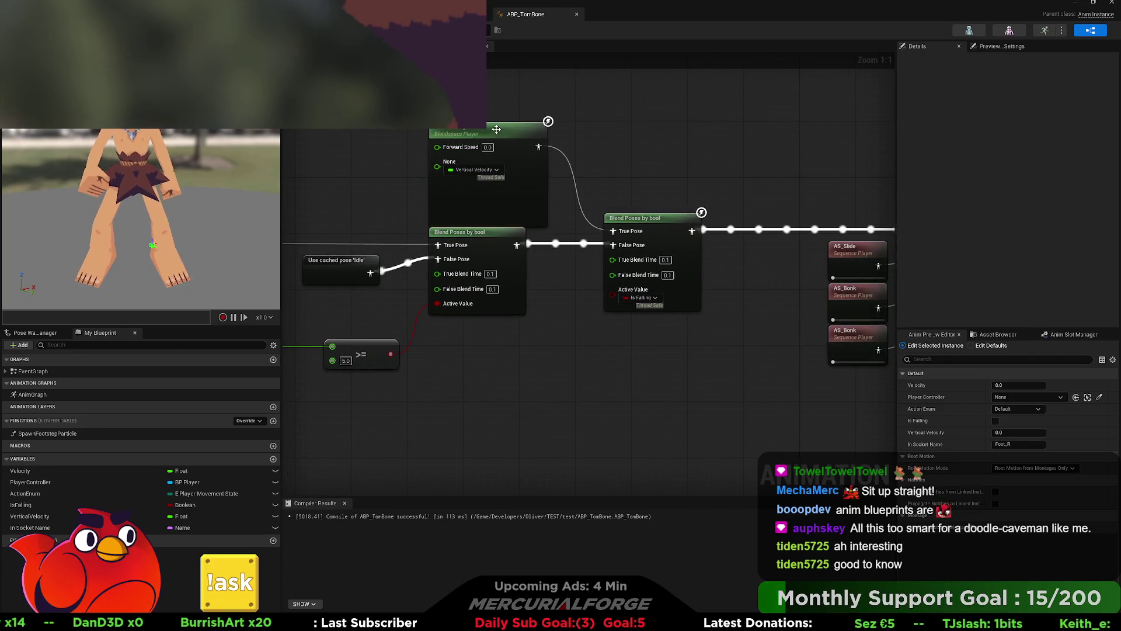
pyautogui.click(479, 193)
pyautogui.moveTo(668, 159); pyautogui.dragTo(606, 155)
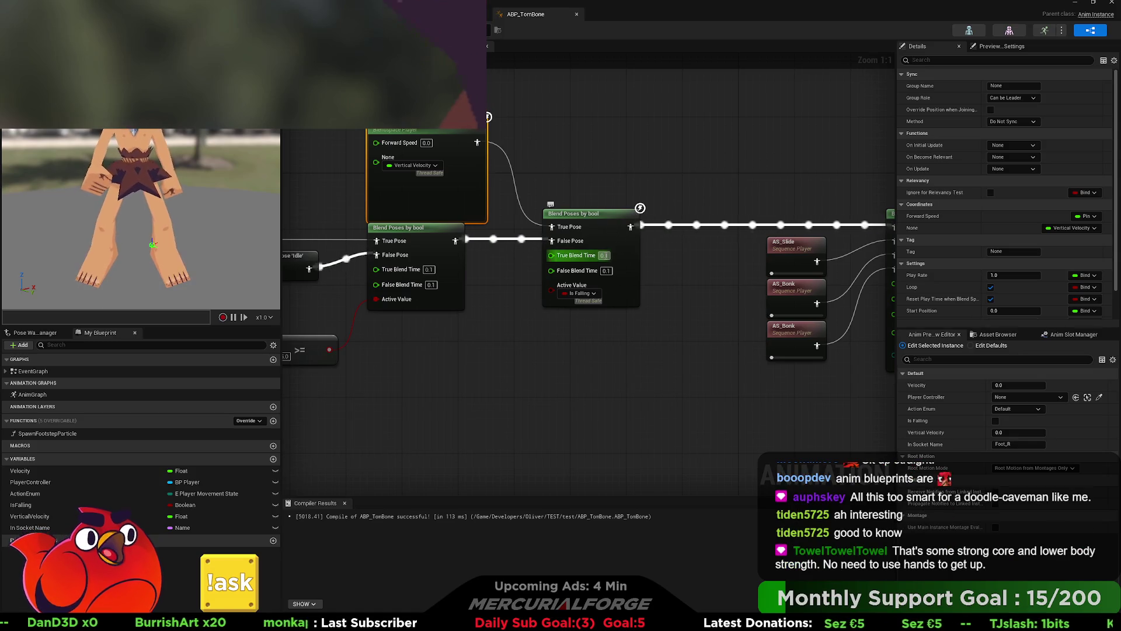
# - Set True and False Blend Time to 0.0 and recompile the anim blueprint
pyautogui.write('0')
pyautogui.press('Tab')
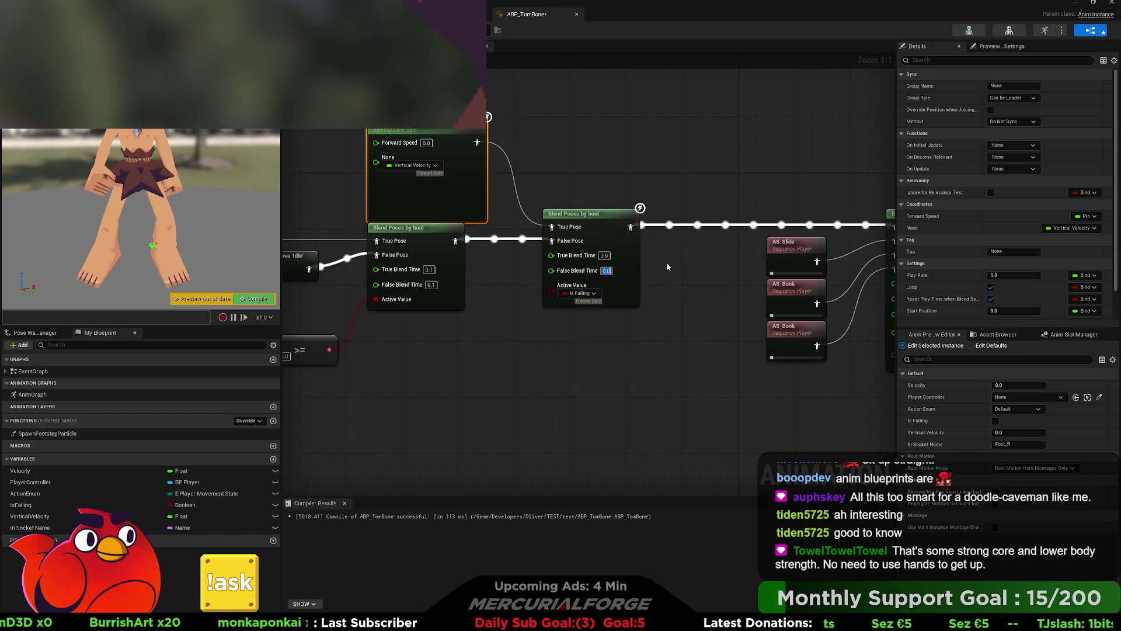
pyautogui.write('0')
pyautogui.click(676, 299)
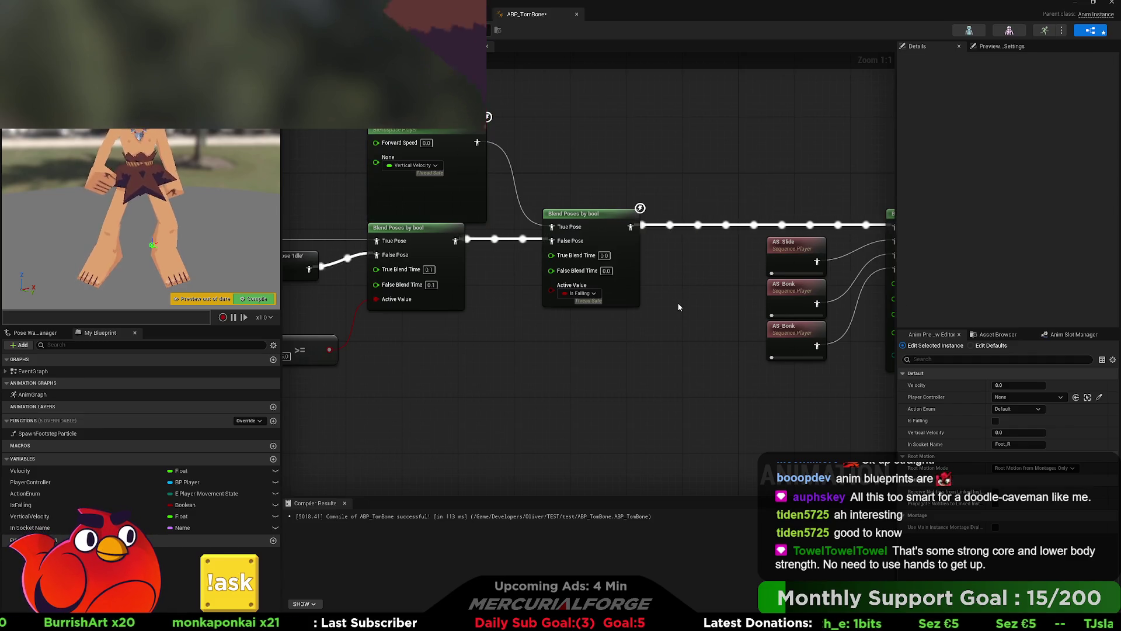
pyautogui.moveTo(677, 302); pyautogui.dragTo(630, 296)
pyautogui.moveTo(618, 176); pyautogui.dragTo(524, 184)
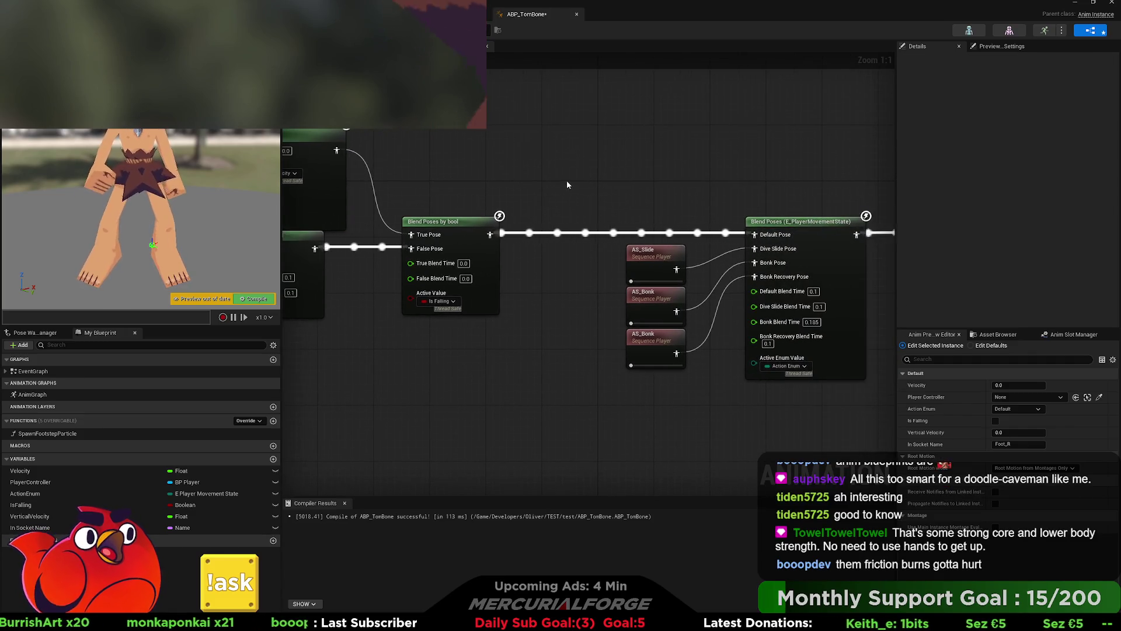
pyautogui.press('F7')
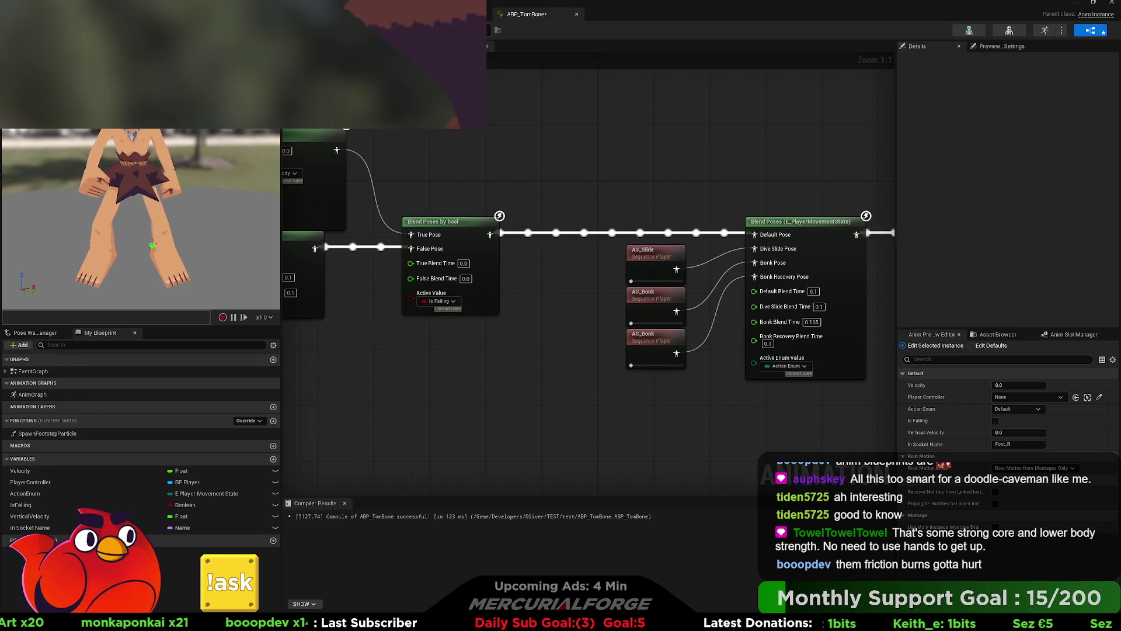
pyautogui.hotkey('alt', 'Tab')
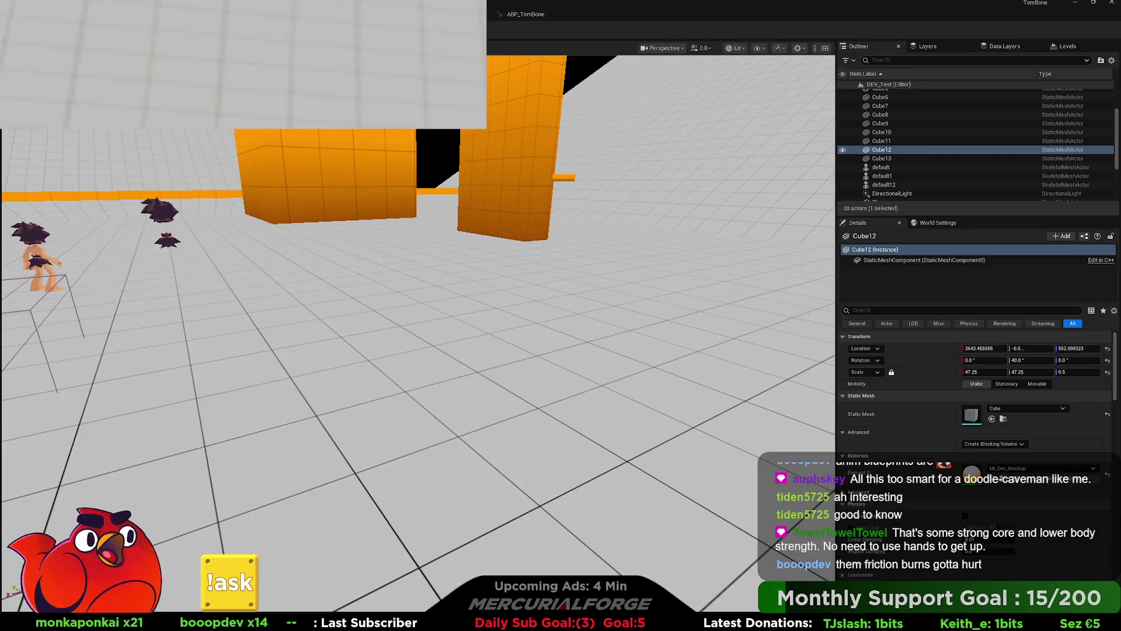
# - Play-test running forward and sliding three times, then stop the session with Esc
pyautogui.hotkey('alt', 'p')
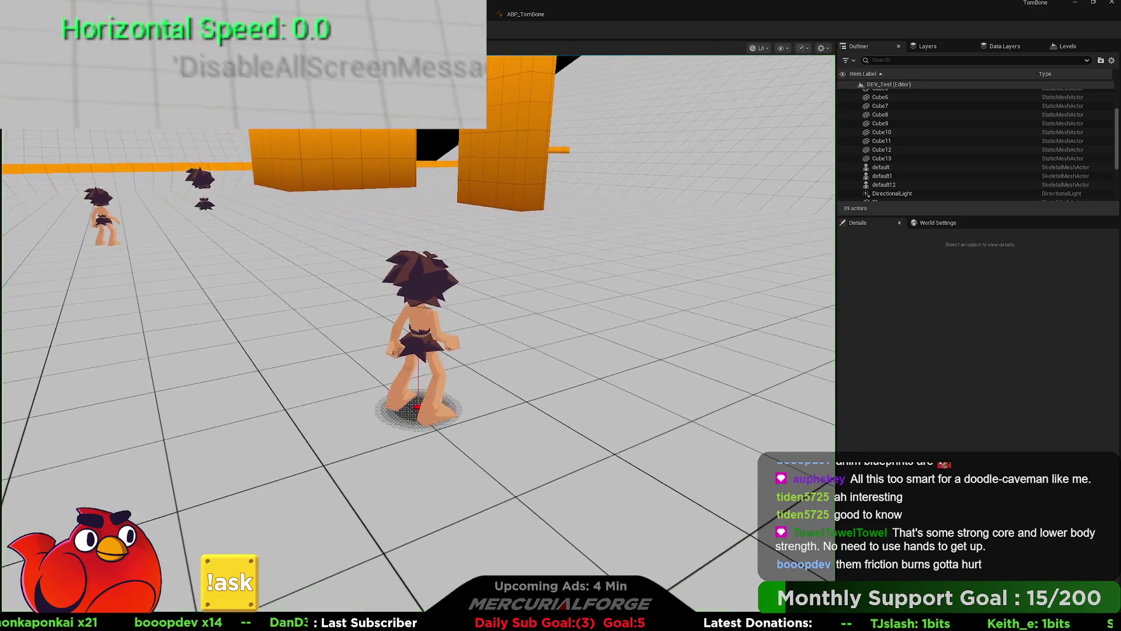
pyautogui.press('w')
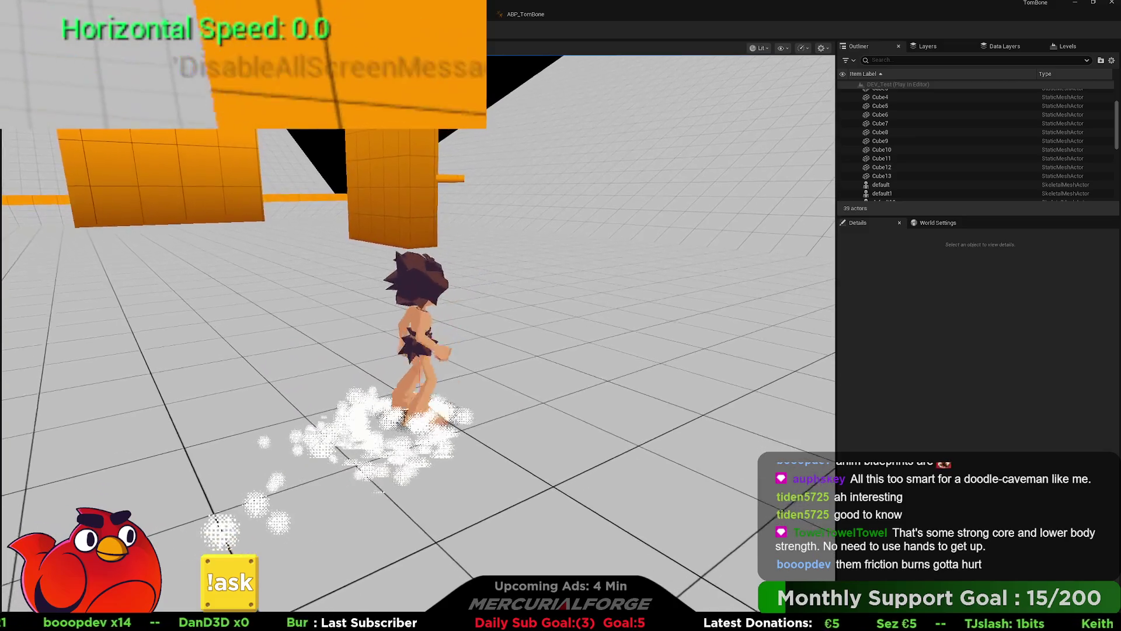
pyautogui.press('w')
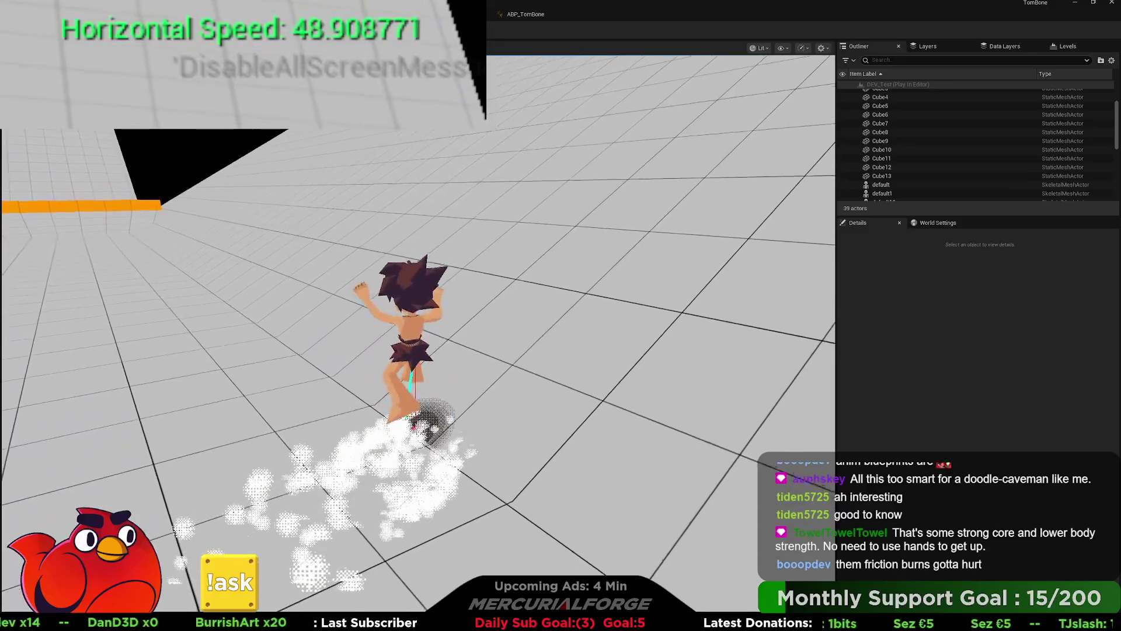
pyautogui.press('w')
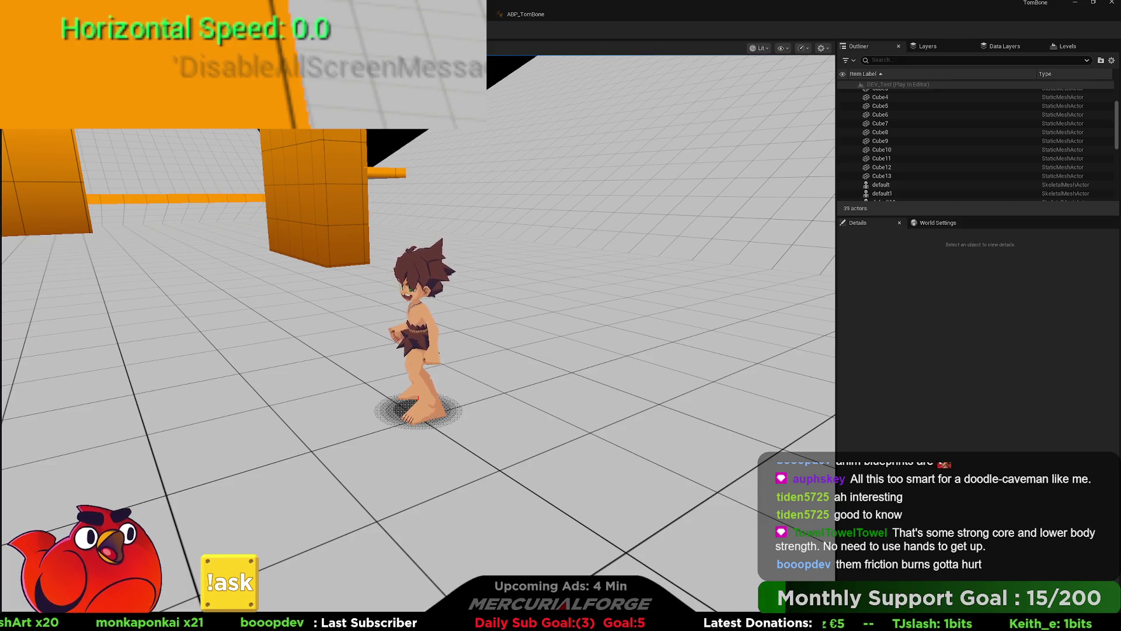
pyautogui.press('Escape')
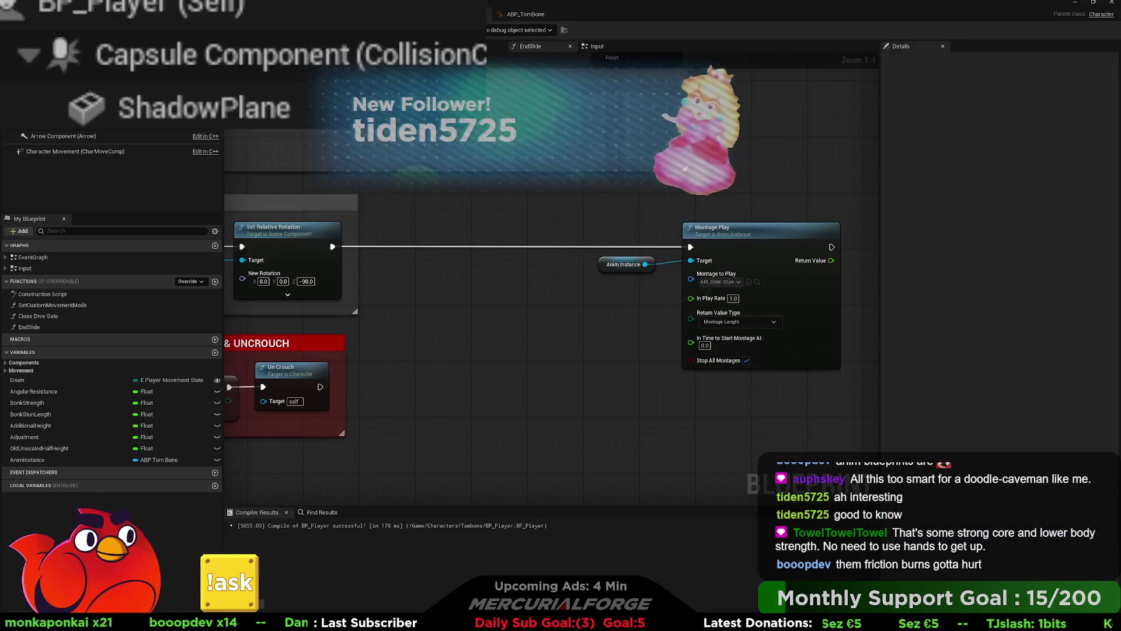
# - Pan the ABP_TomBone AnimGraph to review the blend space and cached-pose nodes
pyautogui.click(532, 16)
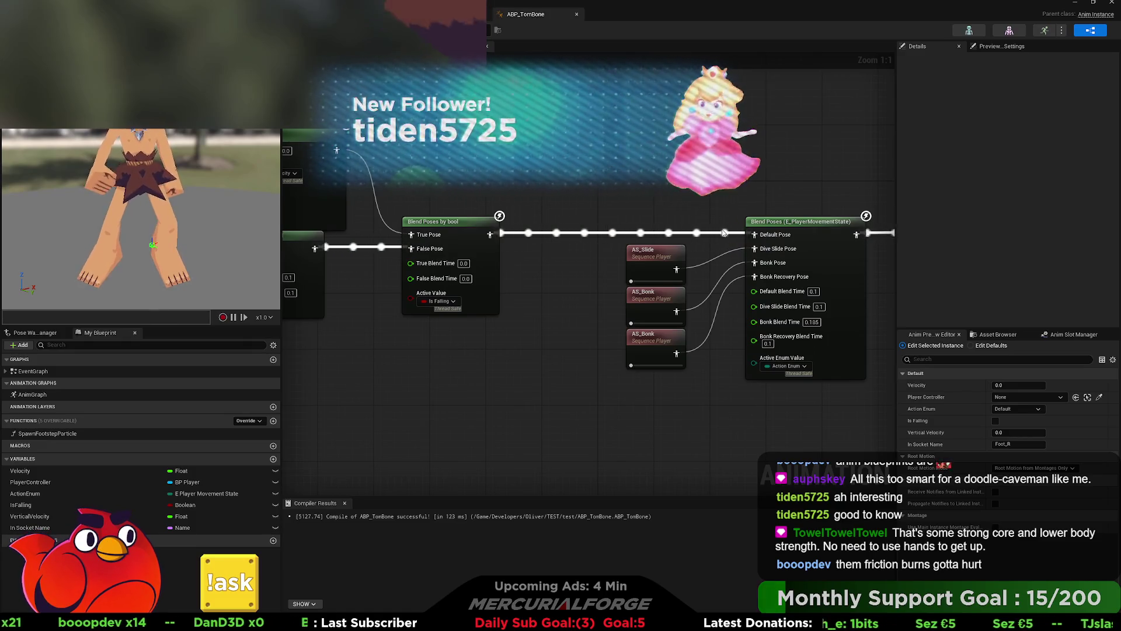
pyautogui.moveTo(515, 170)
pyautogui.mouseDown()
pyautogui.moveTo(888, 170)
pyautogui.moveTo(568, 168)
pyautogui.mouseUp()
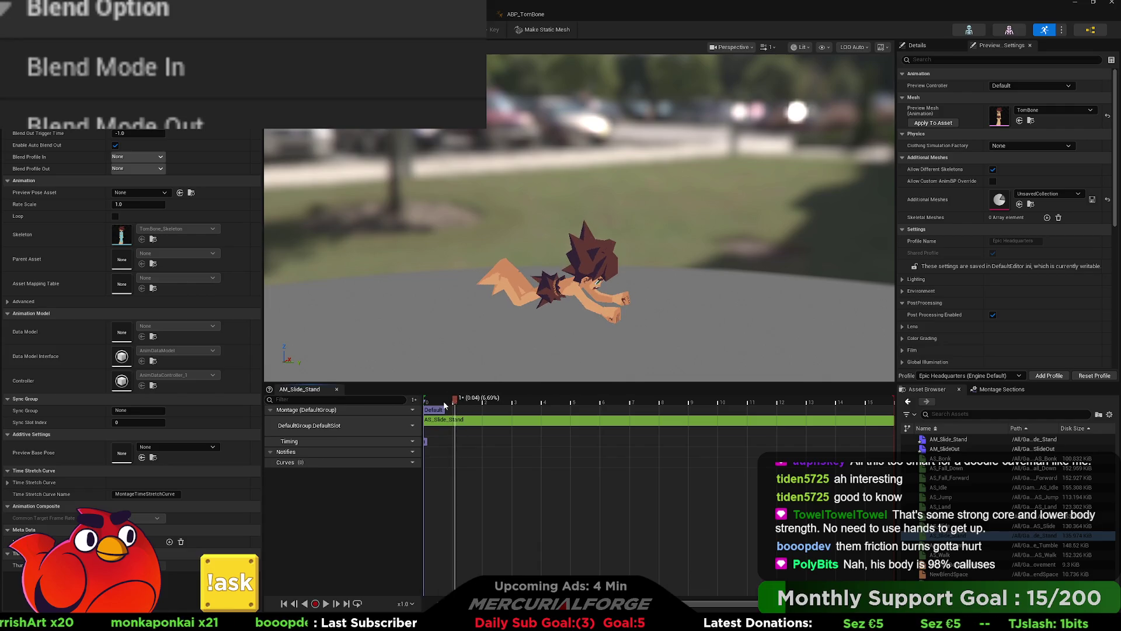
# - Scrub and preview the AM_Slide_Stand montage, pause it, then start Play In Editor
pyautogui.moveTo(454, 405); pyautogui.dragTo(548, 413)
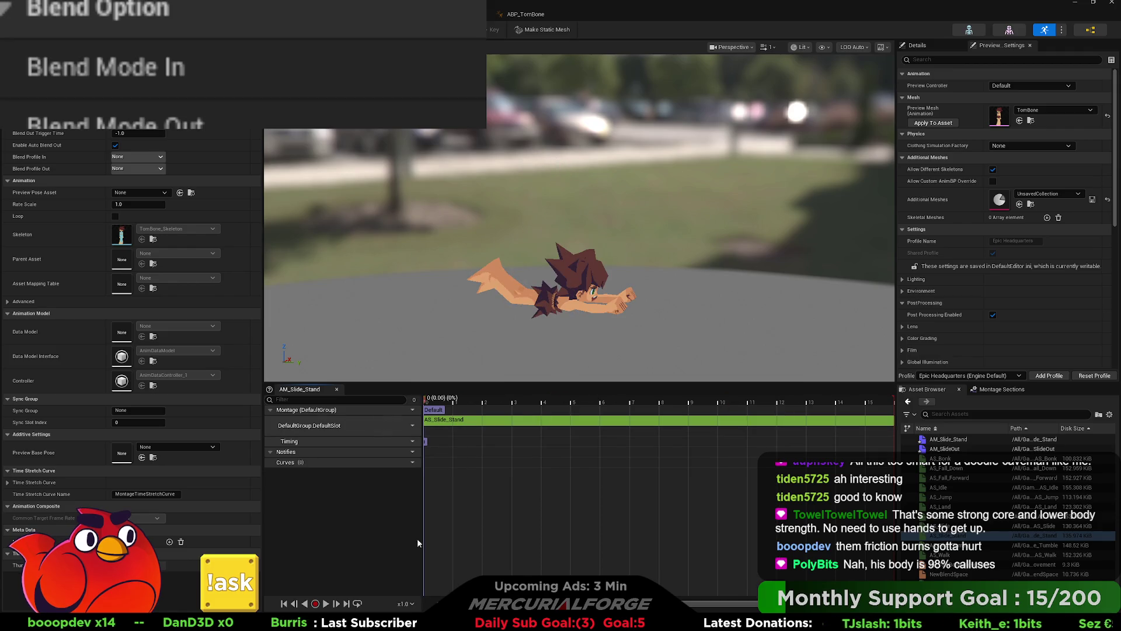
pyautogui.click(326, 604)
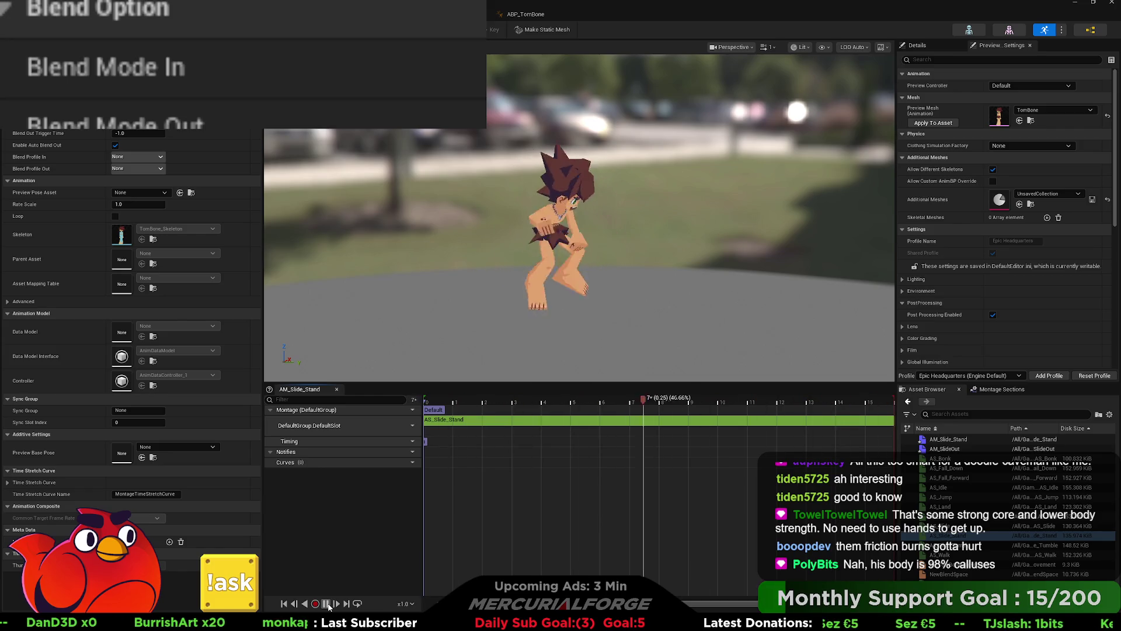
pyautogui.click(327, 604)
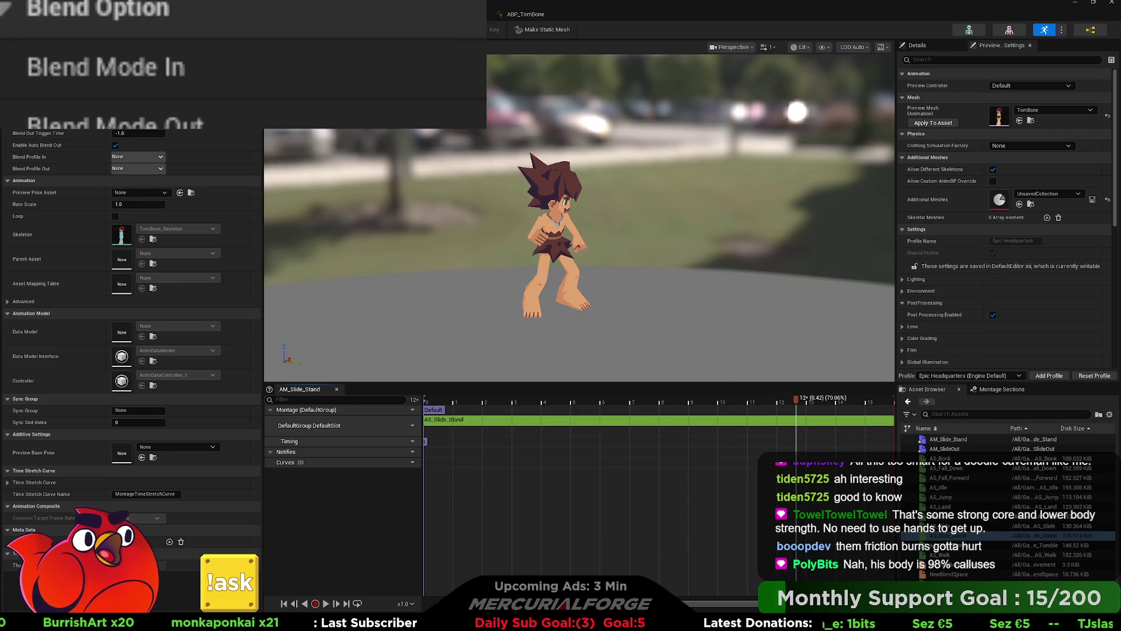
pyautogui.hotkey('alt', 'Tab')
pyautogui.hotkey('alt', 'p')
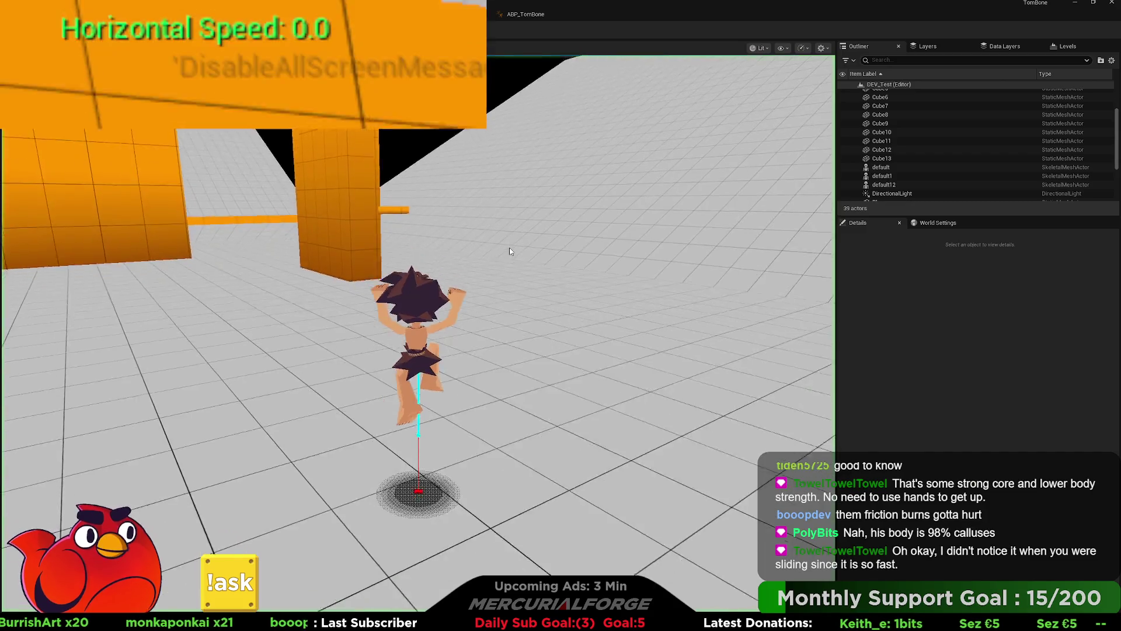
# - Run forward, slide and jump in the play-test, then stop it with Esc
pyautogui.press('w')
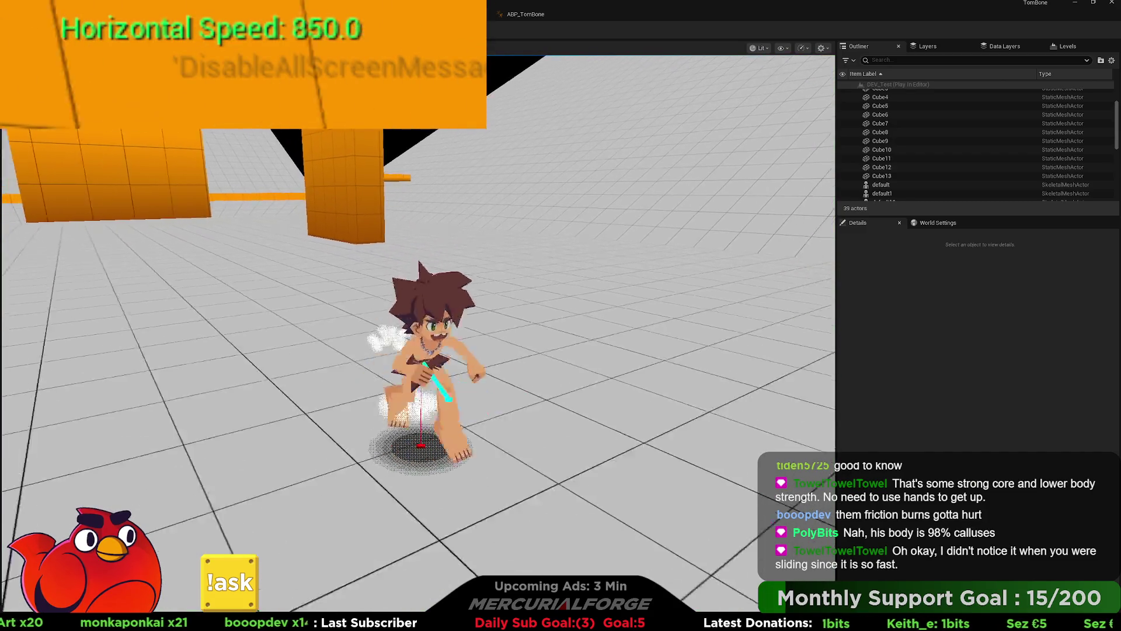
pyautogui.press('s')
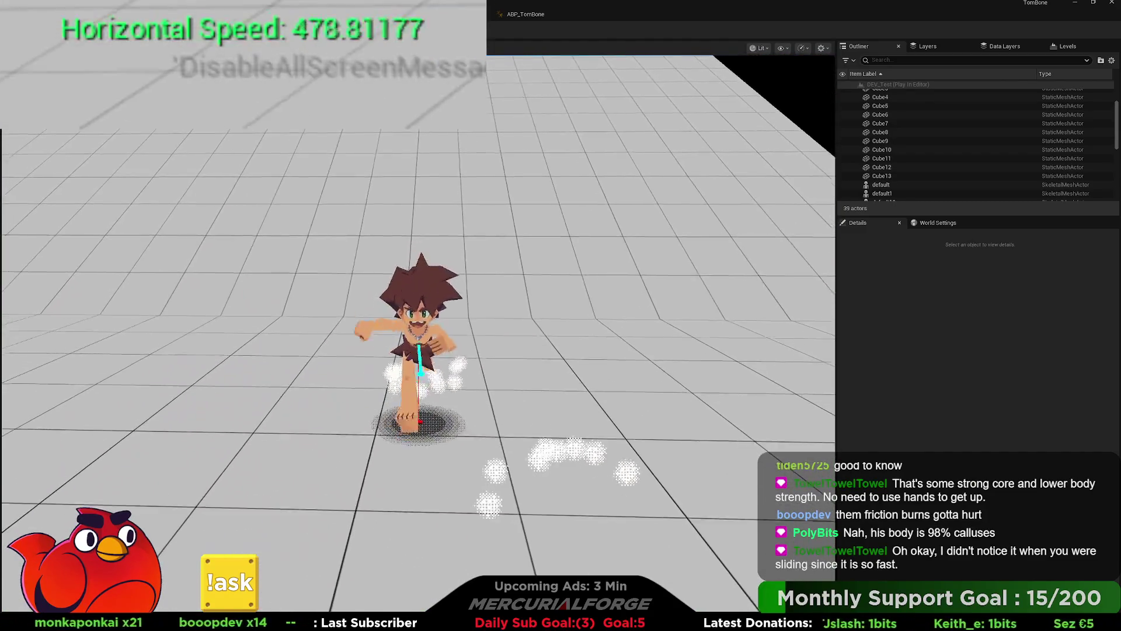
pyautogui.press('space')
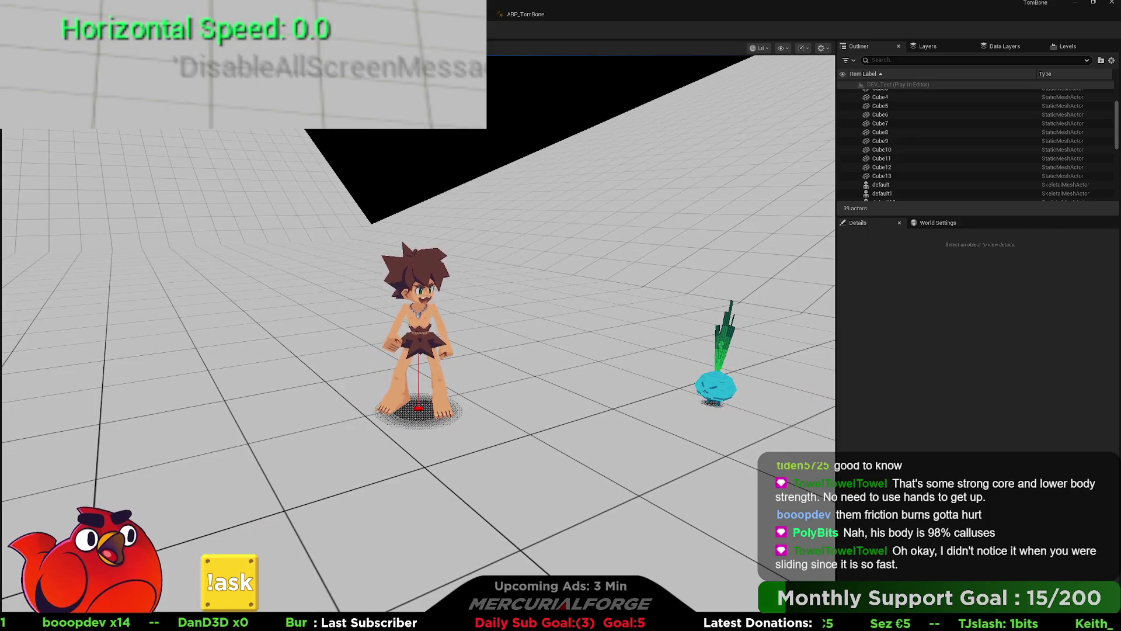
pyautogui.press('Escape')
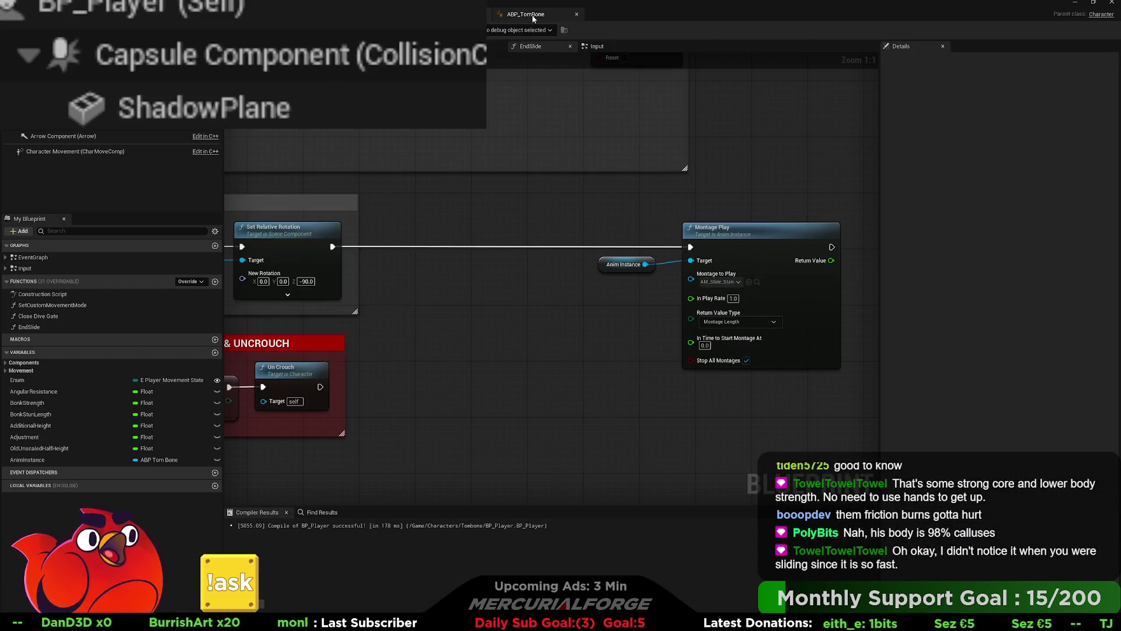
# - Bring up the AM_Slide_Stand montage editor and rewind its preview to frame 0
pyautogui.scroll(-5, 434, 254)
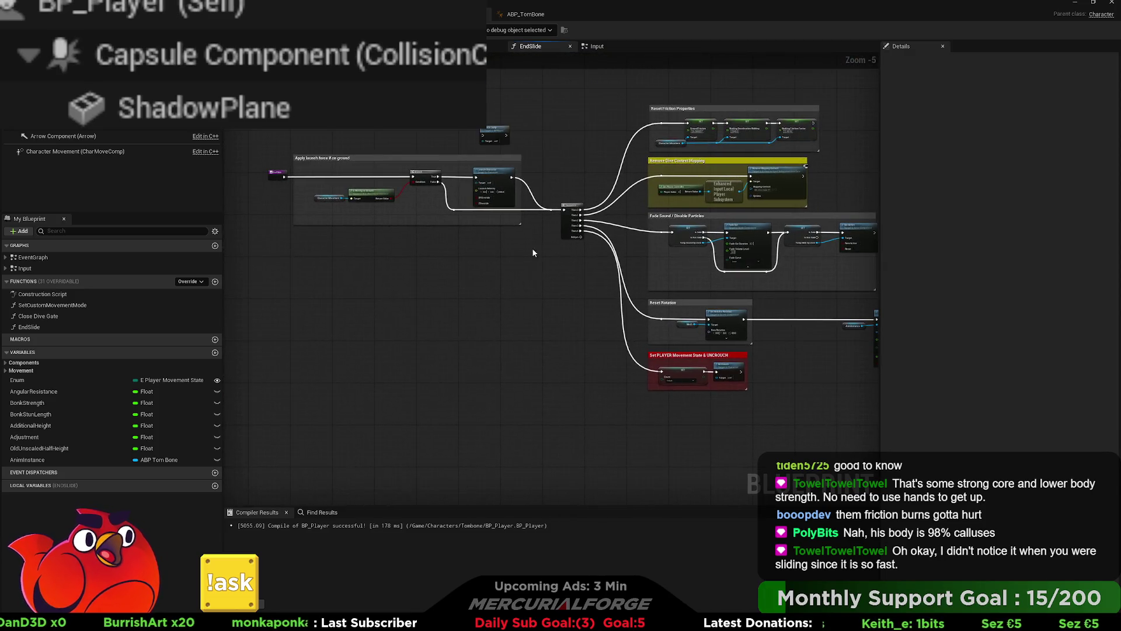
pyautogui.scroll(4, 484, 207)
pyautogui.click(535, 16)
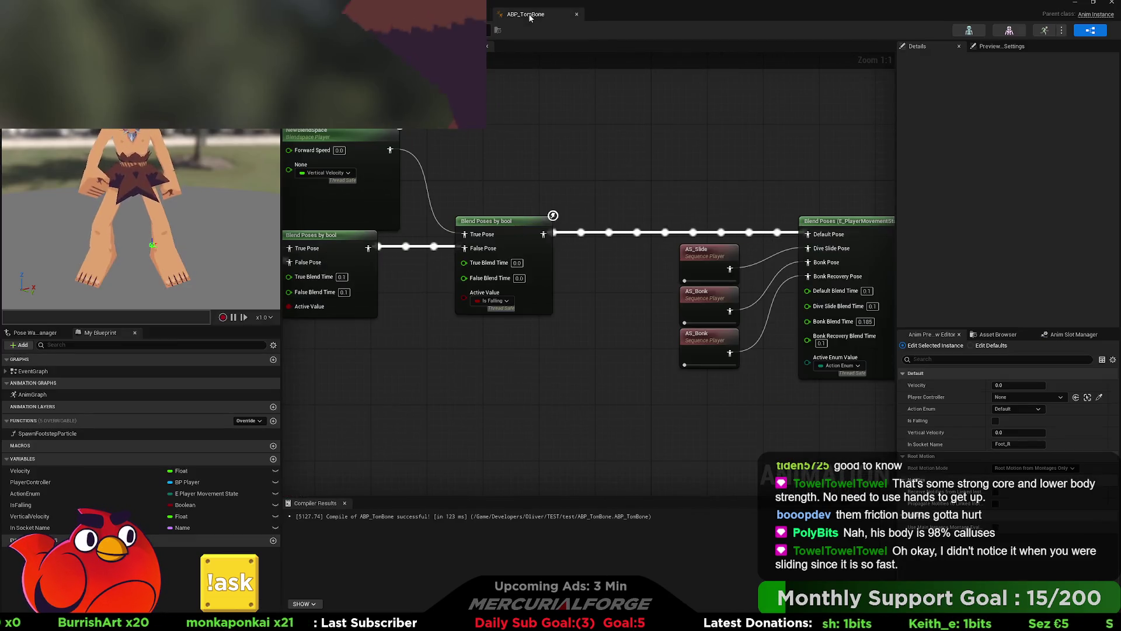
pyautogui.click(443, 13)
pyautogui.hotkey('ctrl', 'Tab')
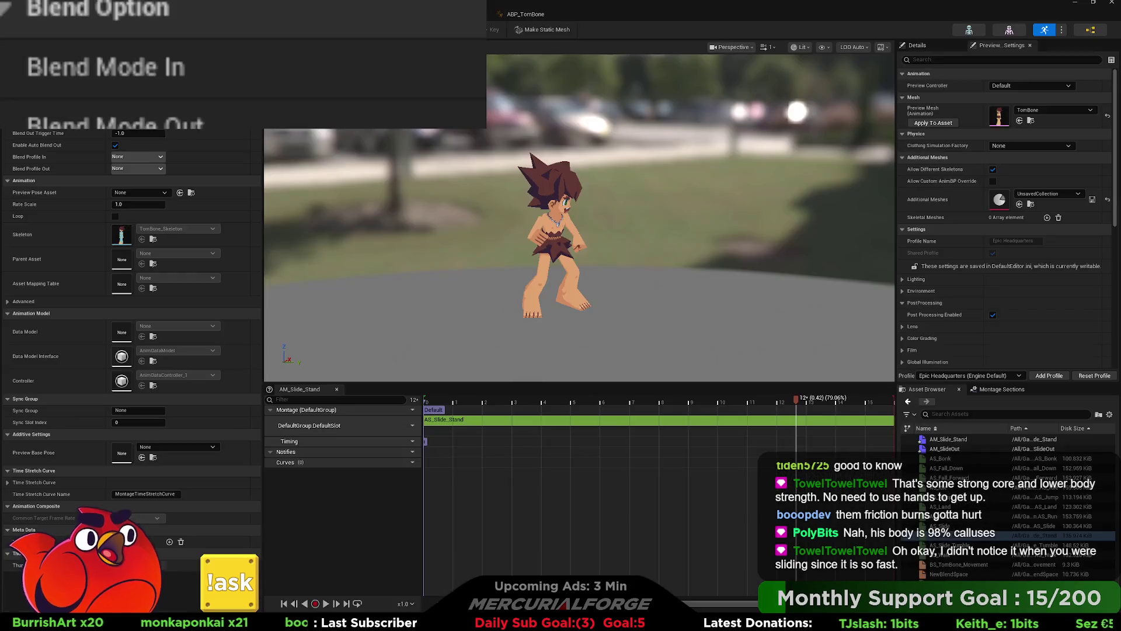
pyautogui.moveTo(747, 400)
pyautogui.mouseDown()
pyautogui.moveTo(426, 409)
pyautogui.moveTo(537, 409)
pyautogui.moveTo(485, 409)
pyautogui.mouseUp()
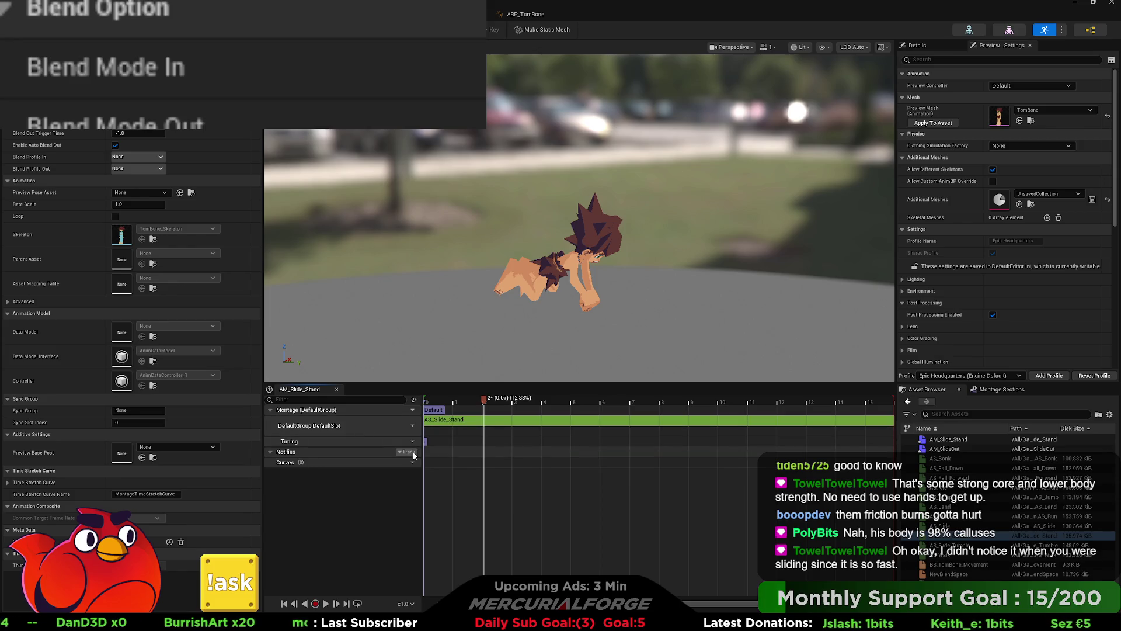
# - Add notify tracks and delete track 2, leaving a single notify track
pyautogui.click(414, 455)
pyautogui.click(437, 475)
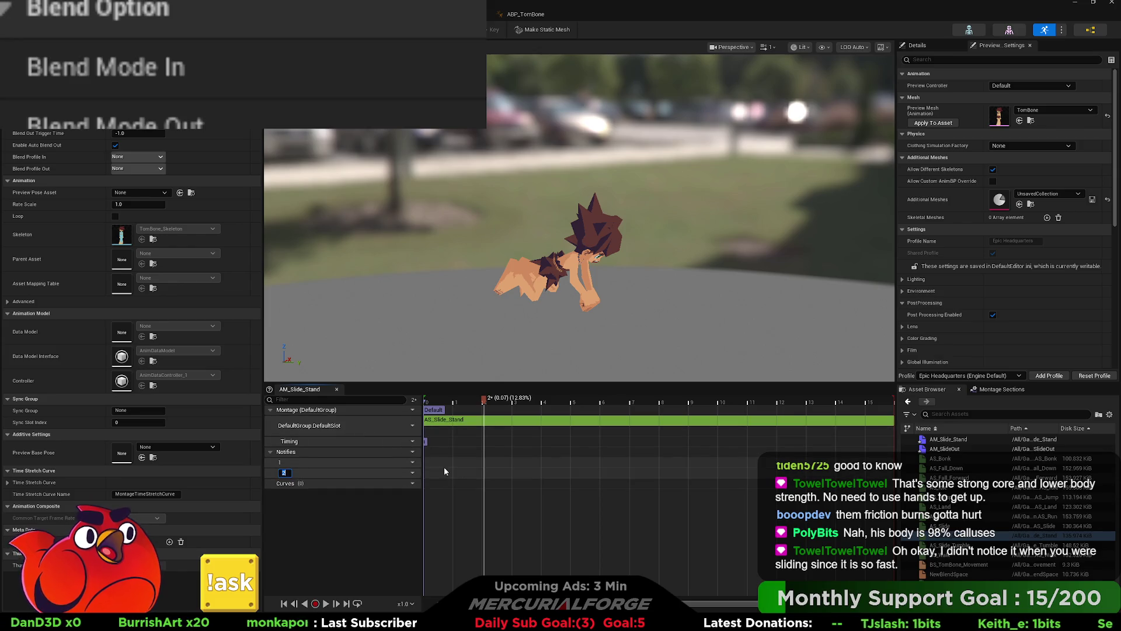
pyautogui.click(407, 473)
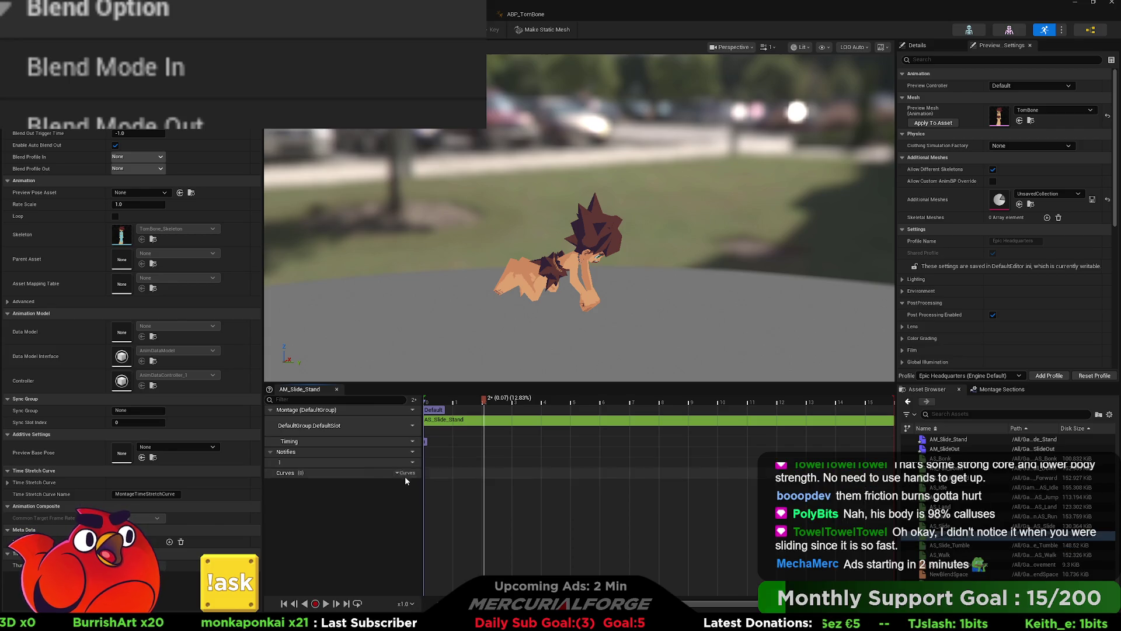
pyautogui.click(428, 500)
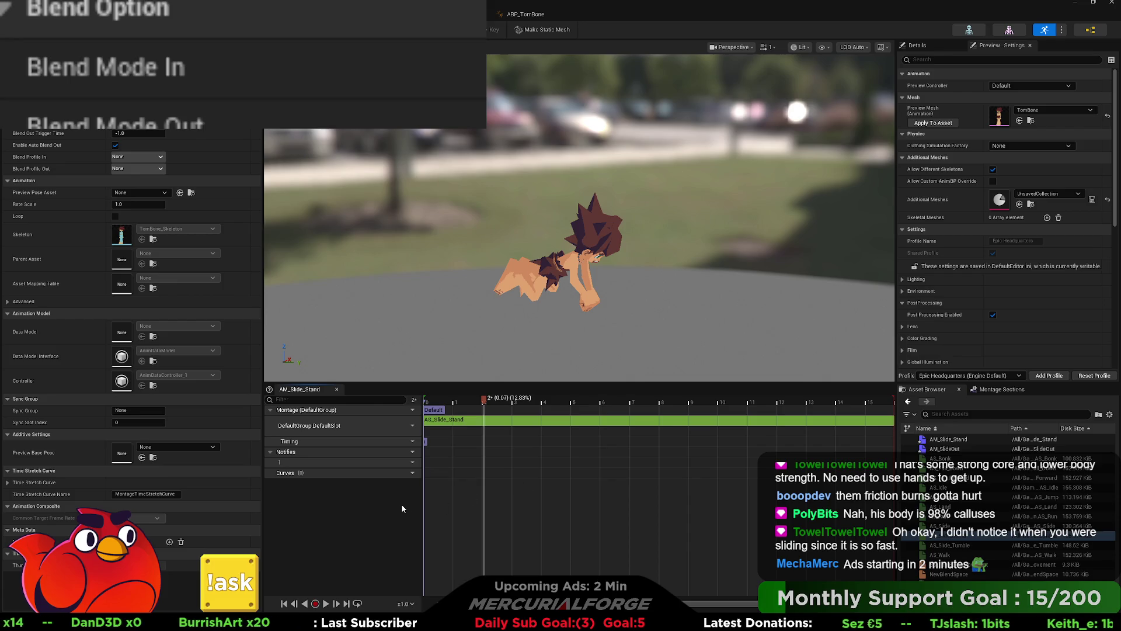
pyautogui.hotkey('alt', 'Tab')
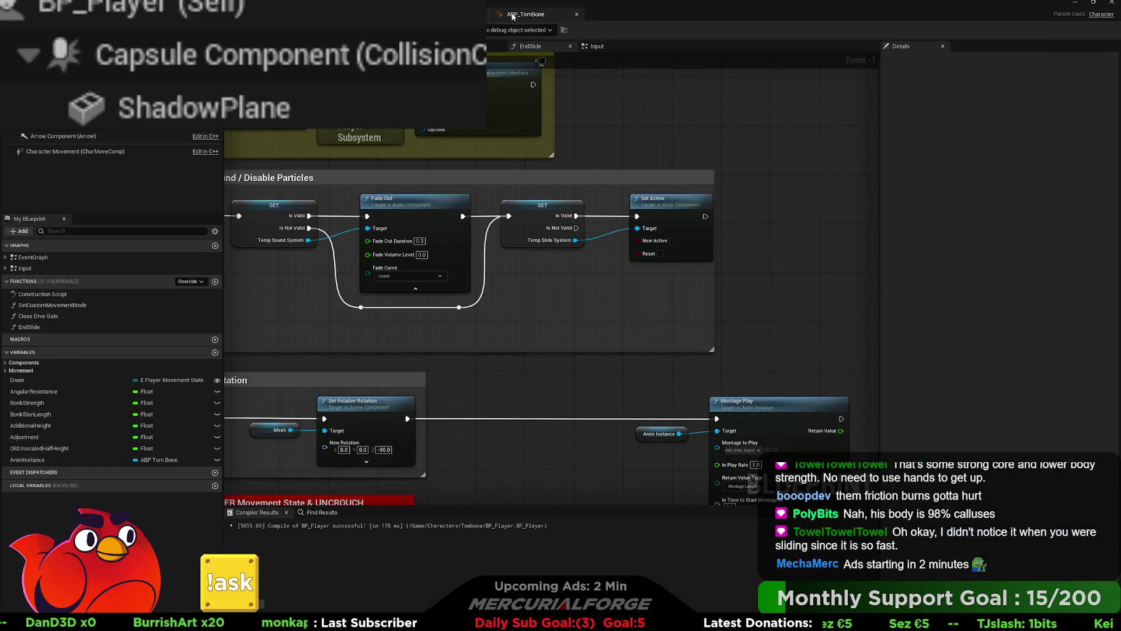
pyautogui.scroll(-3, 495, 360)
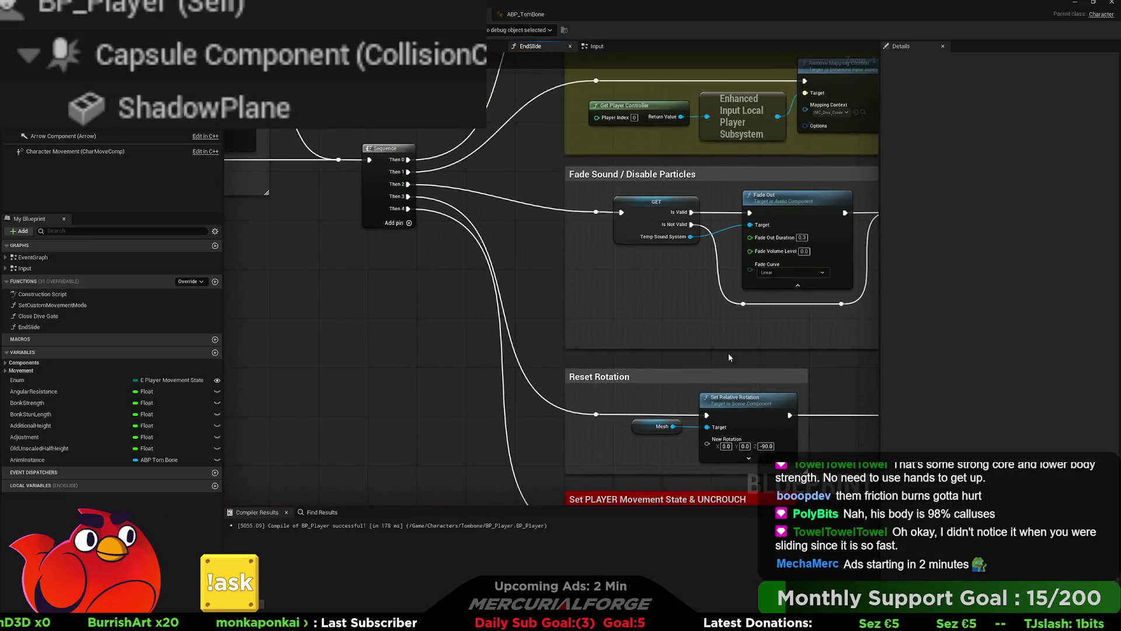
pyautogui.moveTo(469, 289)
pyautogui.mouseDown()
pyautogui.moveTo(361, 286)
pyautogui.moveTo(661, 309)
pyautogui.moveTo(406, 299)
pyautogui.mouseUp()
pyautogui.scroll(-2, 453, 297)
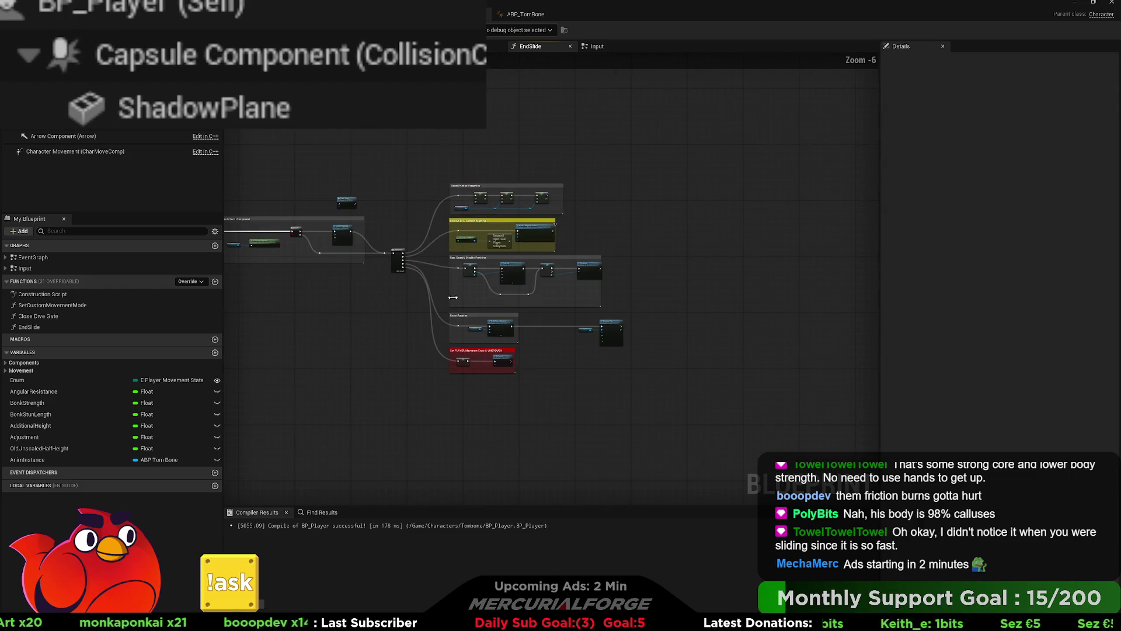
pyautogui.moveTo(662, 165); pyautogui.dragTo(483, 367)
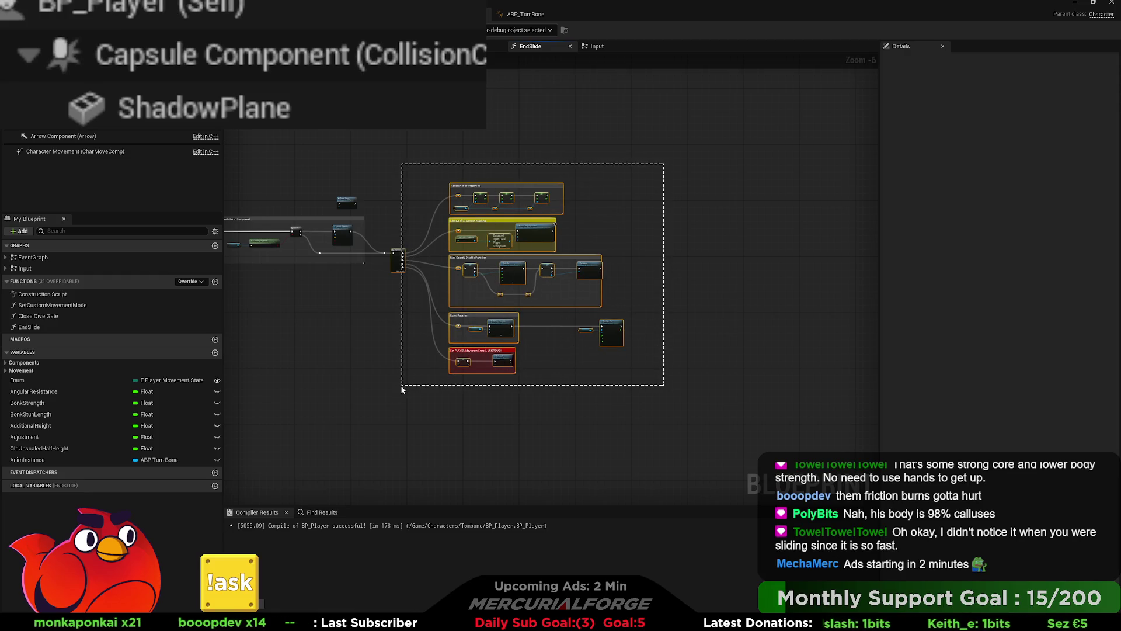
pyautogui.moveTo(400, 384); pyautogui.dragTo(401, 384)
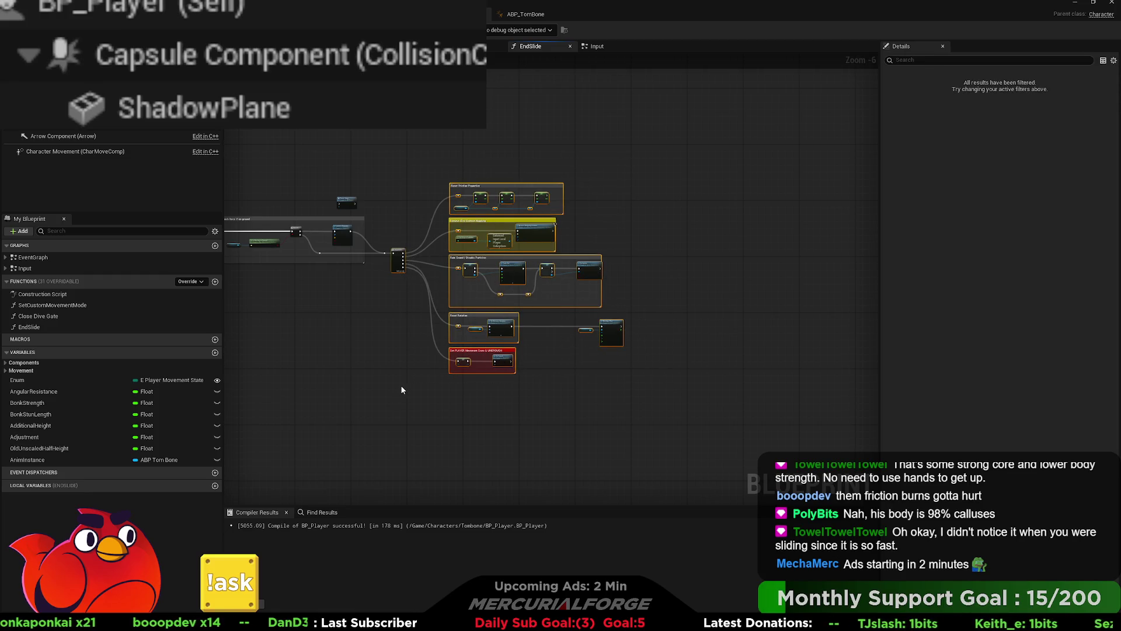
pyautogui.scroll(7, 401, 384)
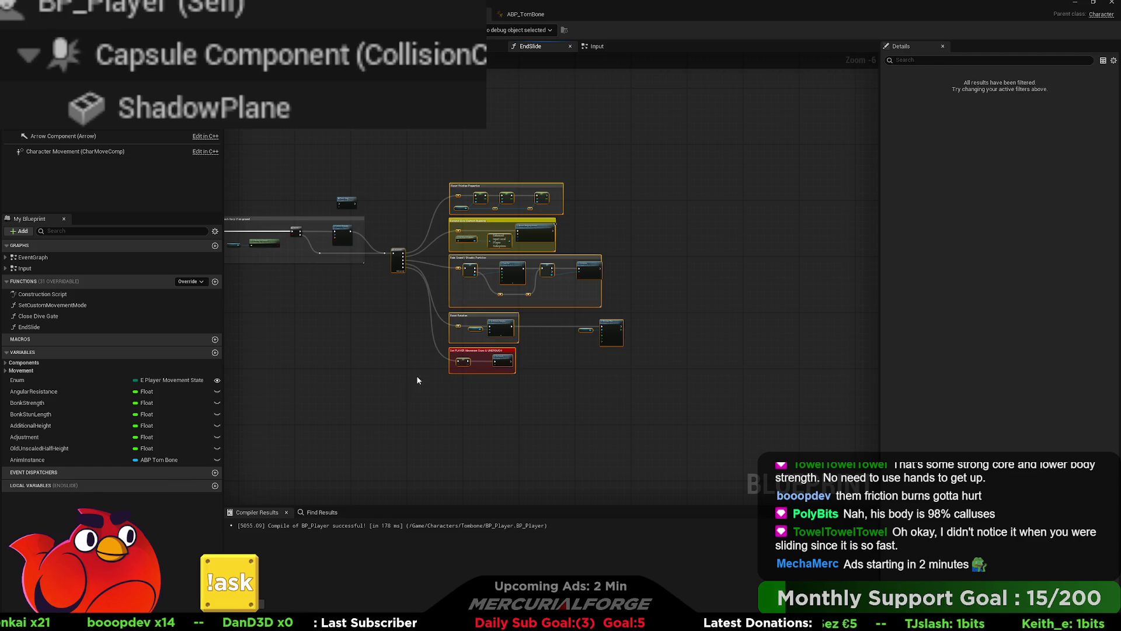
pyautogui.moveTo(580, 376); pyautogui.dragTo(539, 241)
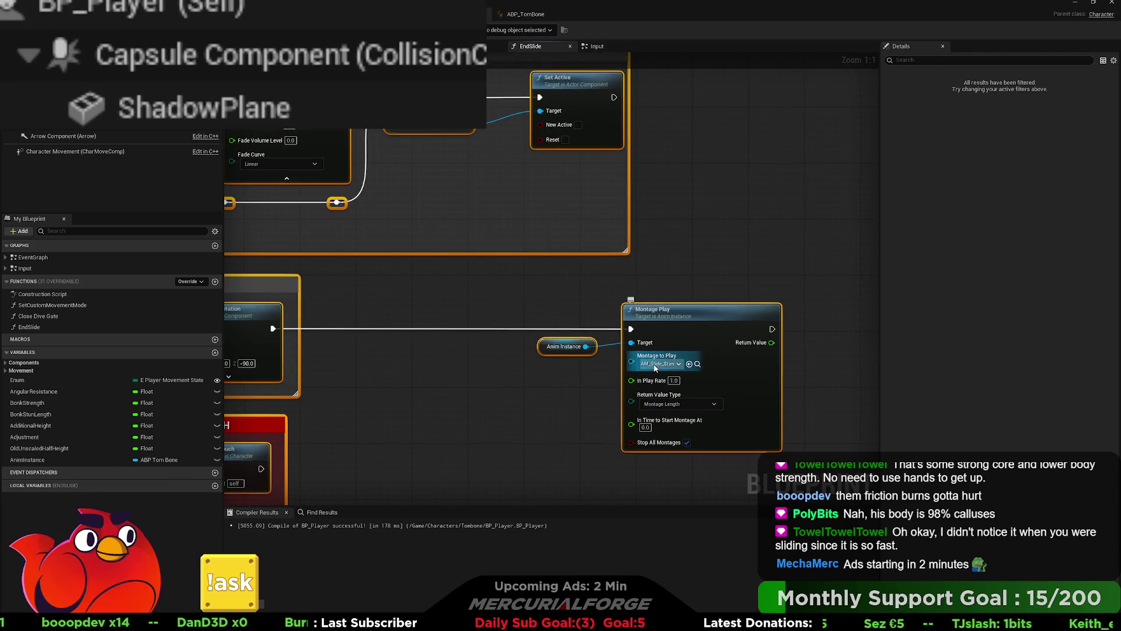
pyautogui.click(572, 391)
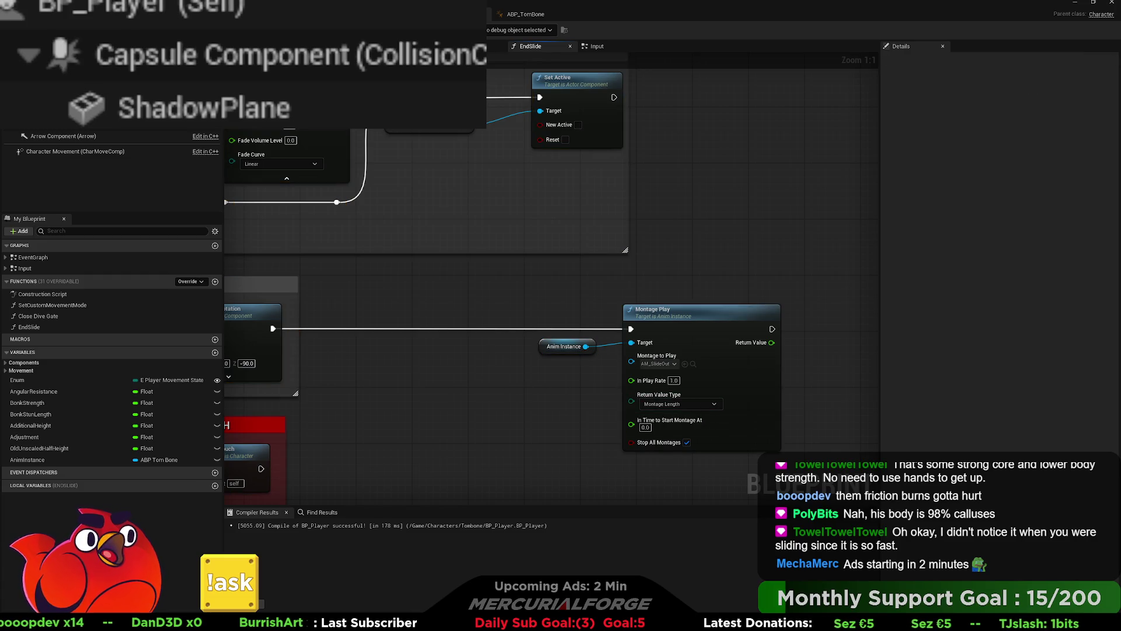
# - Play-test a chain of dash belly slides with tumble-and-stand recoveries, then stop with Esc
pyautogui.hotkey('alt', 'p')
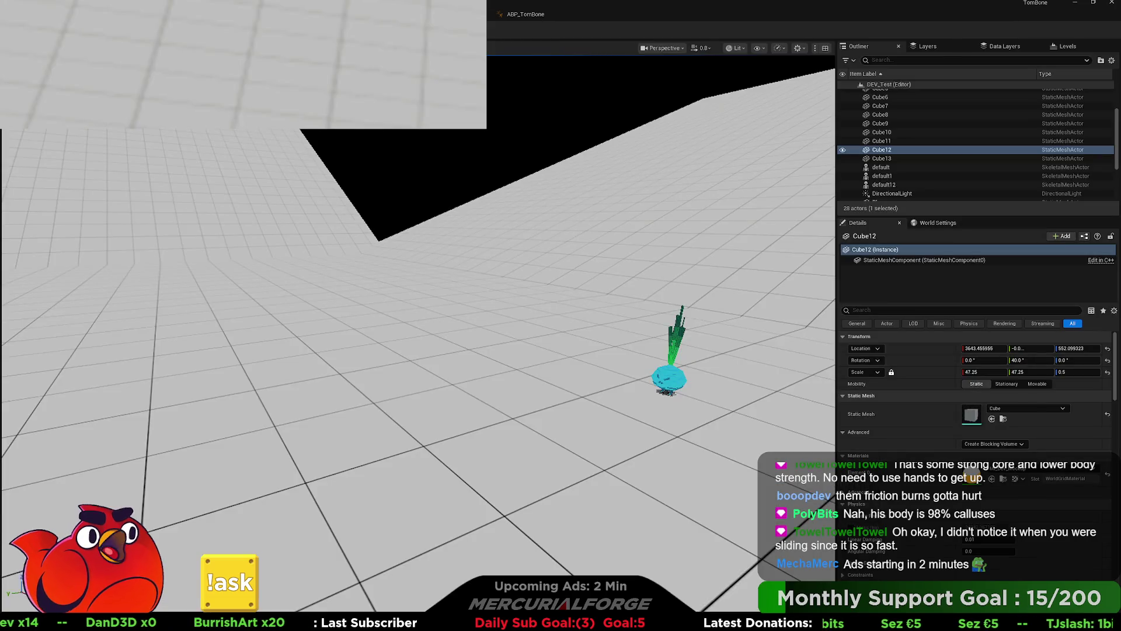
pyautogui.press('shift')
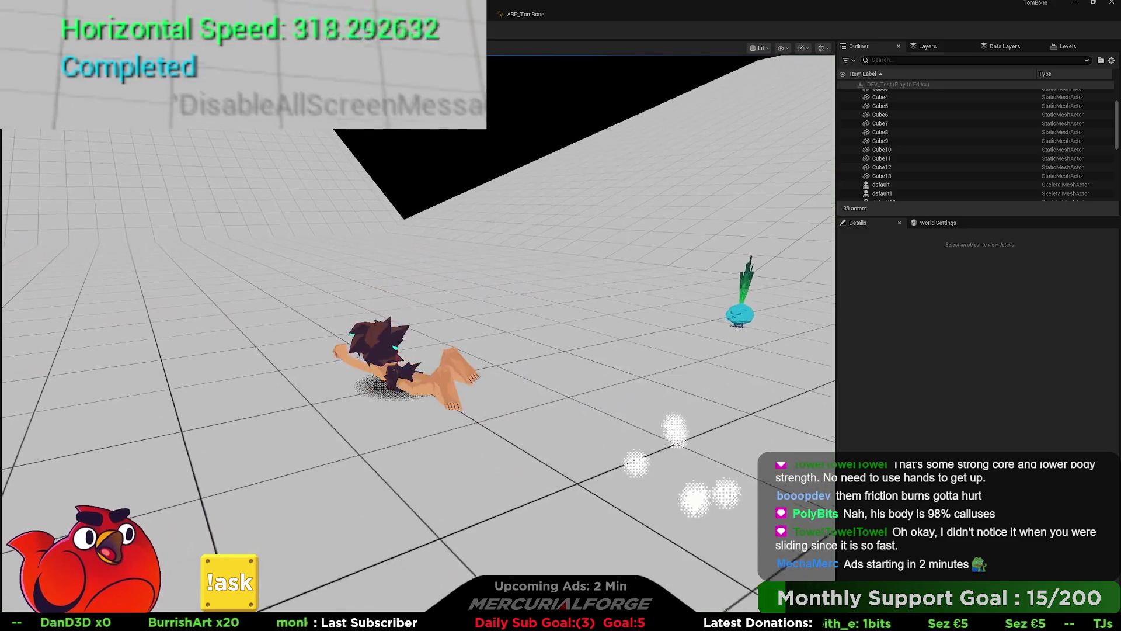
pyautogui.press('shift')
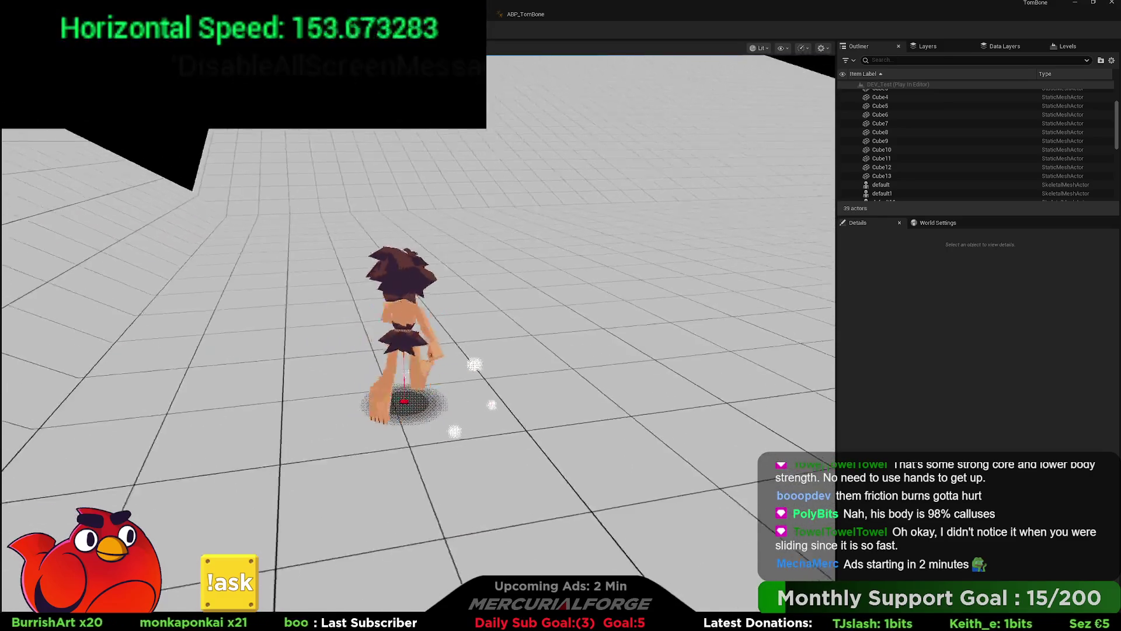
pyautogui.press('shift')
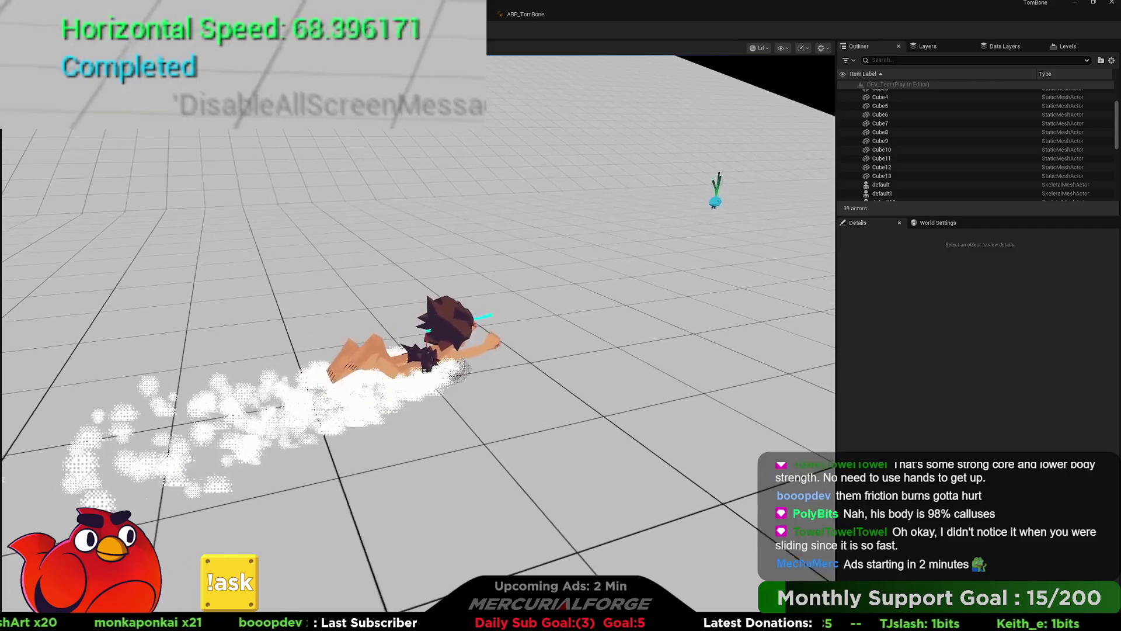
pyautogui.press('shift')
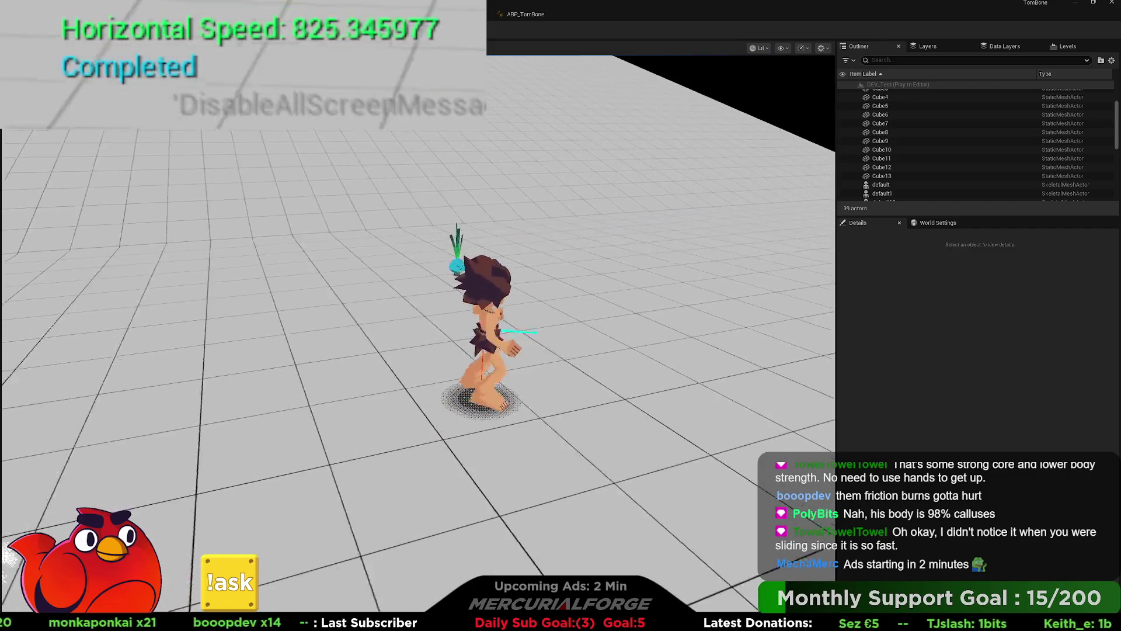
pyautogui.press('shift')
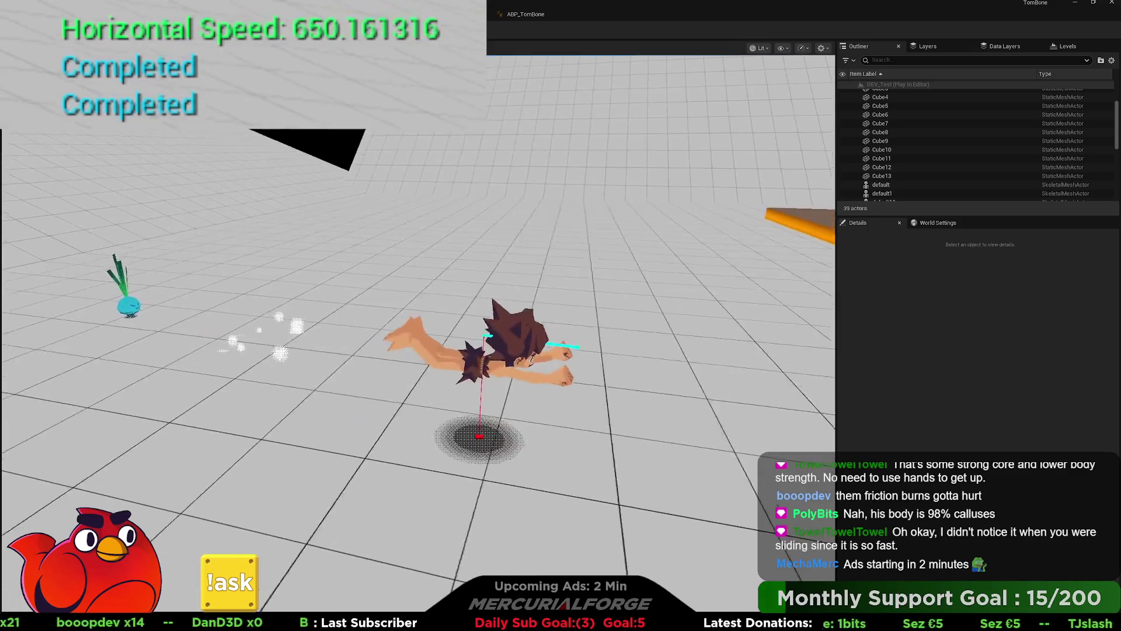
pyautogui.press('shift')
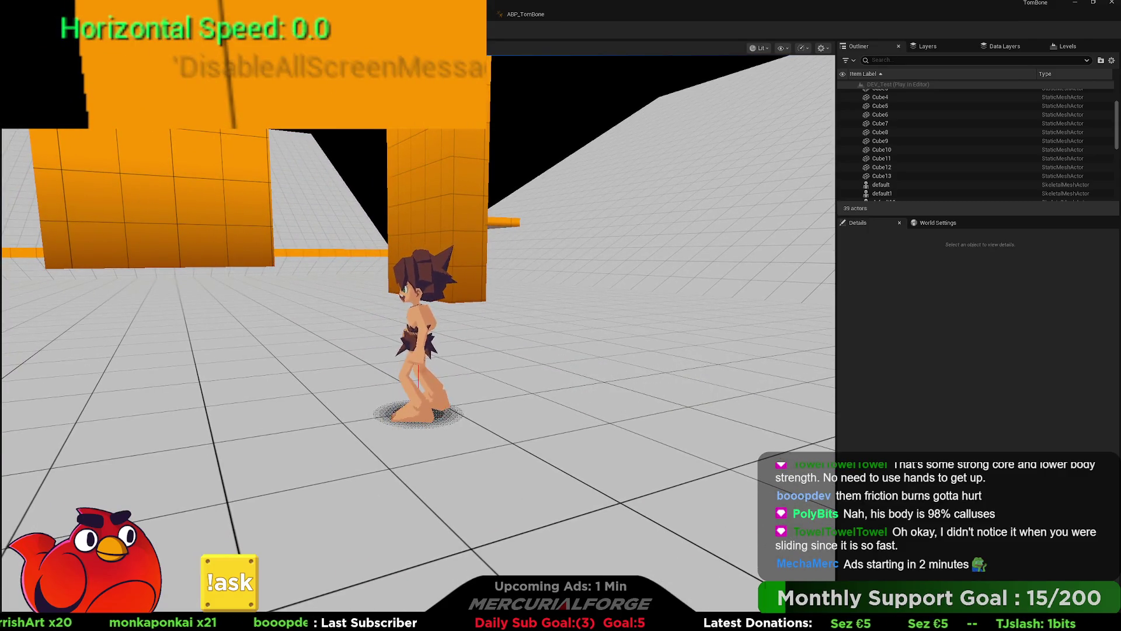
pyautogui.press('Escape')
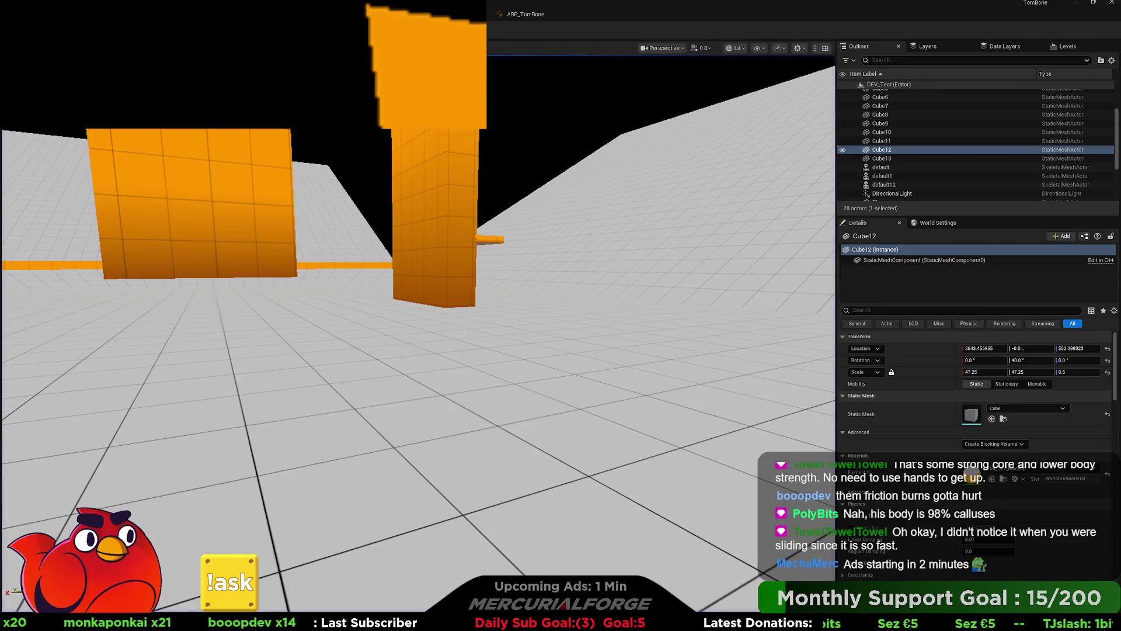
# - Review the dive boost and velocity check logic in BP_Player's Input graph
pyautogui.hotkey('alt', 'Tab')
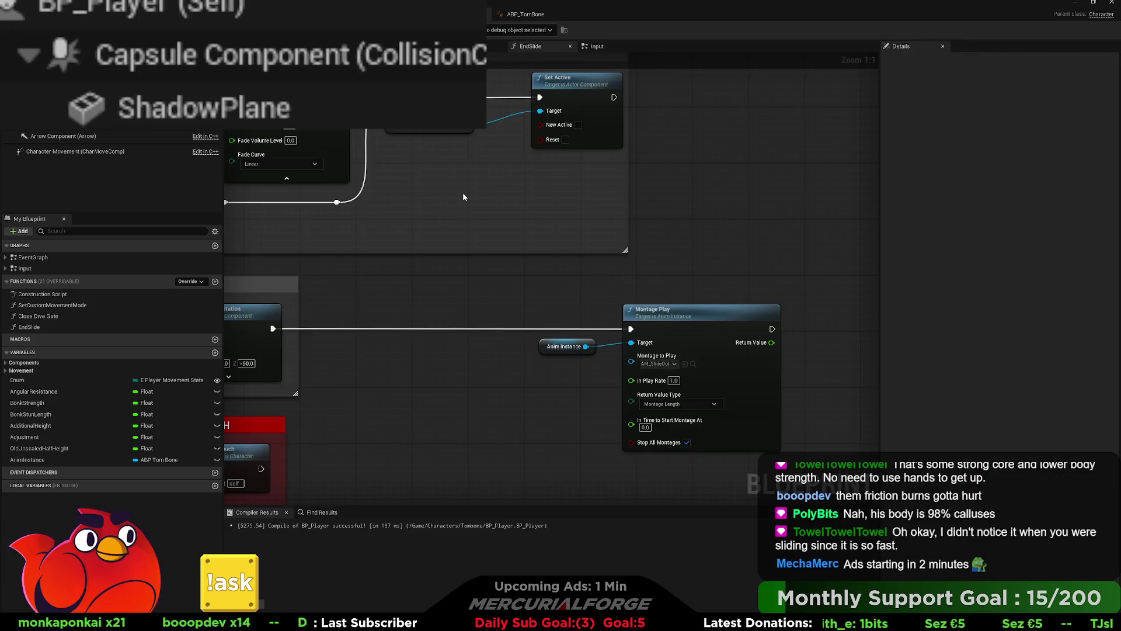
pyautogui.scroll(-3, 464, 275)
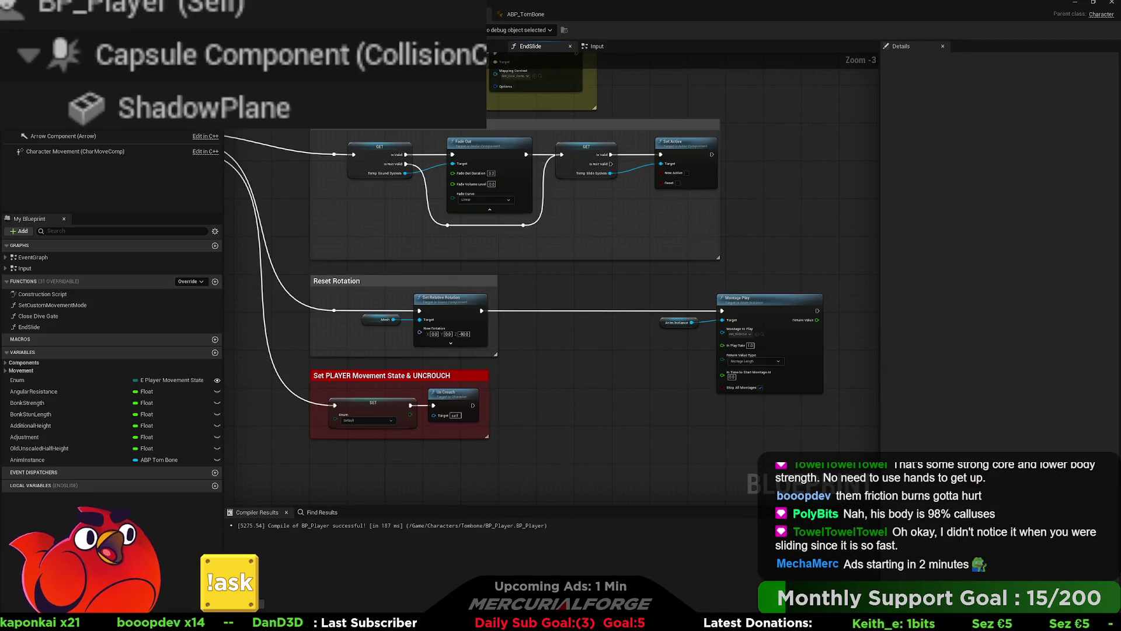
pyautogui.click(597, 46)
pyautogui.scroll(-3, 648, 319)
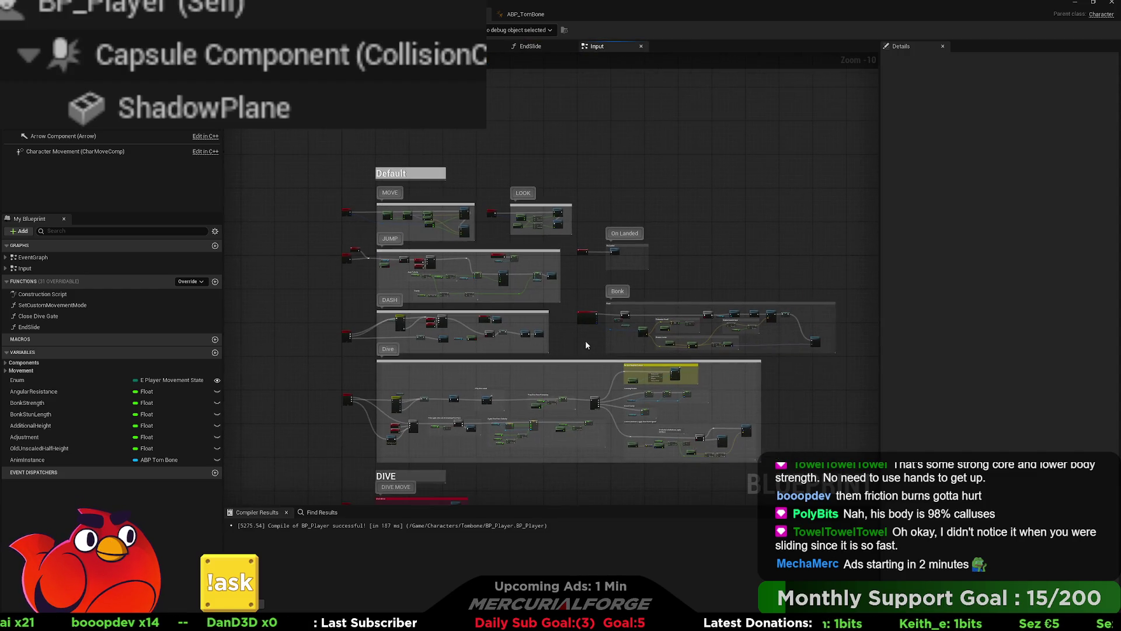
pyautogui.scroll(9, 657, 287)
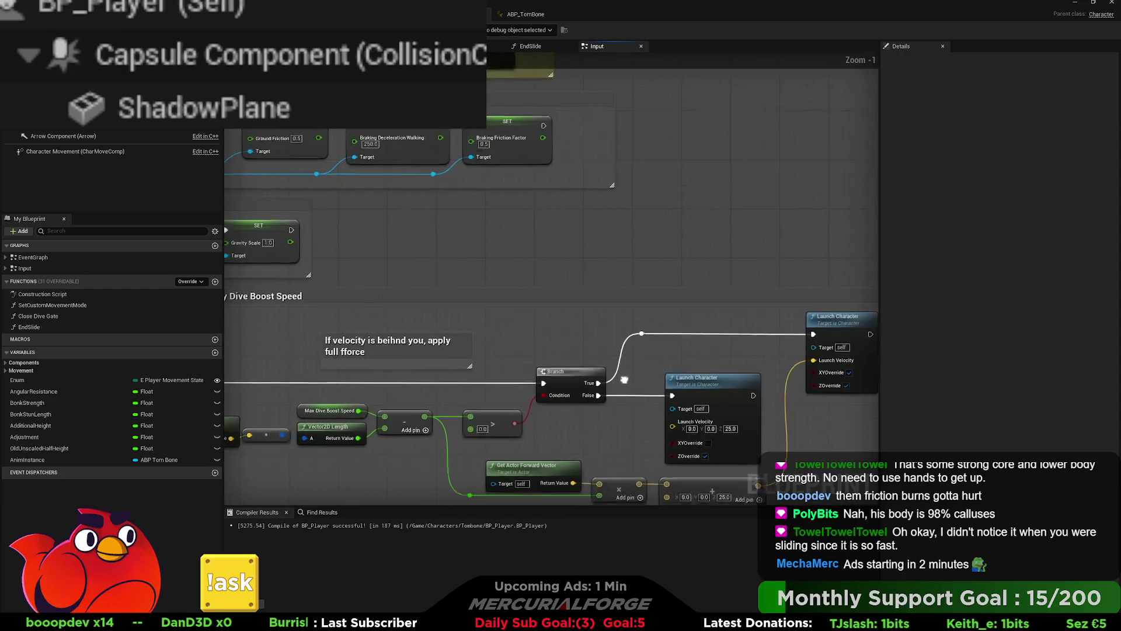
pyautogui.moveTo(657, 242); pyautogui.dragTo(637, 253)
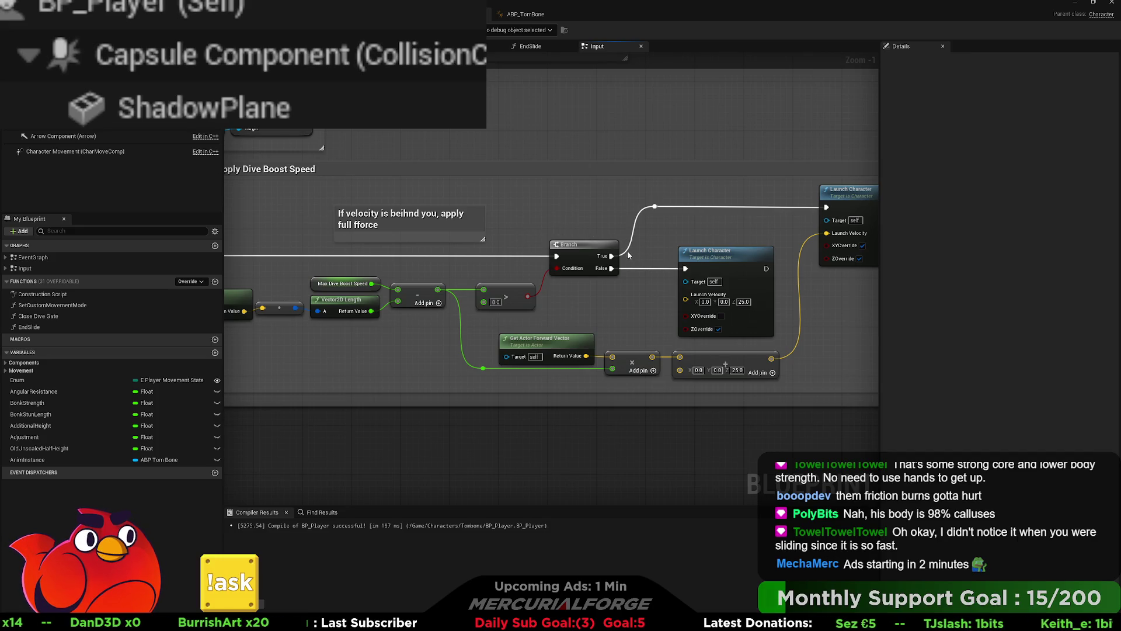
pyautogui.moveTo(506, 267); pyautogui.dragTo(618, 270)
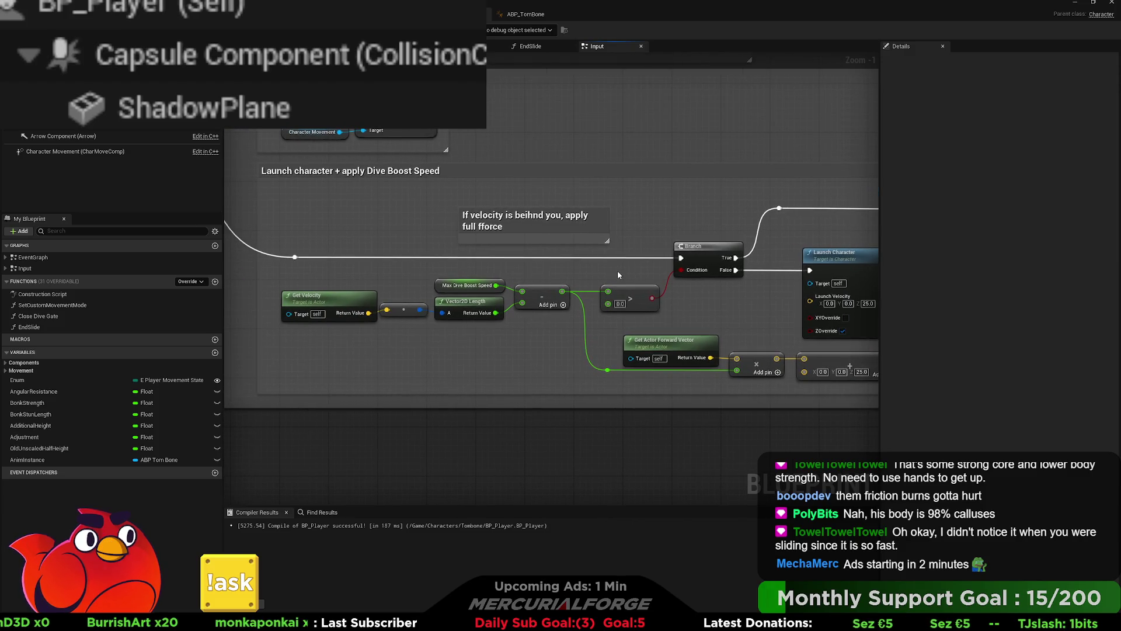
pyautogui.moveTo(618, 271); pyautogui.dragTo(398, 262)
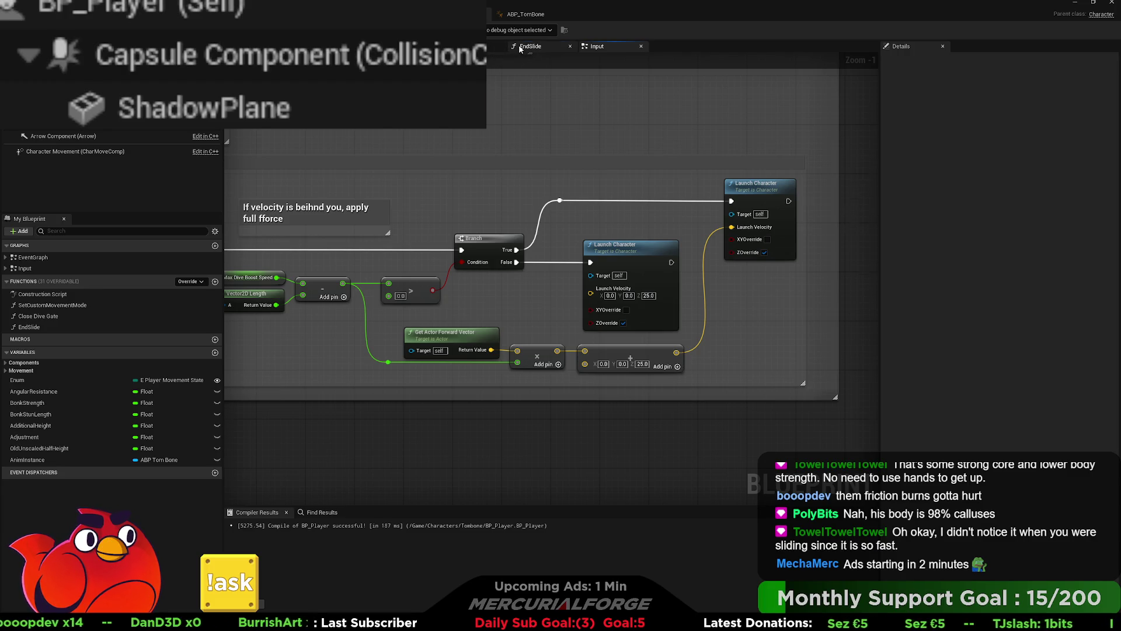
# - Delete Montage Play and Anim Instance from EndSlide, then open DiveSlide_Ticking
pyautogui.click(519, 47)
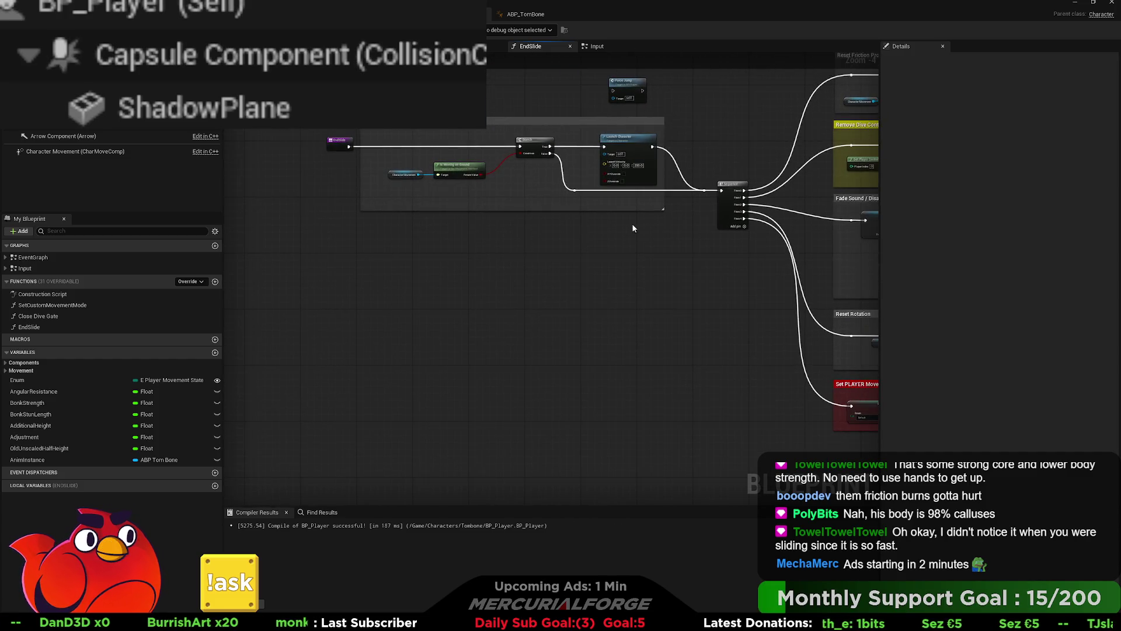
pyautogui.moveTo(632, 245); pyautogui.dragTo(225, 217)
pyautogui.moveTo(816, 296)
pyautogui.mouseDown()
pyautogui.moveTo(702, 275)
pyautogui.moveTo(555, 360)
pyautogui.moveTo(561, 348)
pyautogui.mouseUp()
pyautogui.press('Delete')
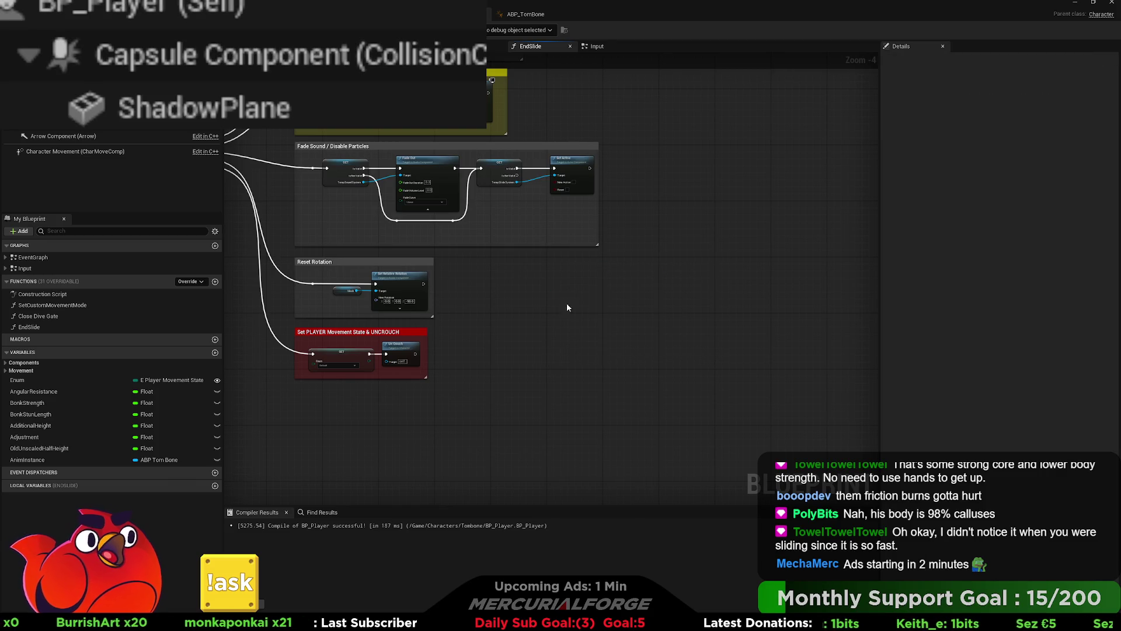
pyautogui.click(600, 46)
pyautogui.click(473, 46)
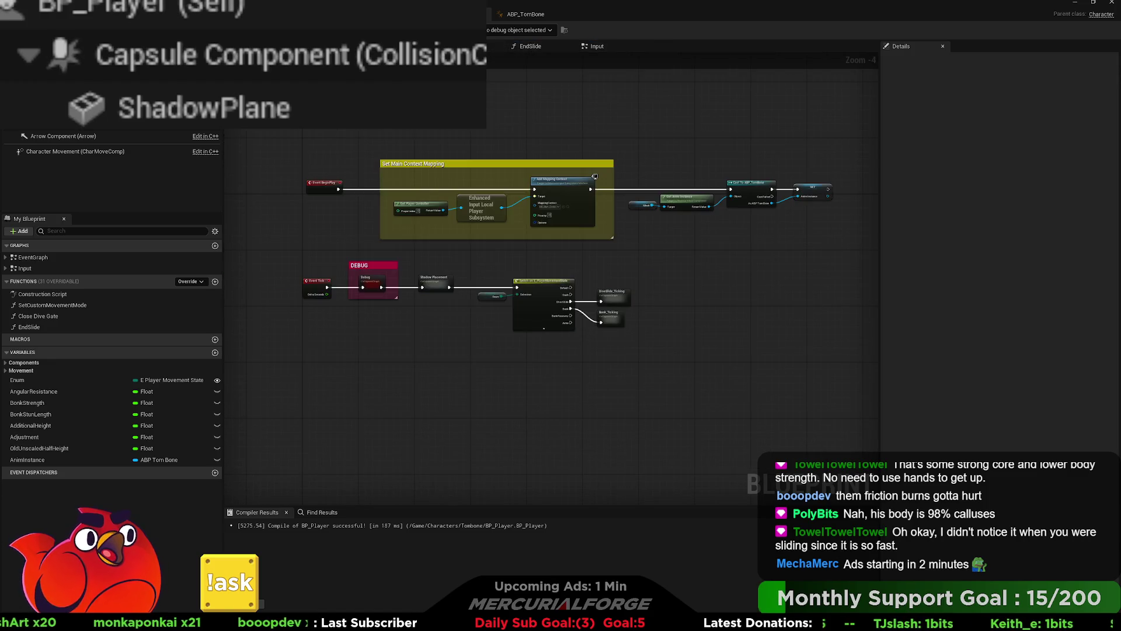
pyautogui.doubleClick(617, 302)
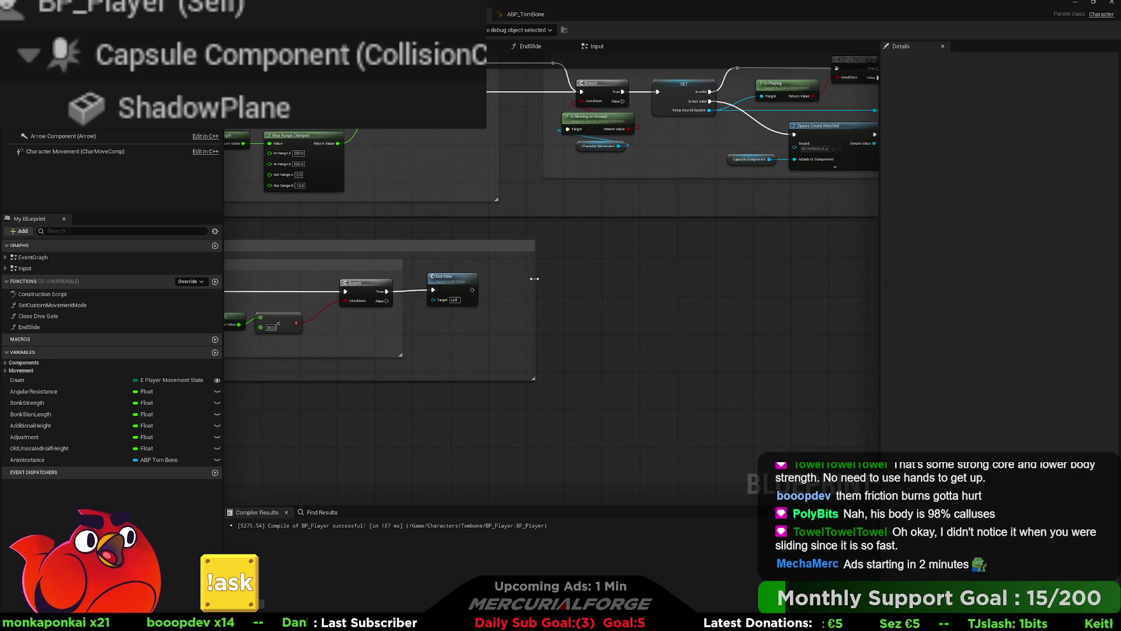
# - Widen the Cancel Slide group and paste Montage Play and Anim Instance before End Slide
pyautogui.moveTo(534, 279); pyautogui.dragTo(804, 279)
pyautogui.moveTo(457, 287); pyautogui.dragTo(695, 288)
pyautogui.hotkey('ctrl', 'v')
pyautogui.scroll(2, 521, 317)
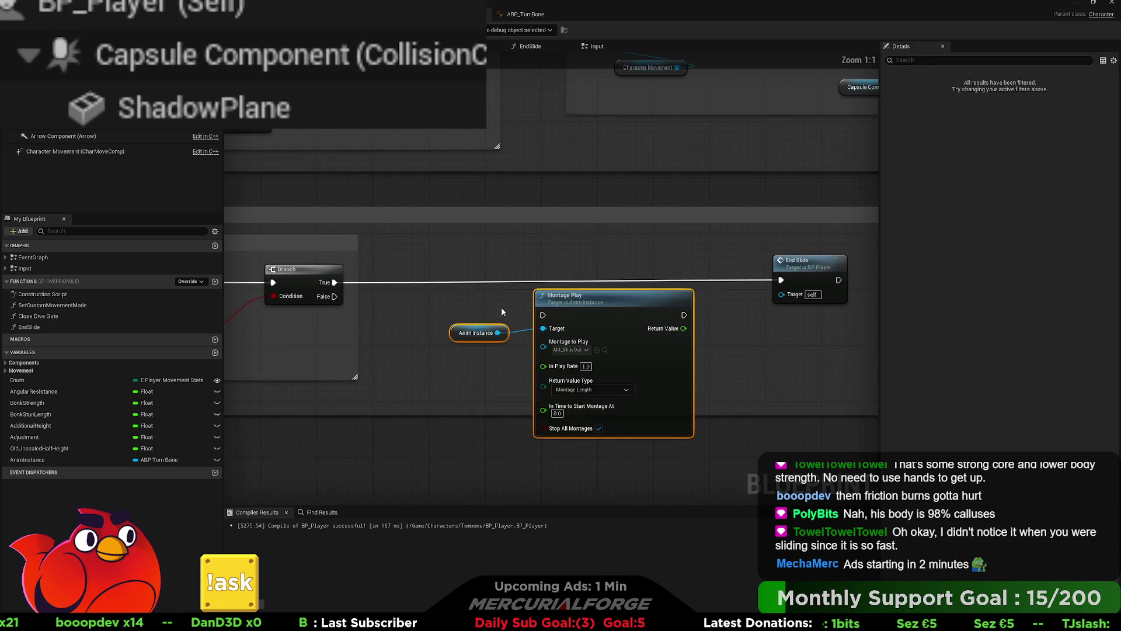
pyautogui.moveTo(578, 297)
pyautogui.mouseDown()
pyautogui.moveTo(540, 268)
pyautogui.moveTo(639, 269)
pyautogui.mouseUp()
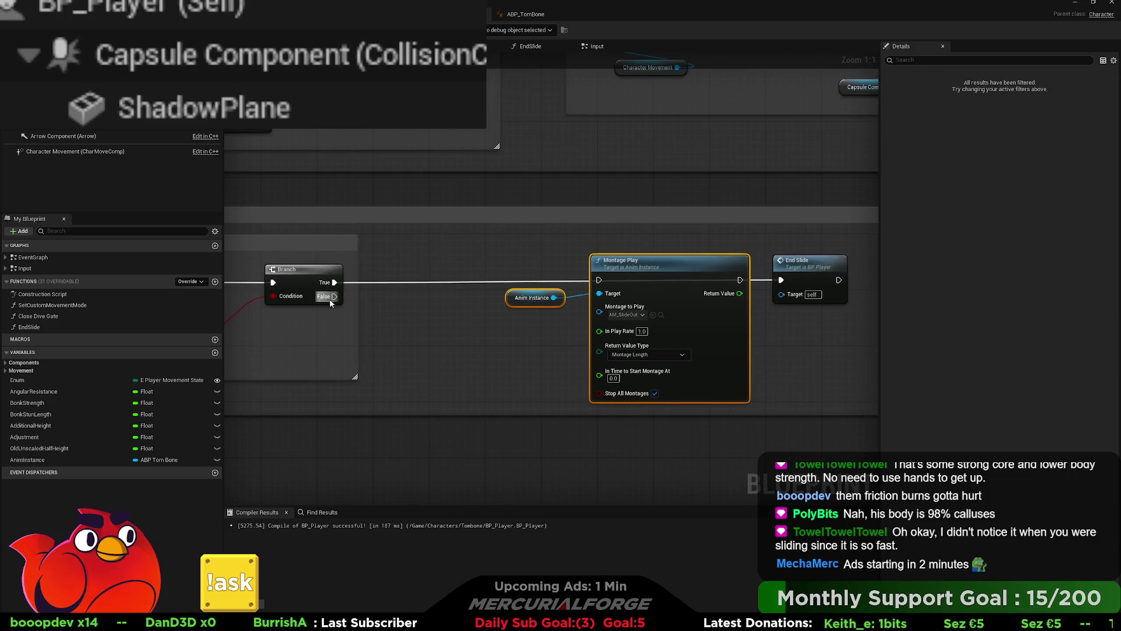
# - Add a 0.2 Delay after the Branch, wire Montage Play into End Slide, and pick the new montage
pyautogui.press('d')
pyautogui.click(384, 285)
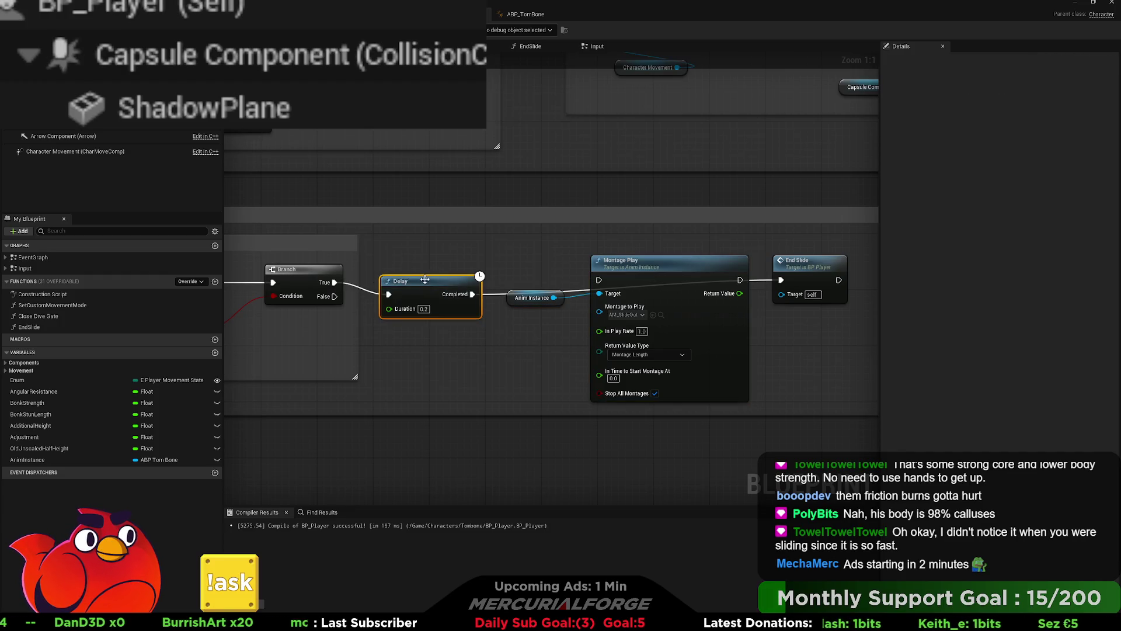
pyautogui.moveTo(425, 280)
pyautogui.mouseDown()
pyautogui.moveTo(452, 271)
pyautogui.moveTo(593, 283)
pyautogui.mouseUp()
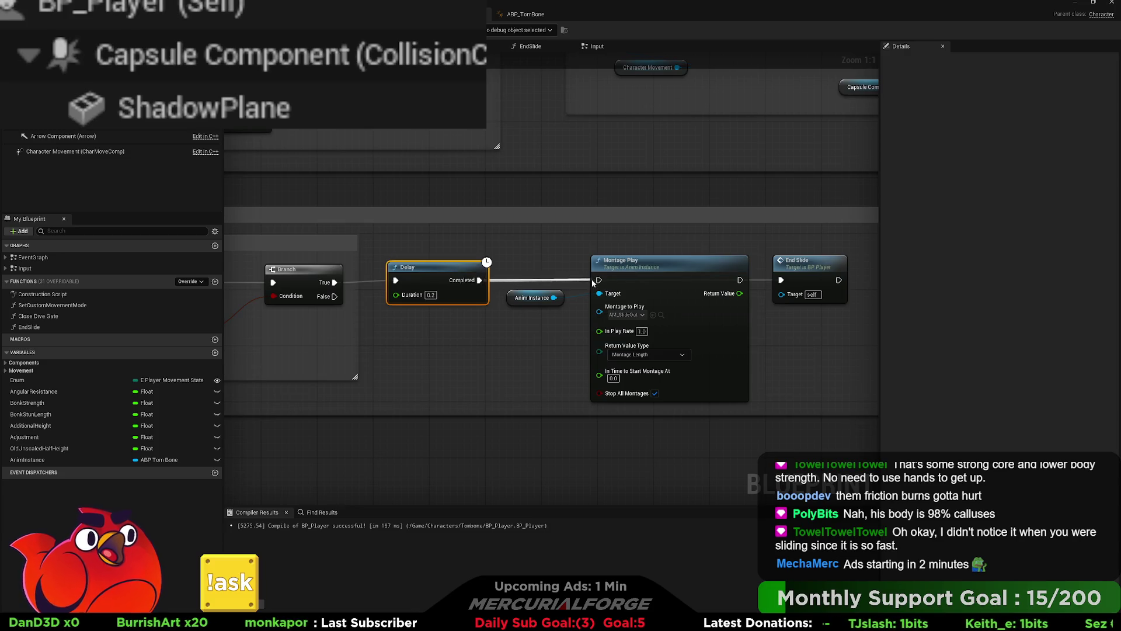
pyautogui.moveTo(741, 280); pyautogui.dragTo(781, 280)
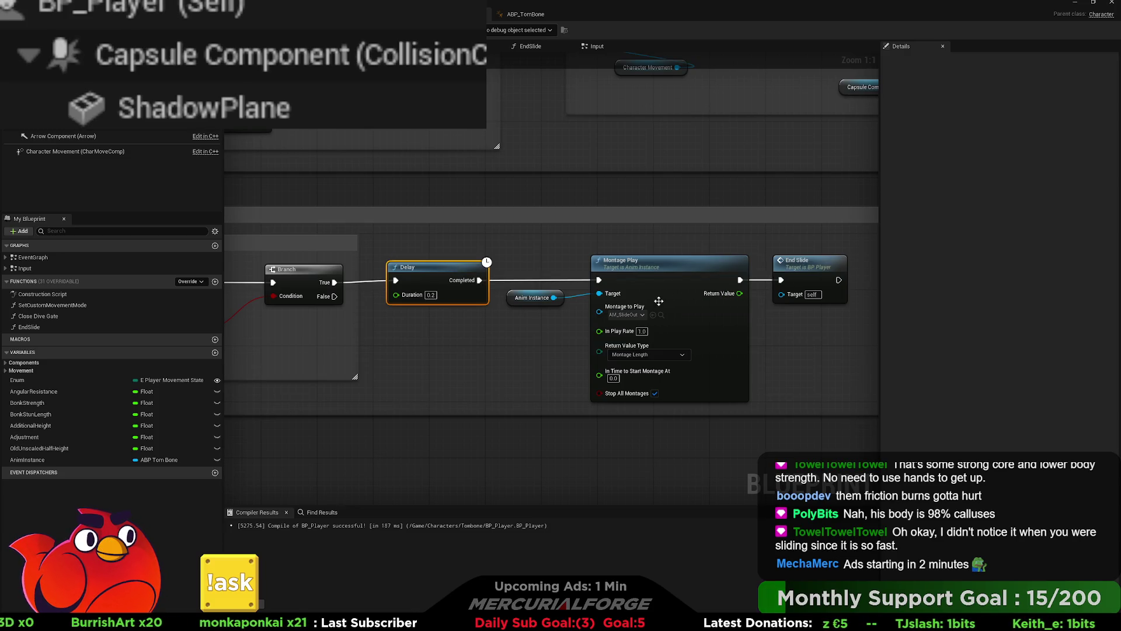
pyautogui.click(634, 315)
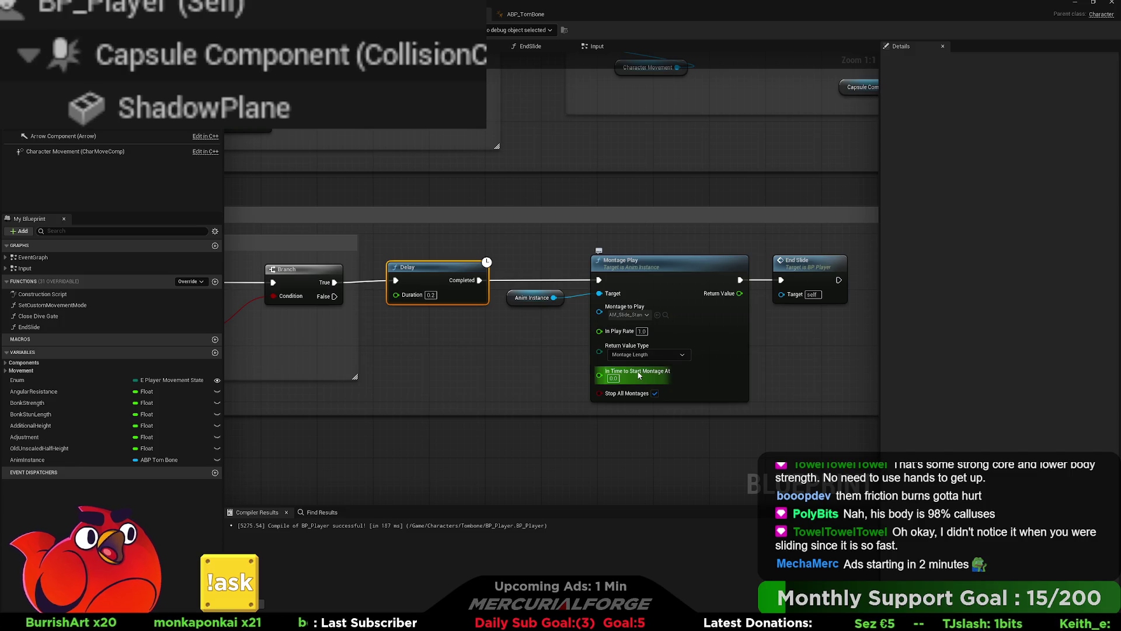
pyautogui.click(666, 375)
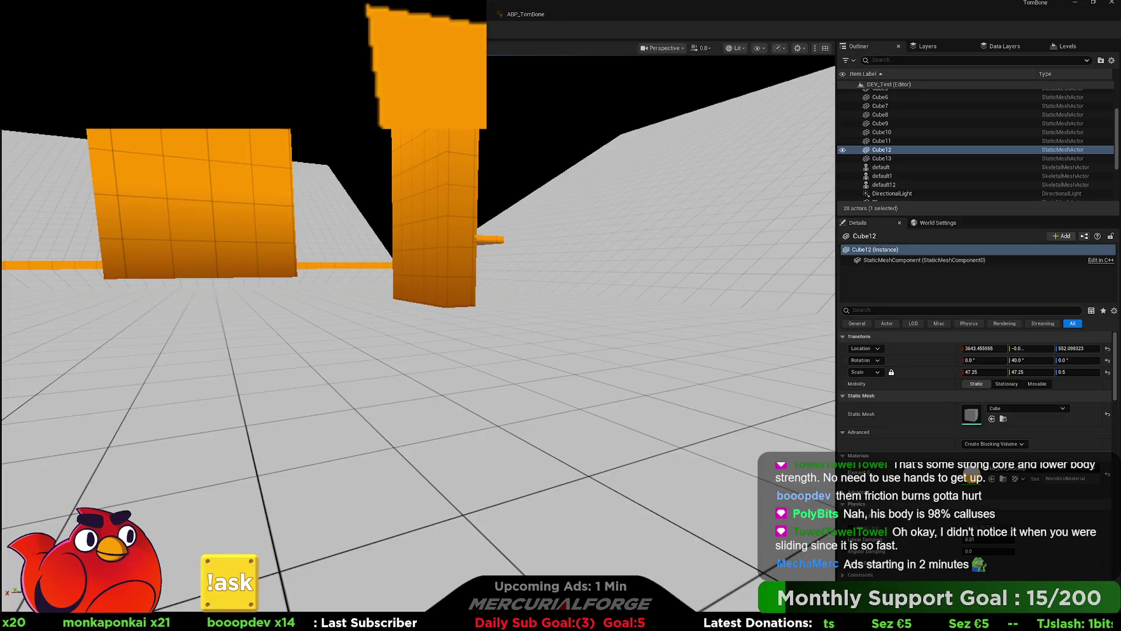
# - Play-test the new slide ending with several run-and-slide attempts, then stop with Esc
pyautogui.press('w')
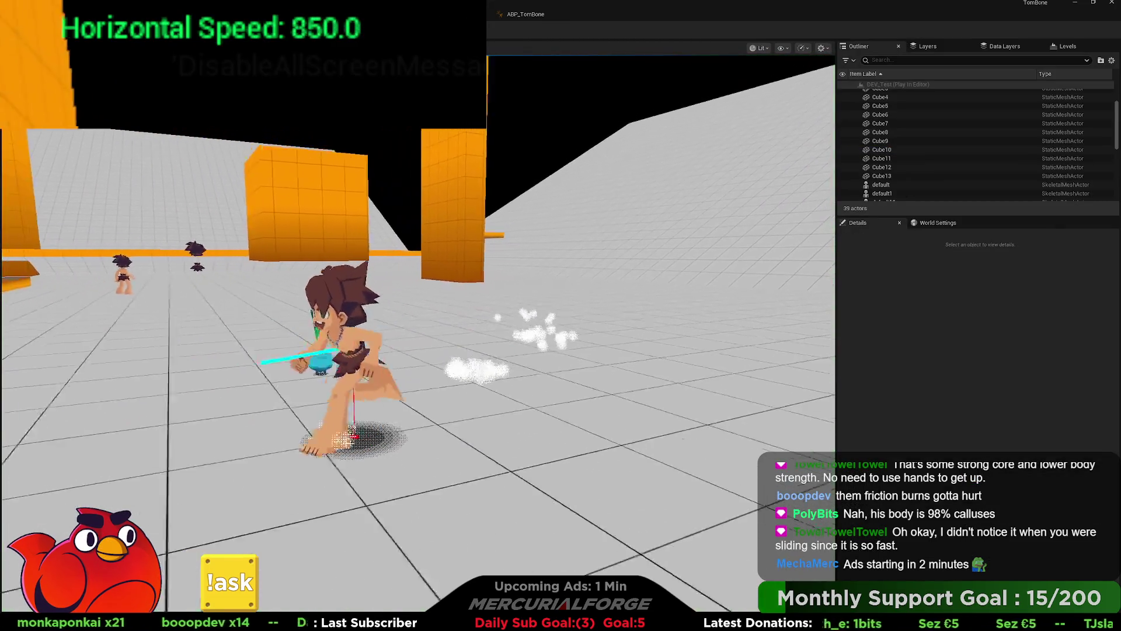
pyautogui.press('c')
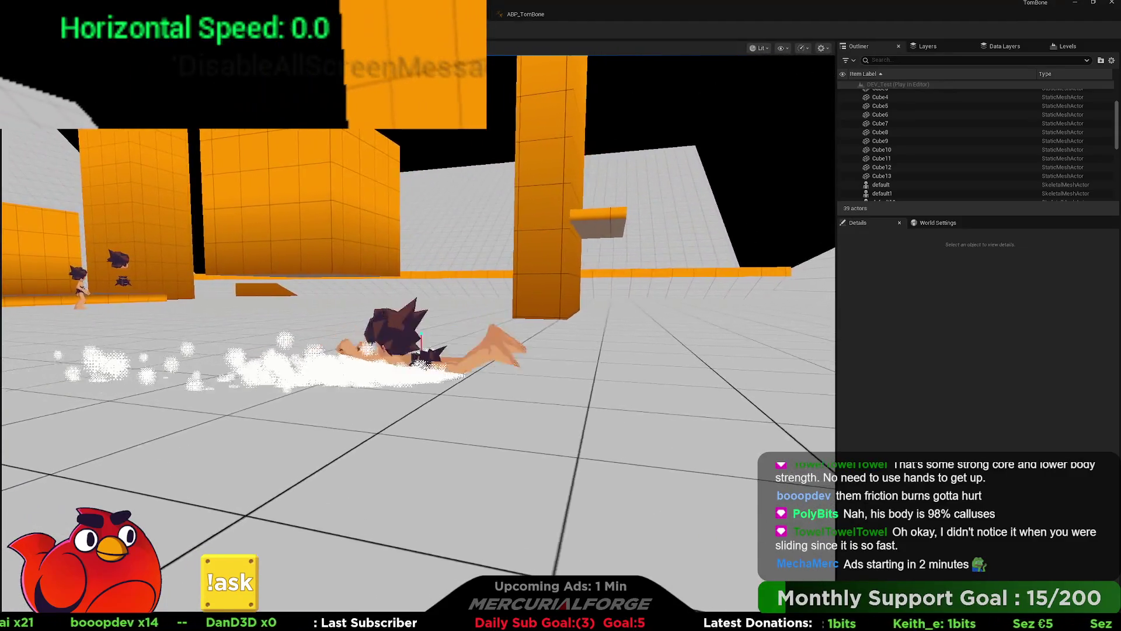
pyautogui.press('w')
pyautogui.press('w')
pyautogui.press('c')
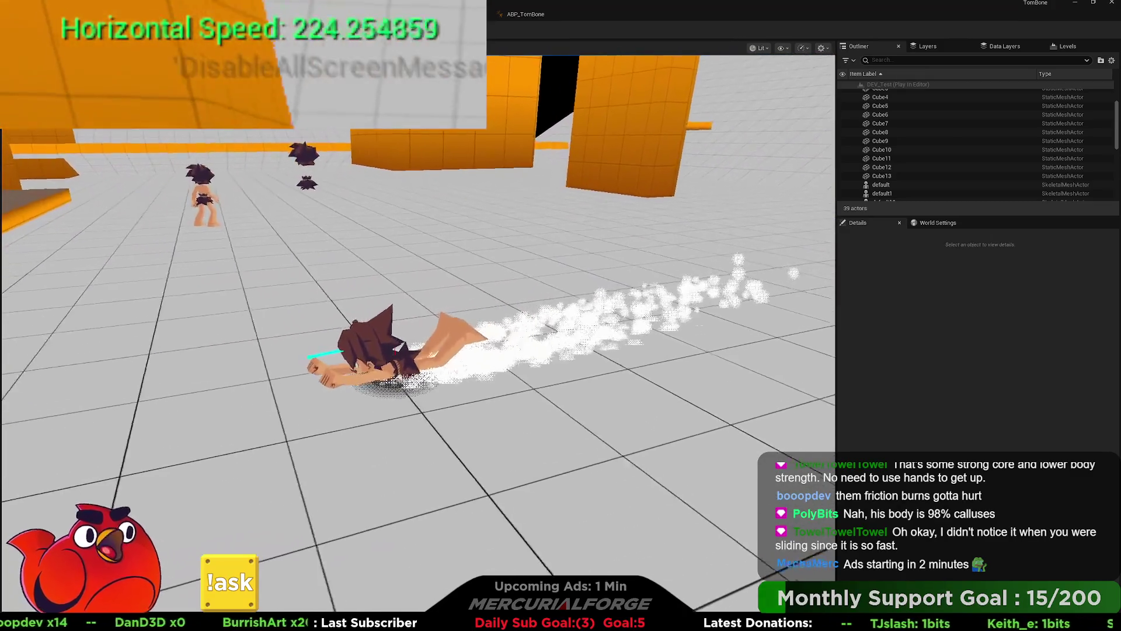
pyautogui.press('c')
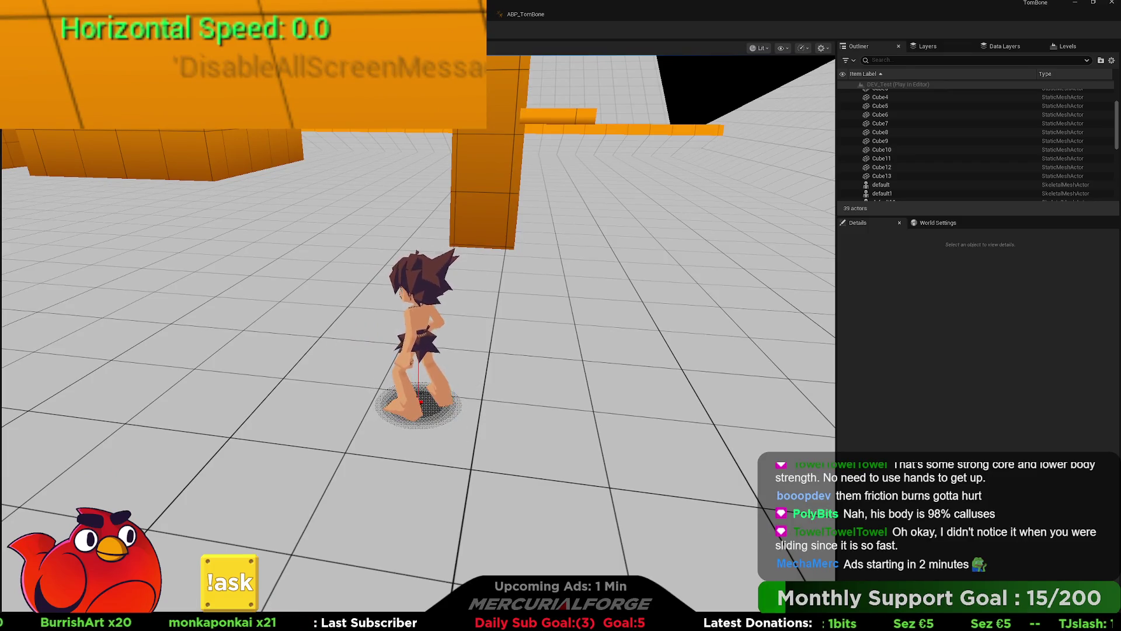
pyautogui.press('Escape')
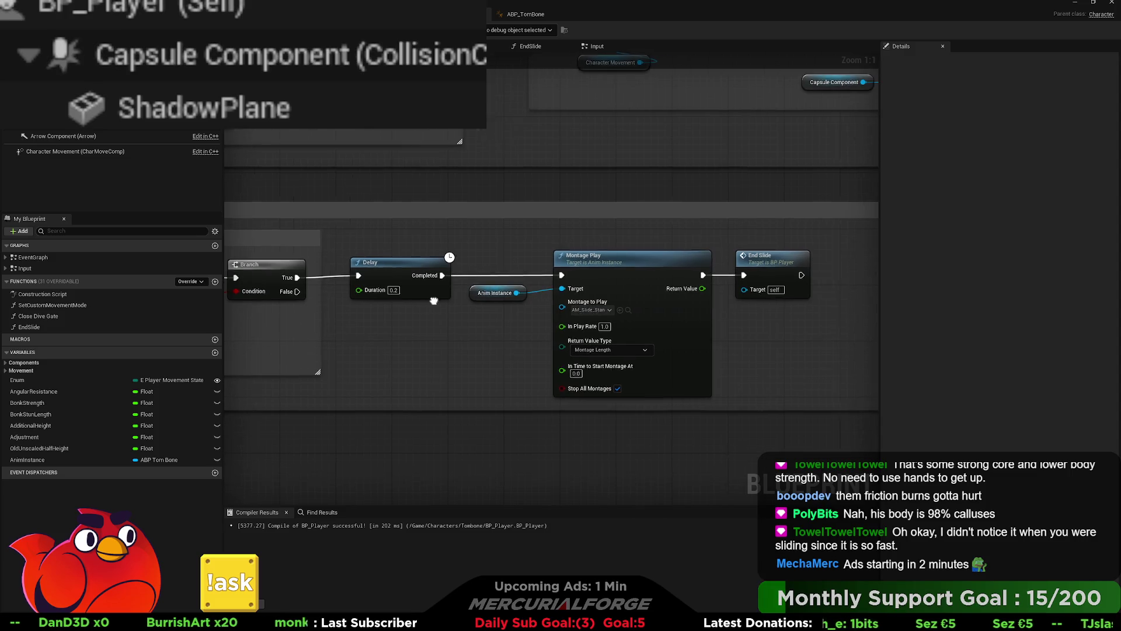
# - Delete the Delay and Montage nodes and wire Branch True straight into End Slide
pyautogui.moveTo(560, 409); pyautogui.dragTo(432, 245)
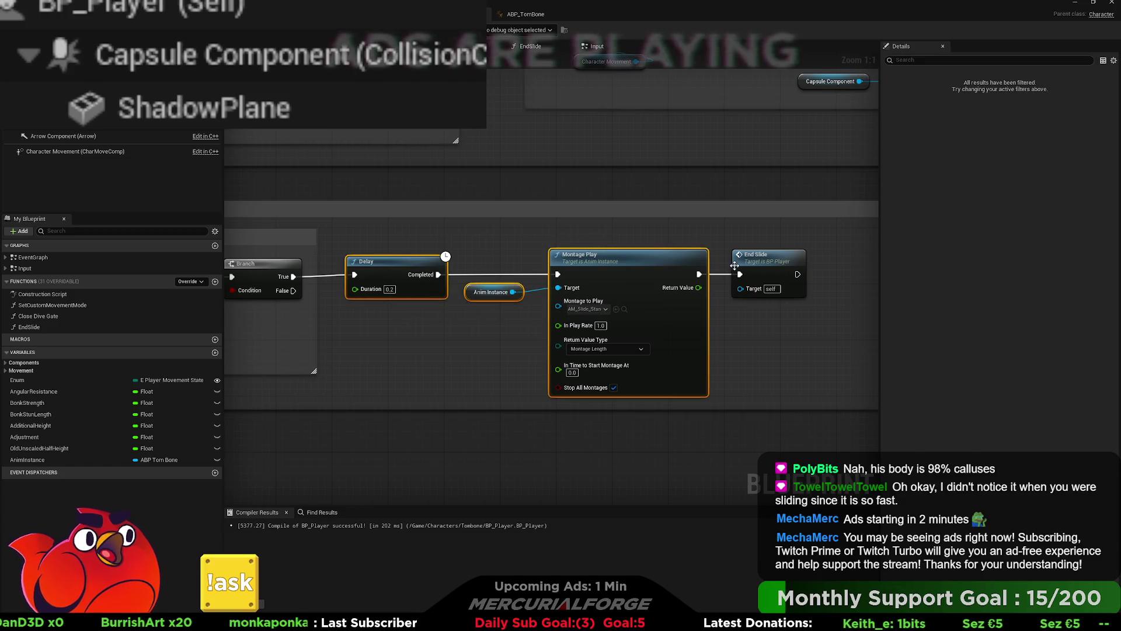
pyautogui.press('Delete')
pyautogui.moveTo(774, 265); pyautogui.dragTo(429, 264)
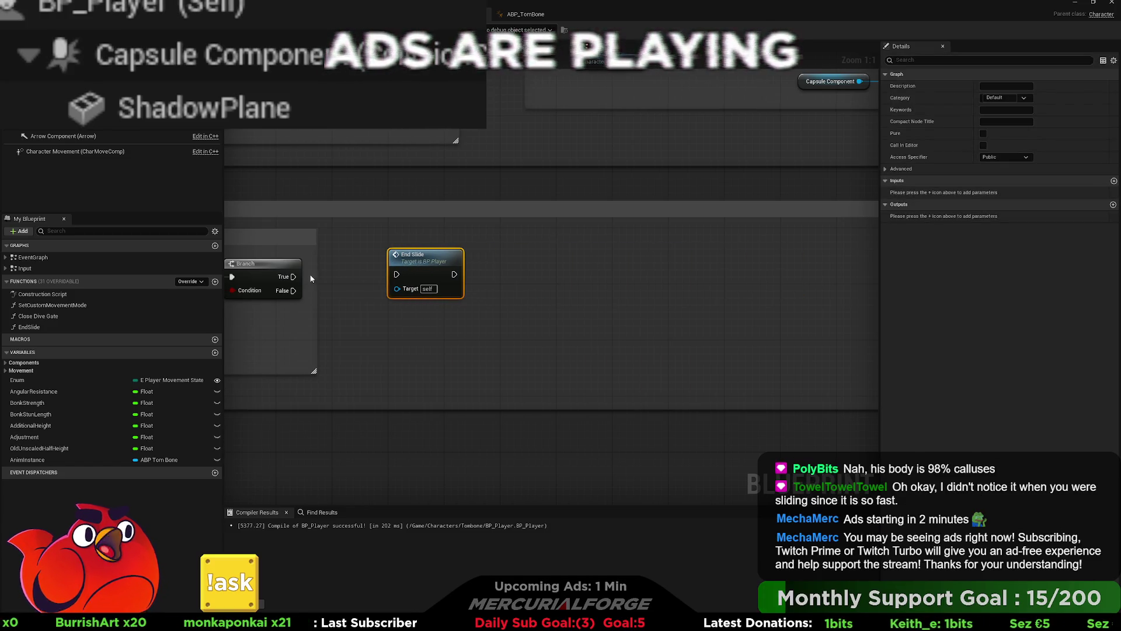
pyautogui.moveTo(293, 276); pyautogui.dragTo(396, 274)
pyautogui.scroll(-2, 529, 296)
pyautogui.scroll(-2, 529, 297)
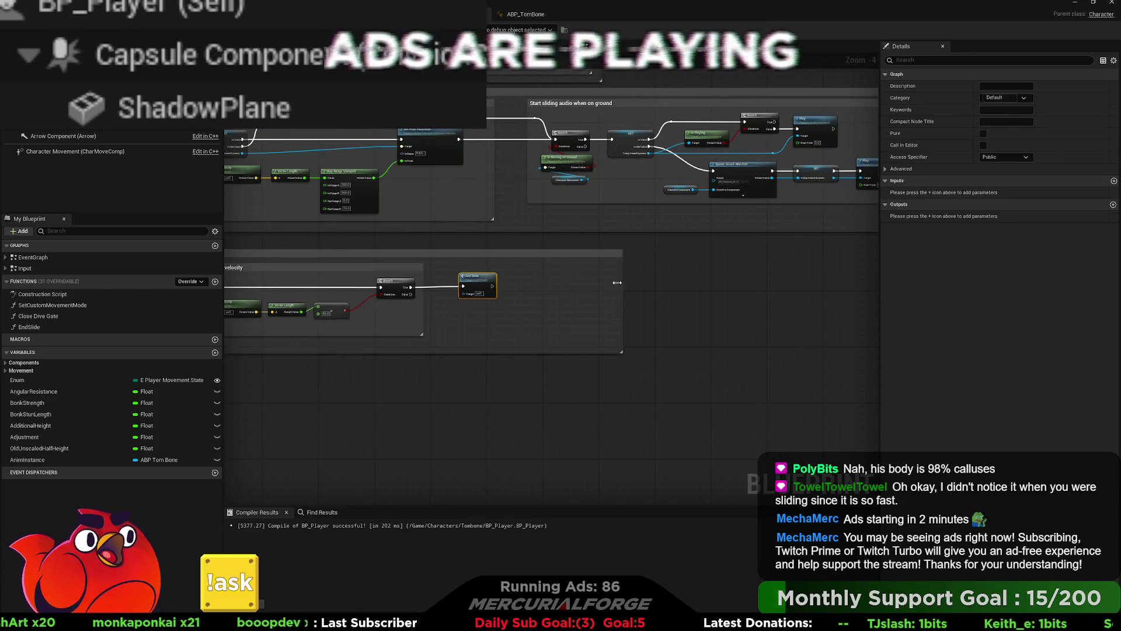
pyautogui.hotkey('alt', 'Tab')
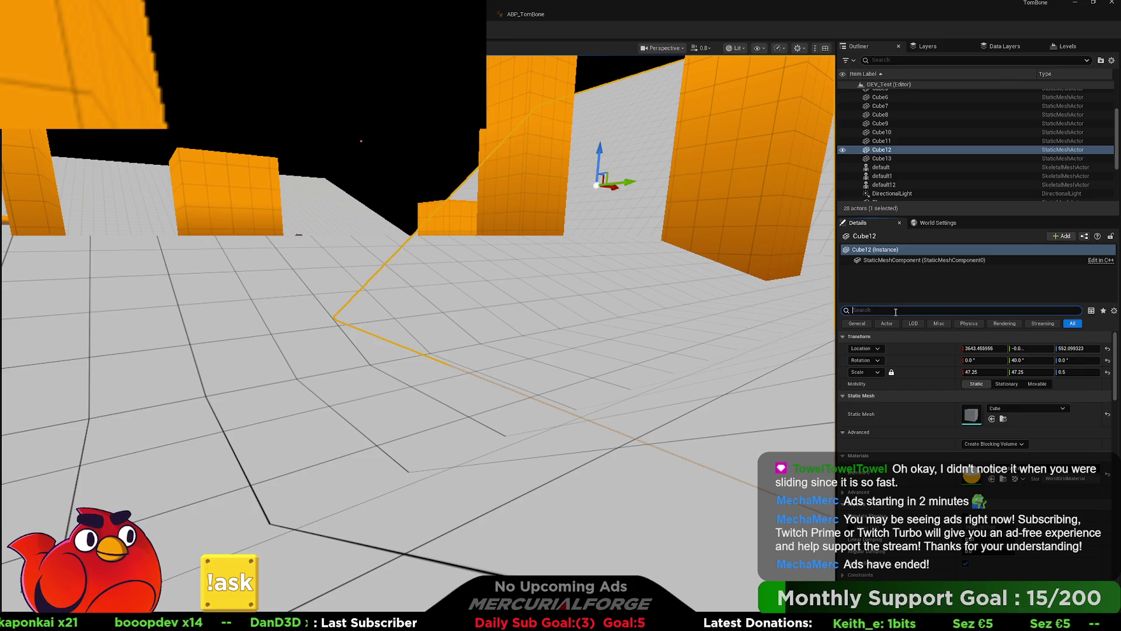
# - Start a play test, select BP_Player0 and filter its Details by 'friction'
pyautogui.hotkey('alt', 'p')
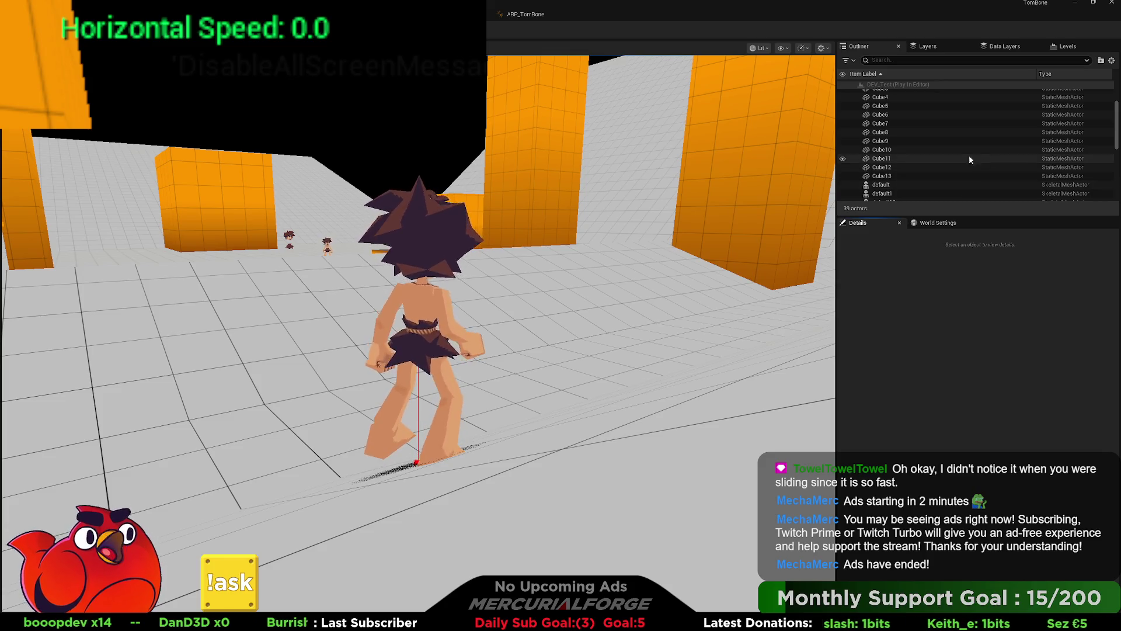
pyautogui.scroll(3, 933, 141)
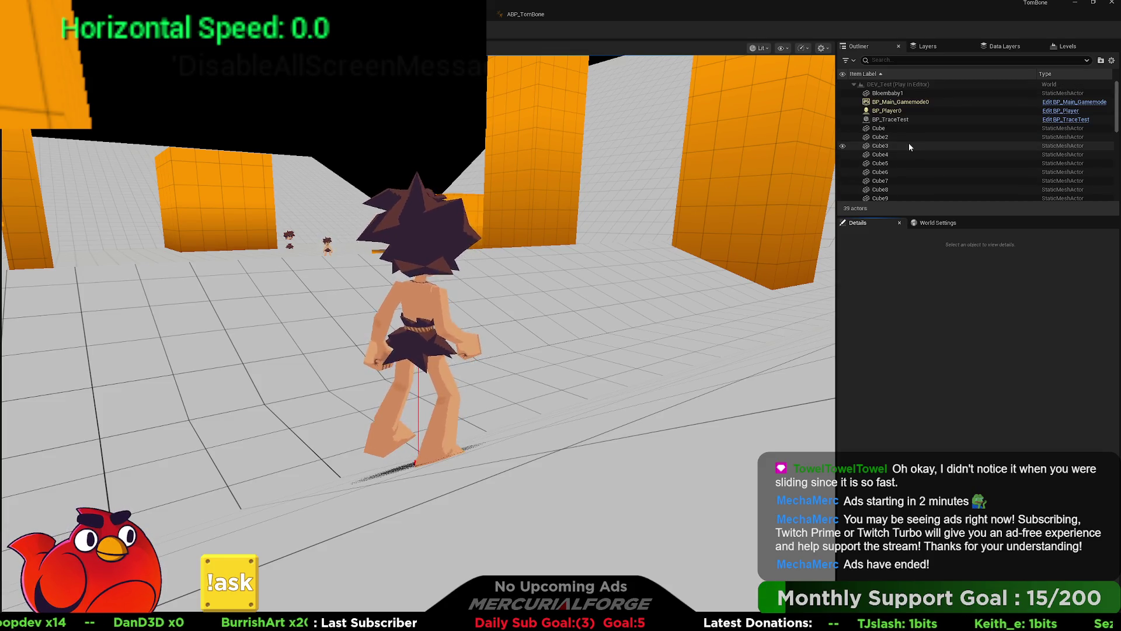
pyautogui.click(894, 110)
pyautogui.click(925, 311)
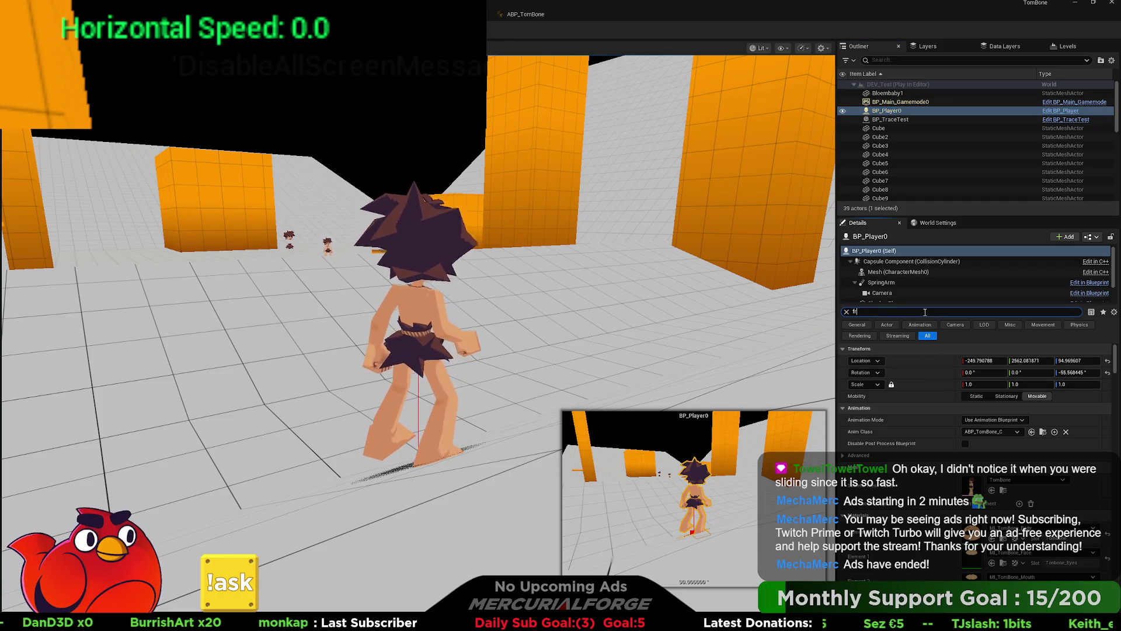
pyautogui.write('friction')
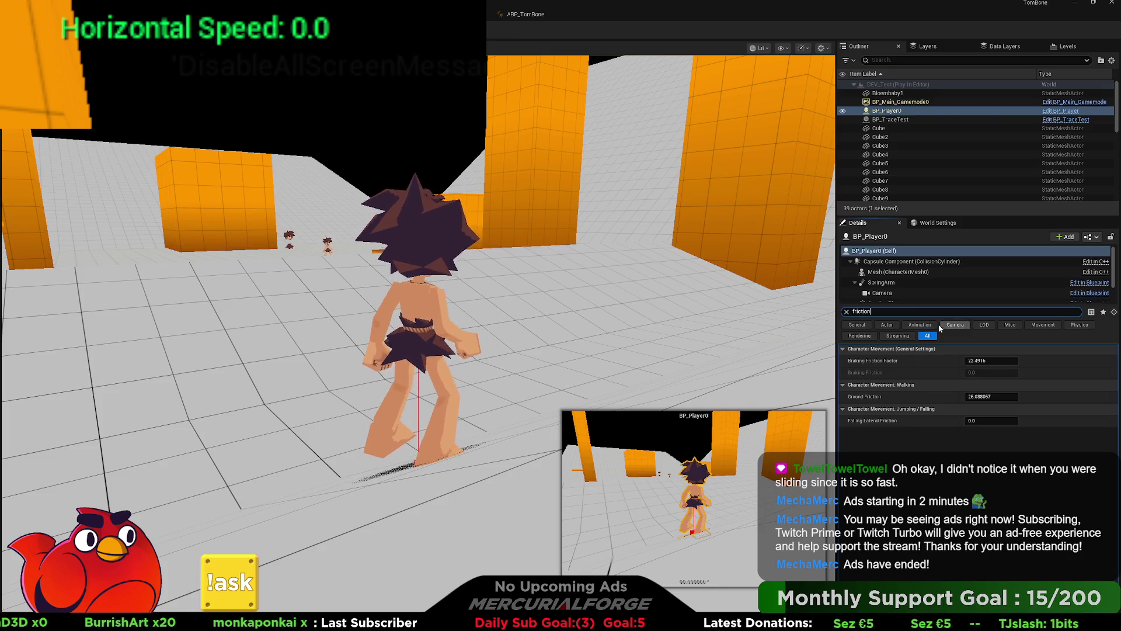
# - Lower Ground Friction to about 10.2 and run the character to test sliding
pyautogui.moveTo(987, 397); pyautogui.dragTo(957, 396)
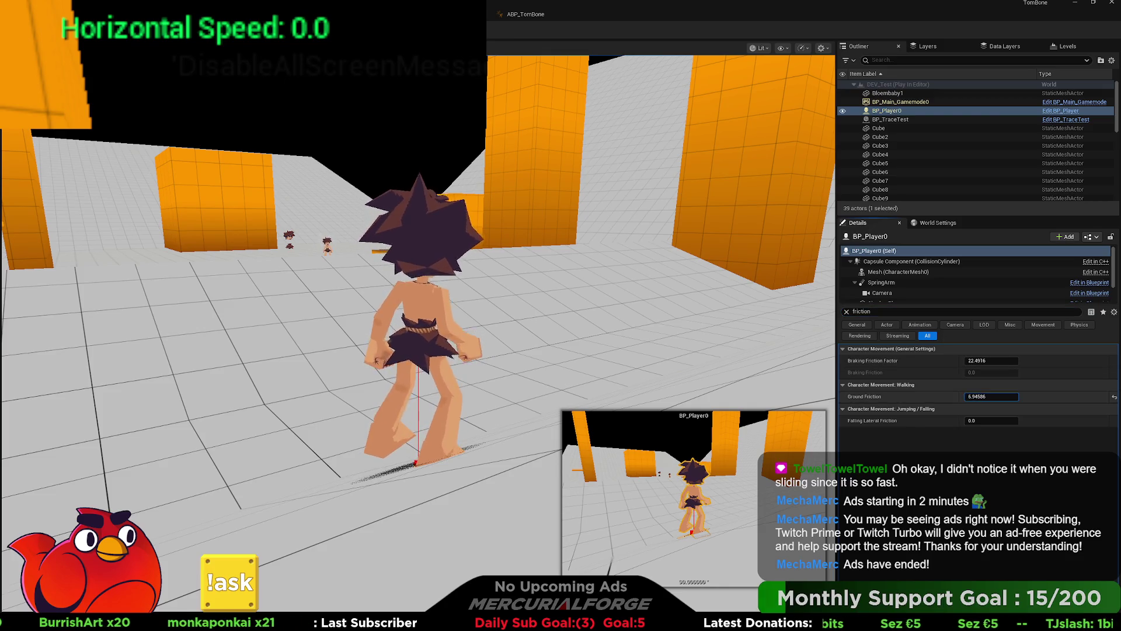
pyautogui.click(1114, 397)
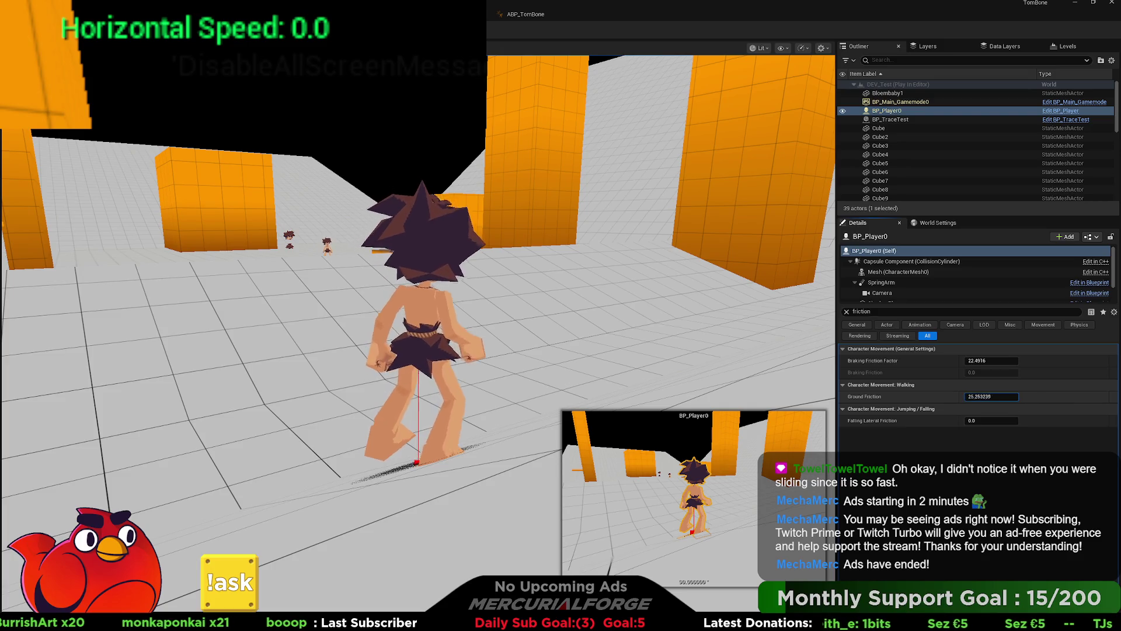
pyautogui.moveTo(990, 396); pyautogui.dragTo(952, 401)
pyautogui.click(409, 292)
pyautogui.press('w')
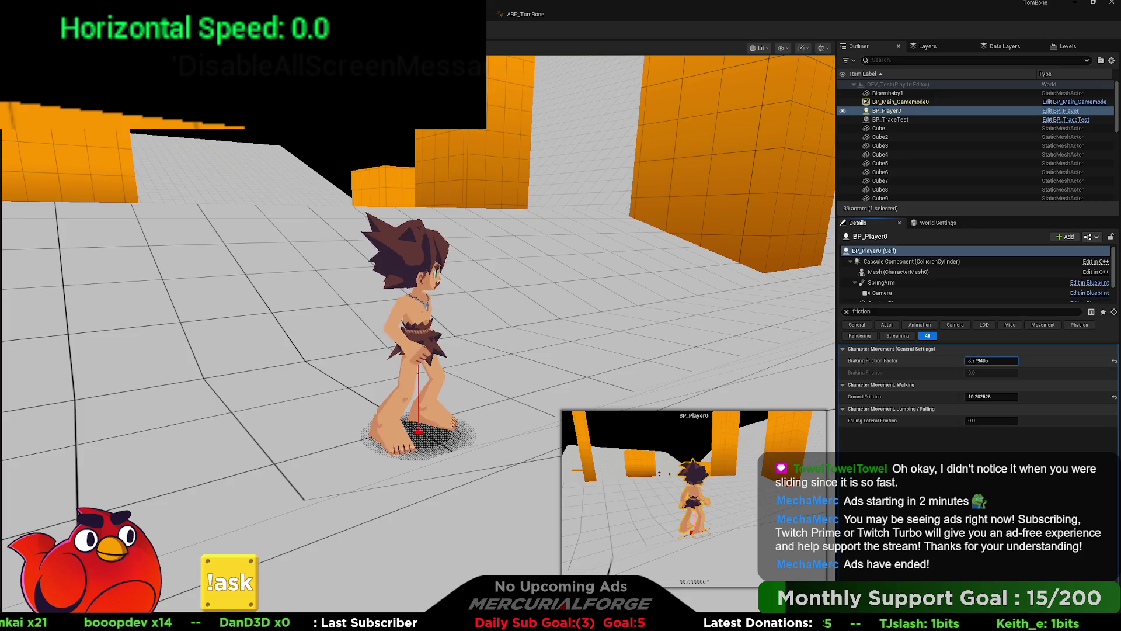
# - Lower Braking Friction Factor to about 7.06, test stopping, then end the play session
pyautogui.moveTo(991, 360); pyautogui.dragTo(830, 346)
pyautogui.press('w')
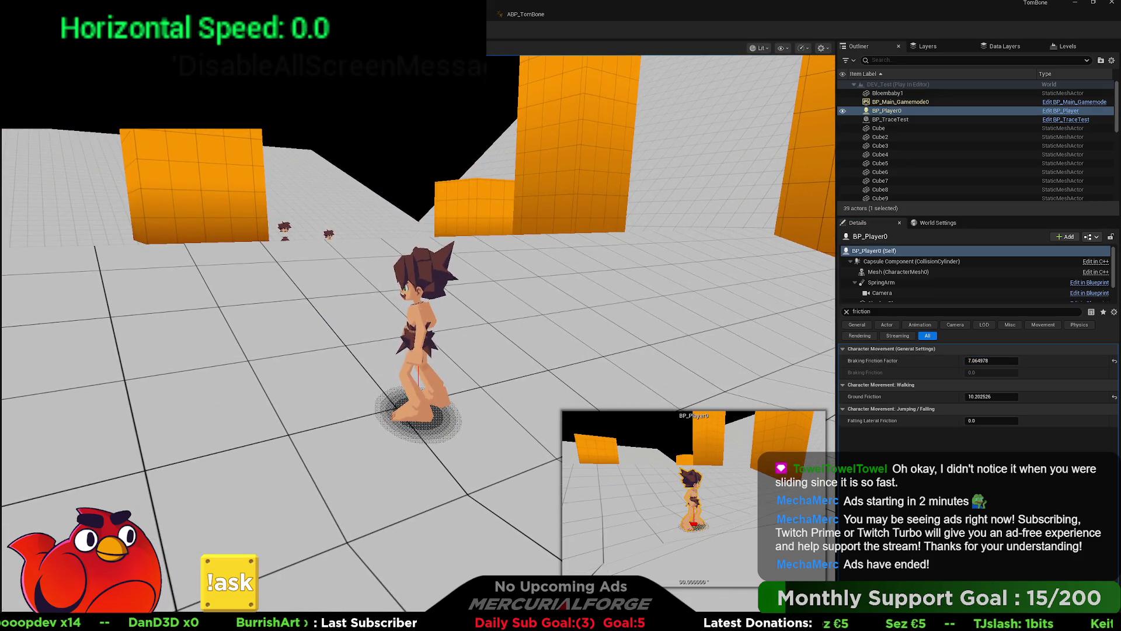
pyautogui.press('Escape')
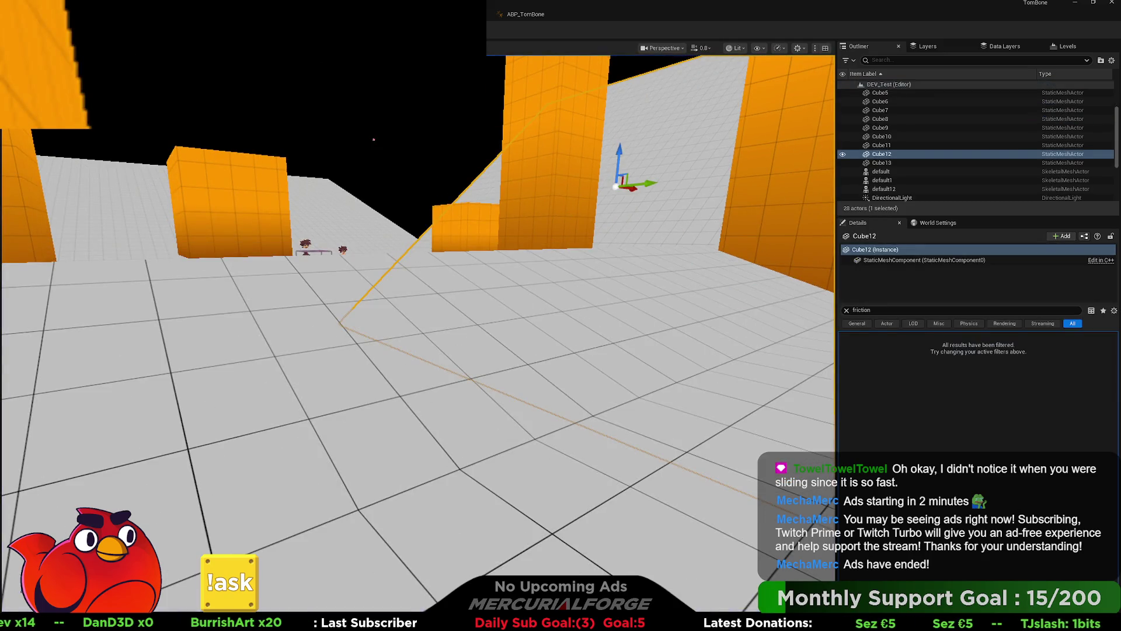
pyautogui.hotkey('alt', 'Tab')
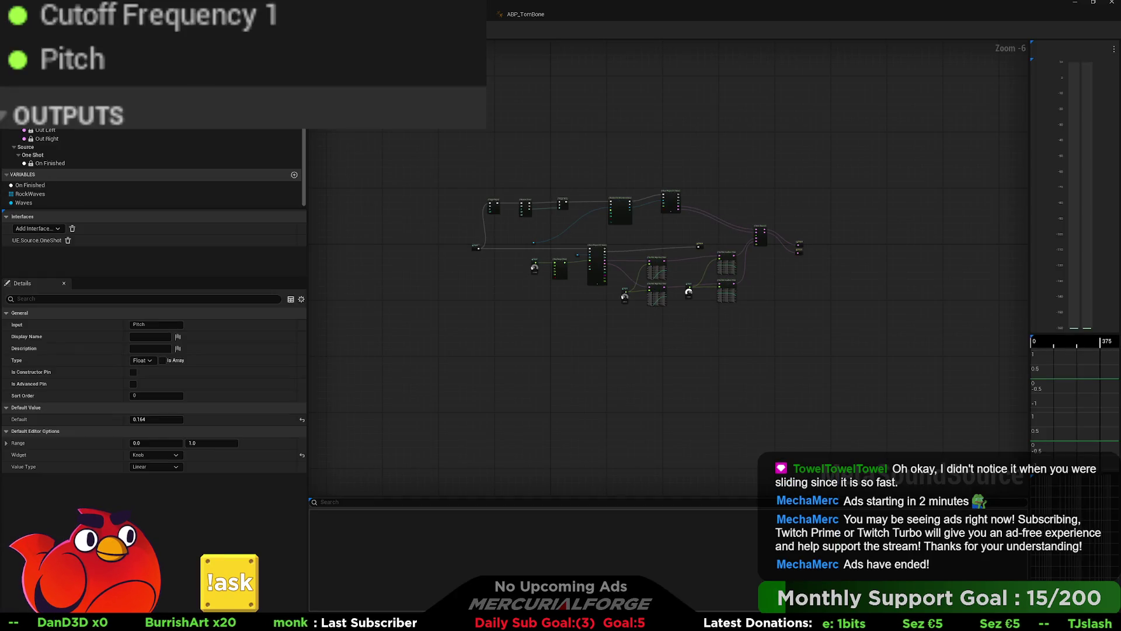
# - In BP_Player's Character Movement, set Braking Friction Factor 2.0 and Ground Friction 8.0, then compile
pyautogui.hotkey('alt', 'Tab')
pyautogui.moveTo(483, 146); pyautogui.dragTo(611, 177)
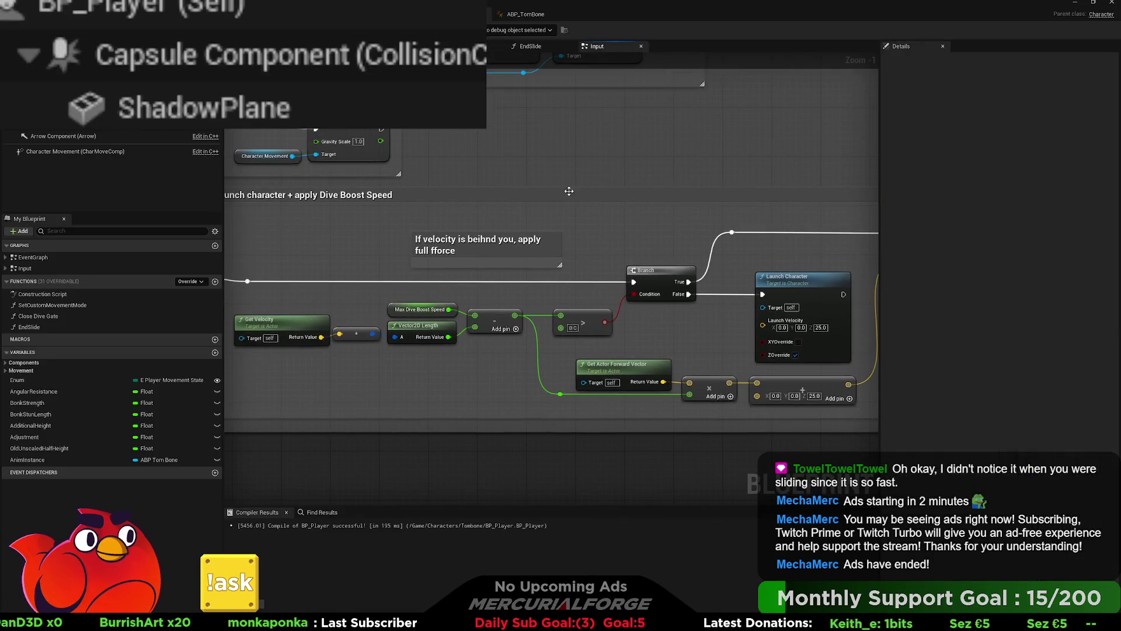
pyautogui.click(75, 151)
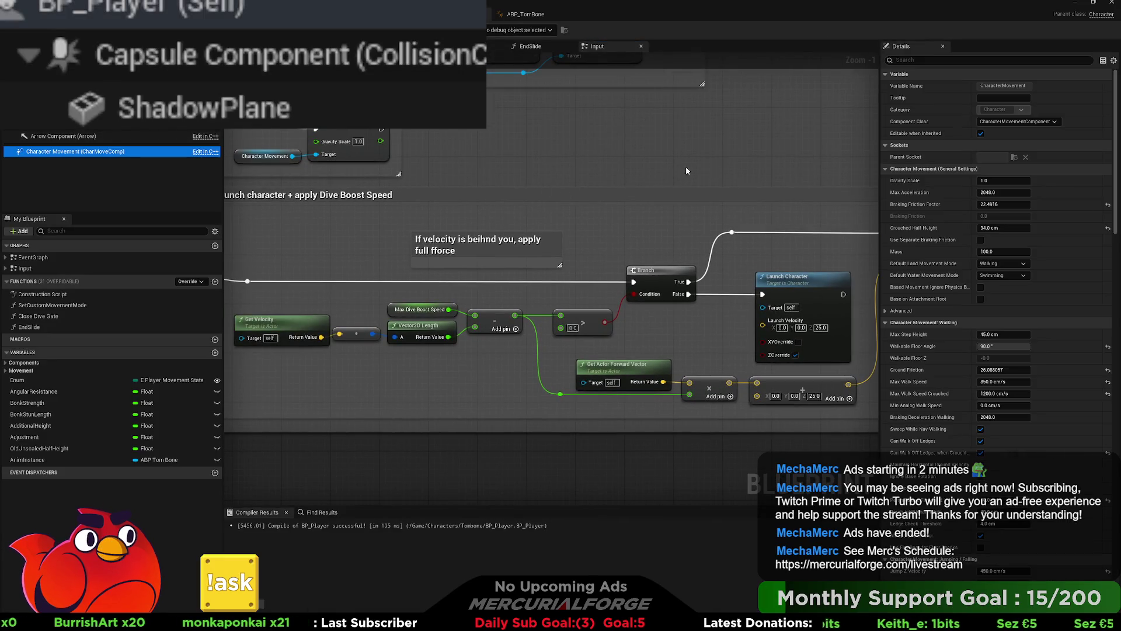
pyautogui.click(943, 63)
pyautogui.write('fr')
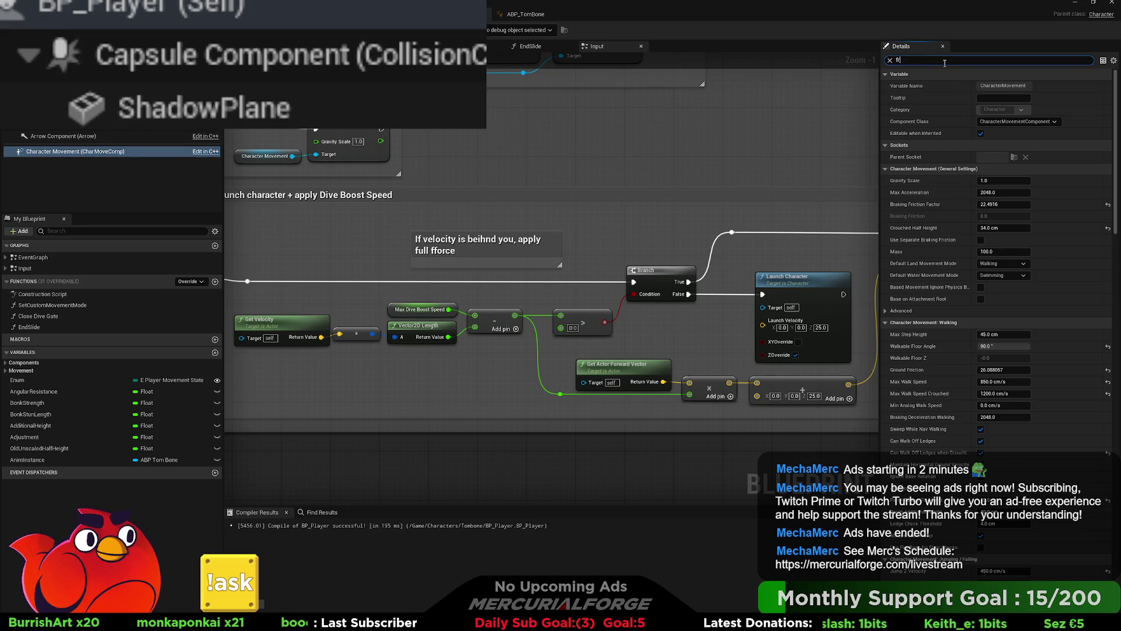
pyautogui.write('iction')
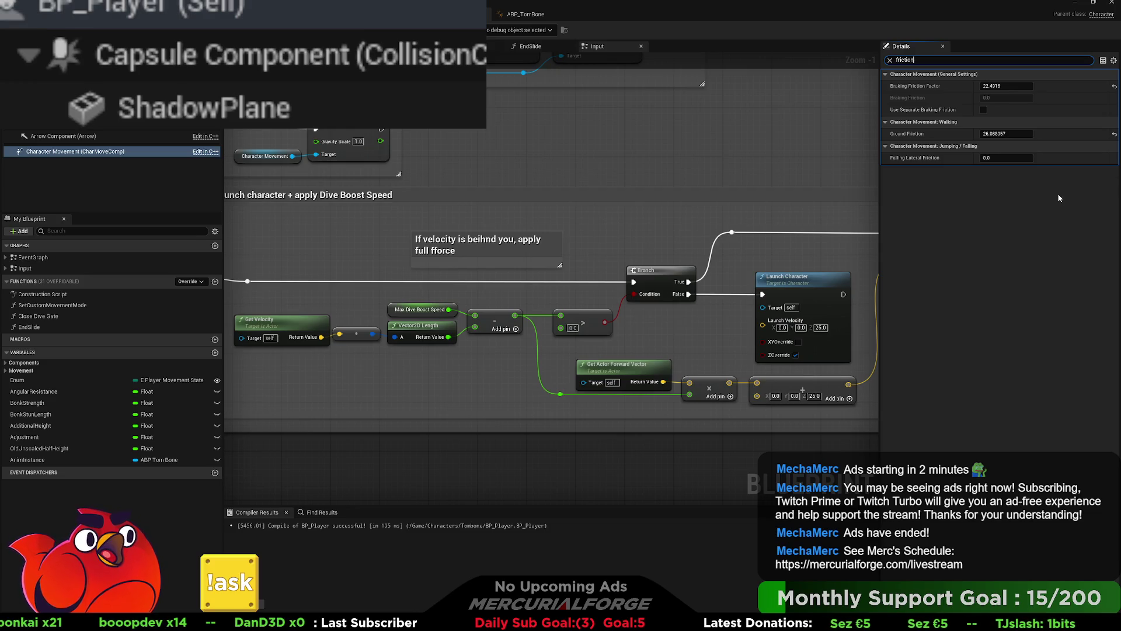
pyautogui.click(1005, 85)
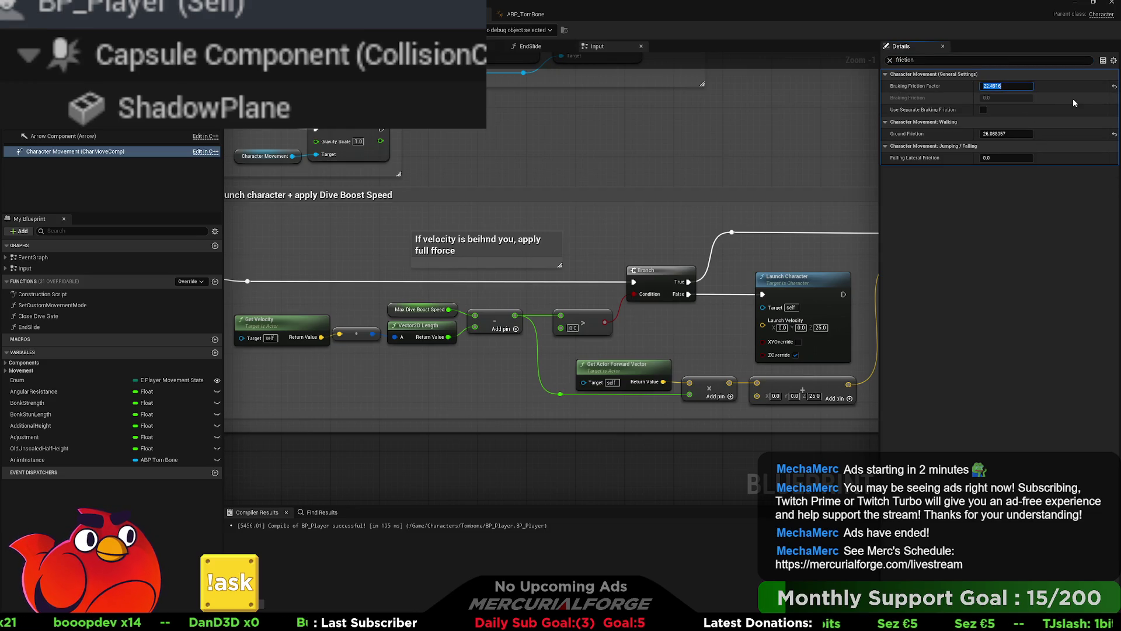
pyautogui.click(1113, 95)
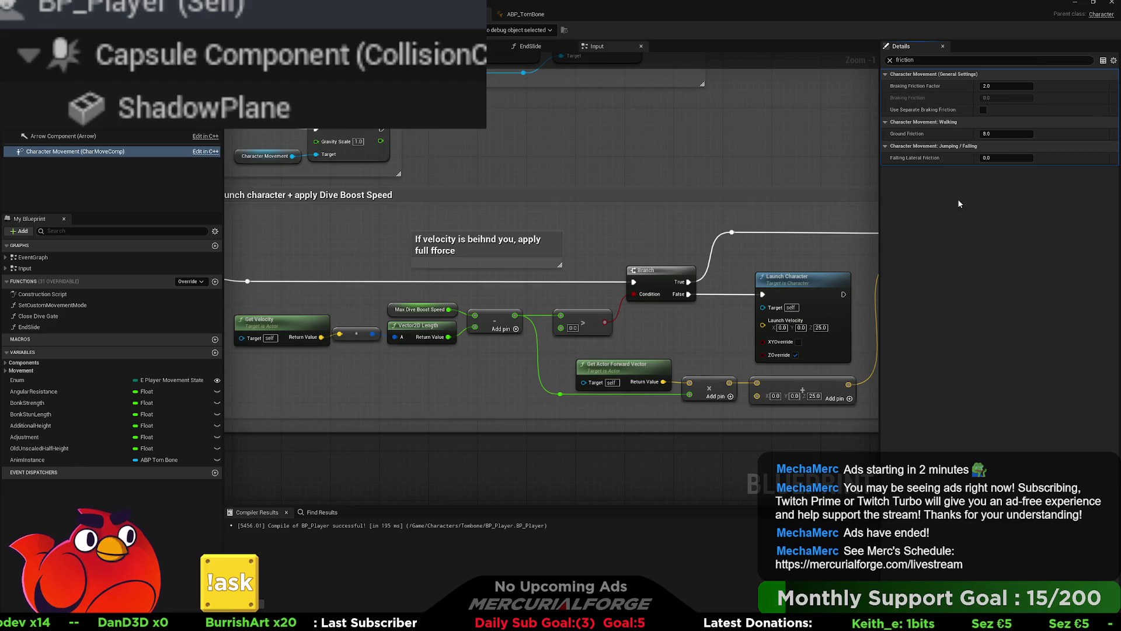
pyautogui.press('F7')
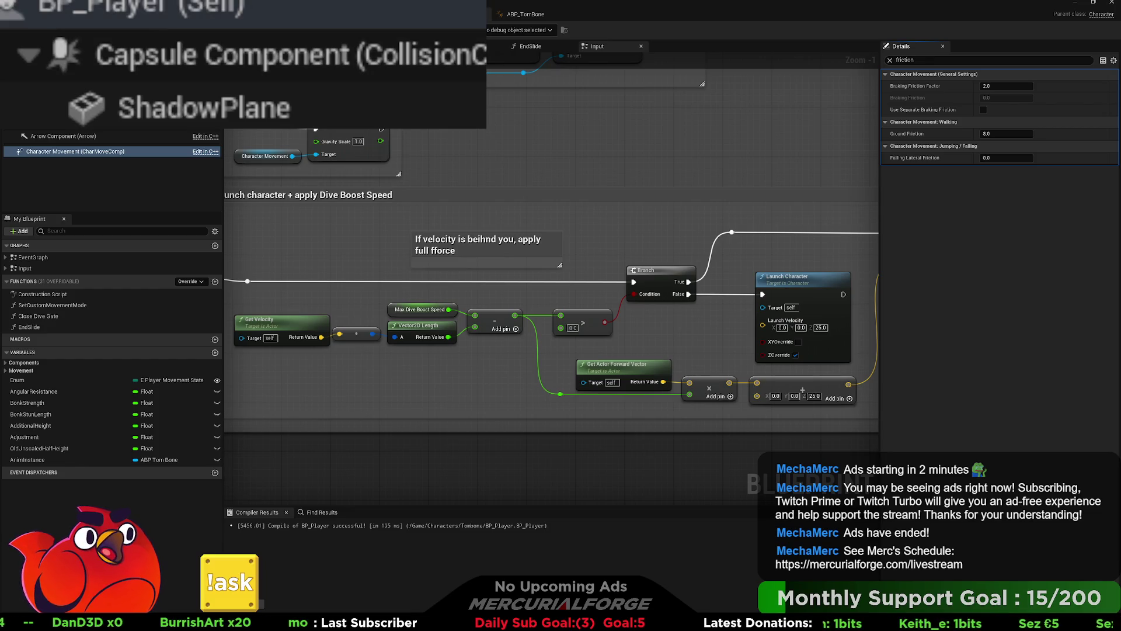
pyautogui.scroll(-3, 496, 178)
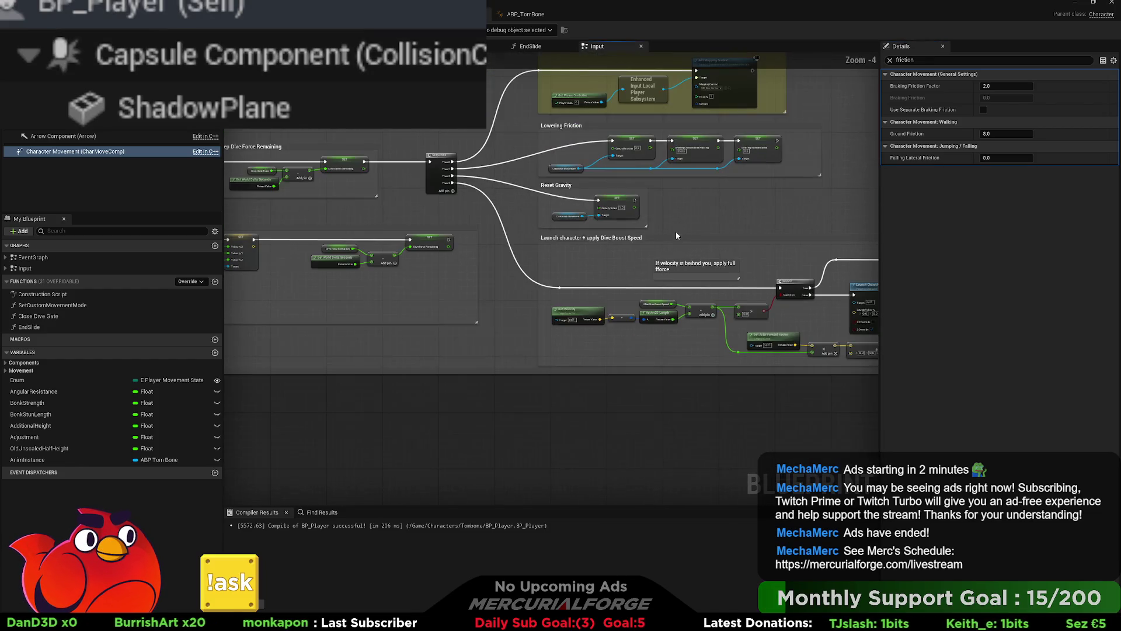
# - In the EndSlide graph, copy and paste the three friction SET nodes
pyautogui.scroll(3, 675, 231)
pyautogui.scroll(-5, 636, 243)
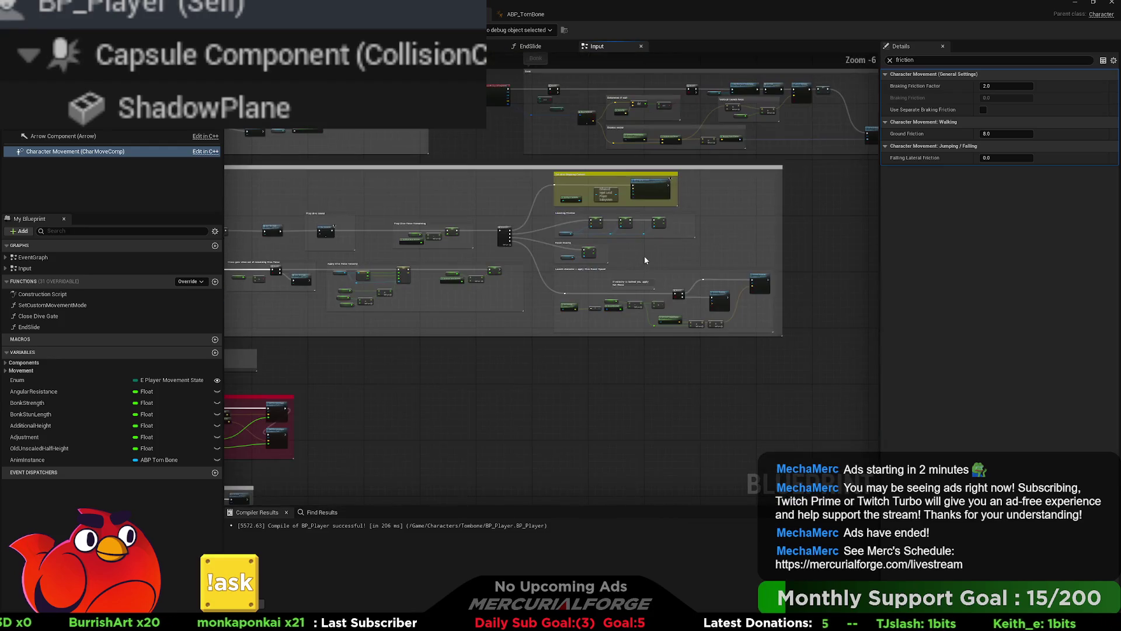
pyautogui.moveTo(646, 261)
pyautogui.mouseDown()
pyautogui.moveTo(530, 302)
pyautogui.moveTo(576, 311)
pyautogui.mouseUp()
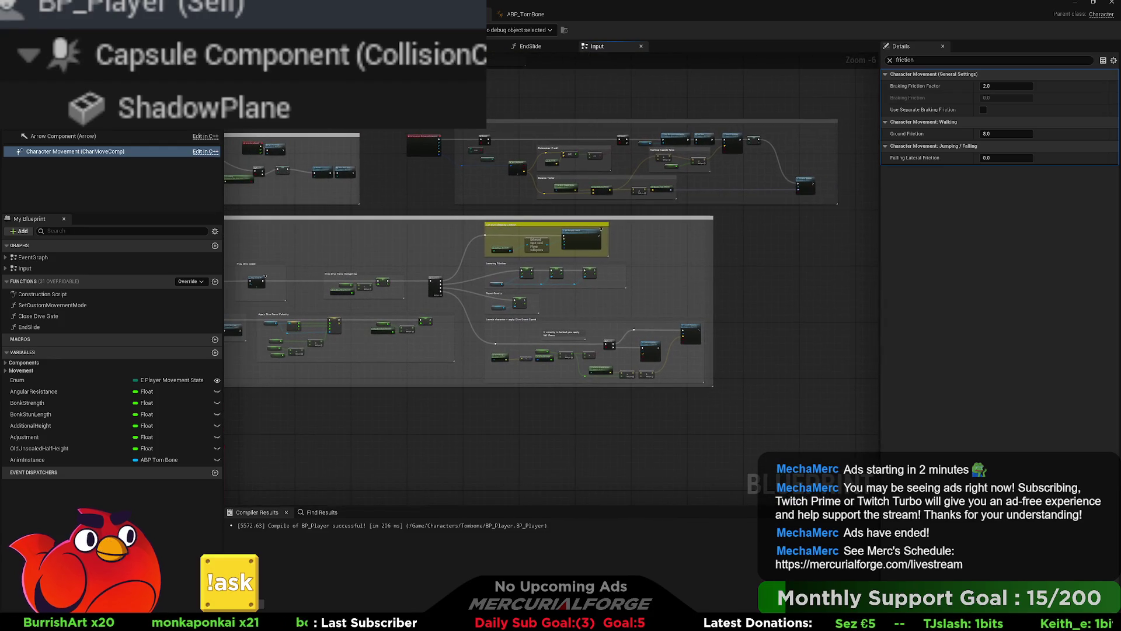
pyautogui.click(529, 46)
pyautogui.scroll(-3, 608, 193)
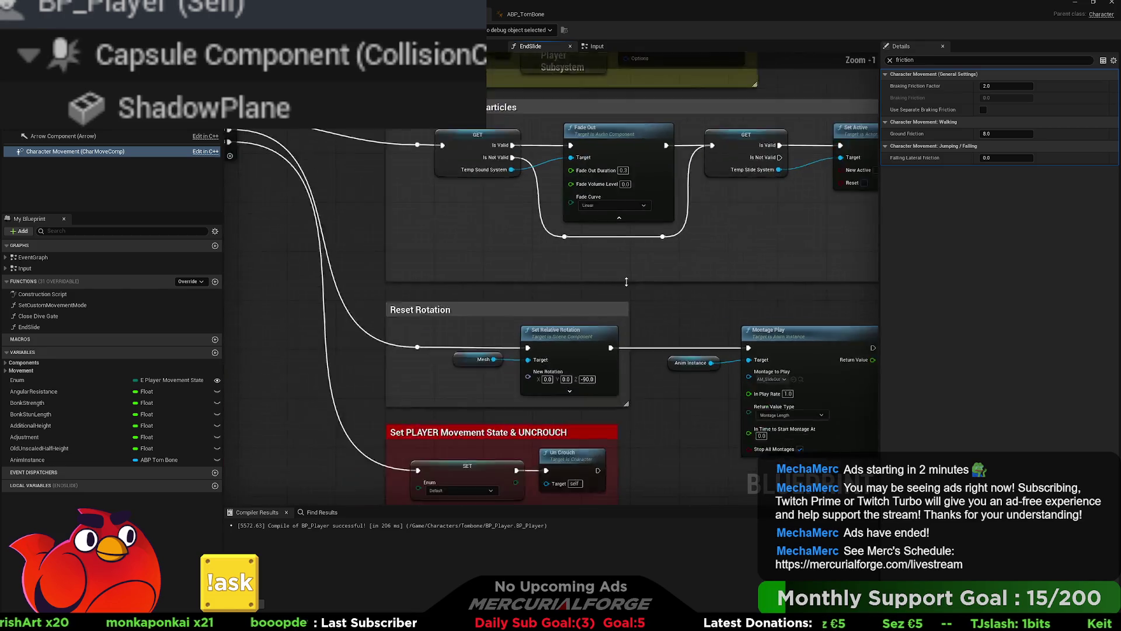
pyautogui.moveTo(491, 163); pyautogui.dragTo(439, 152)
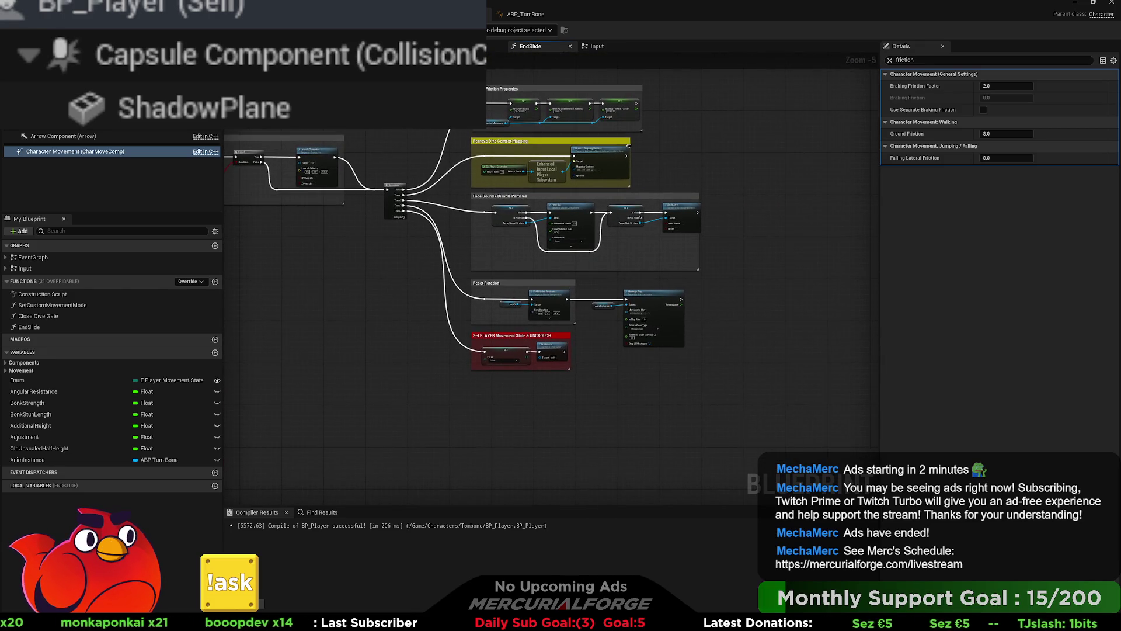
pyautogui.scroll(5, 628, 147)
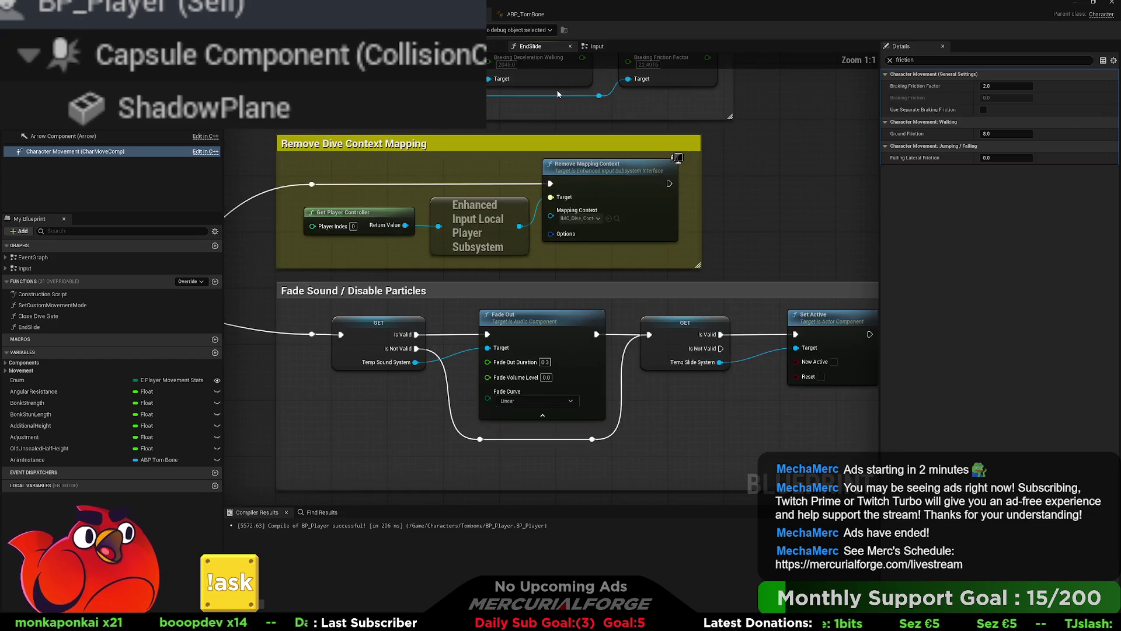
pyautogui.moveTo(699, 199); pyautogui.dragTo(470, 271)
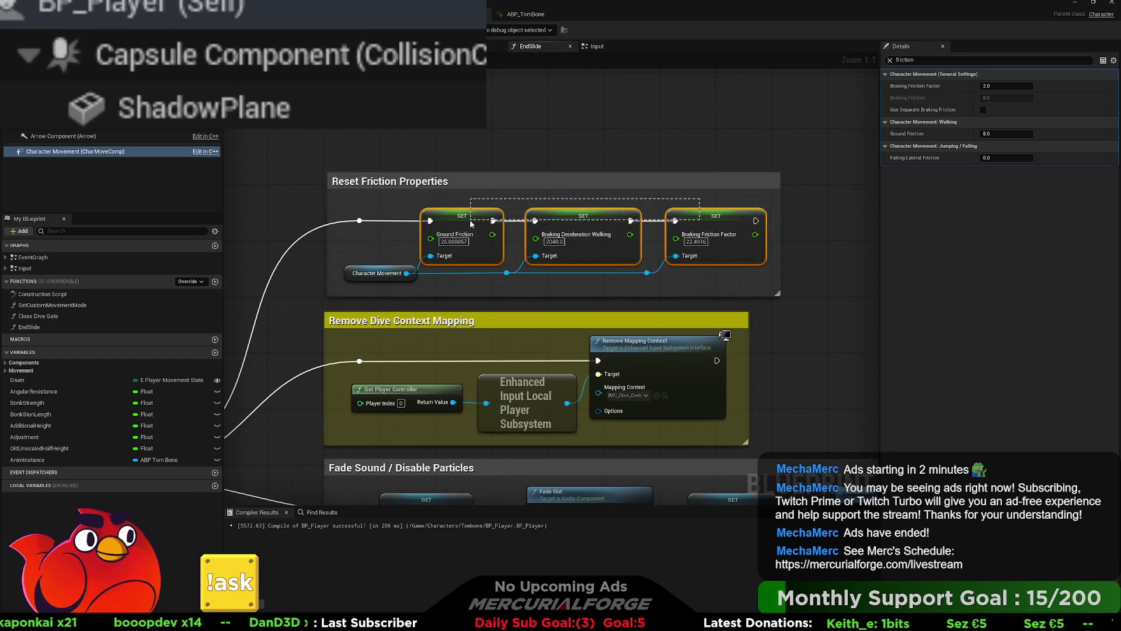
pyautogui.hotkey('ctrl', 'c')
pyautogui.moveTo(495, 99)
pyautogui.mouseDown()
pyautogui.moveTo(483, 184)
pyautogui.moveTo(532, 185)
pyautogui.mouseUp()
pyautogui.hotkey('ctrl', 'v')
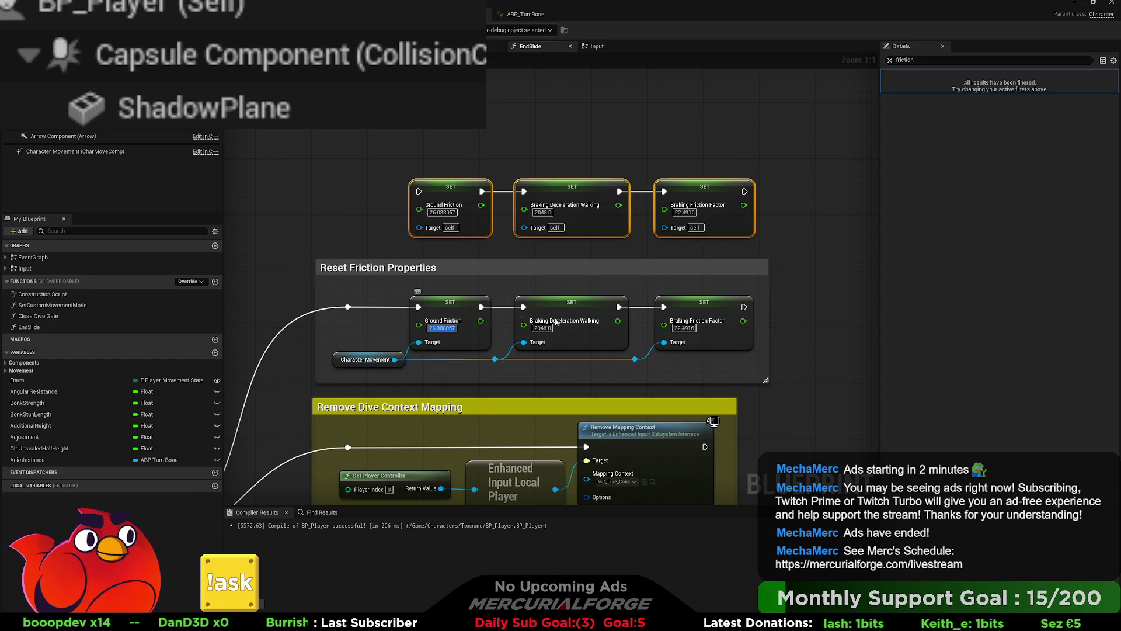
# - Set the pasted nodes to Ground Friction 2.0 and Braking Friction Factor 8.0, then start a play test
pyautogui.write('2')
pyautogui.press('Return')
pyautogui.click(684, 328)
pyautogui.write('0')
pyautogui.press('Return')
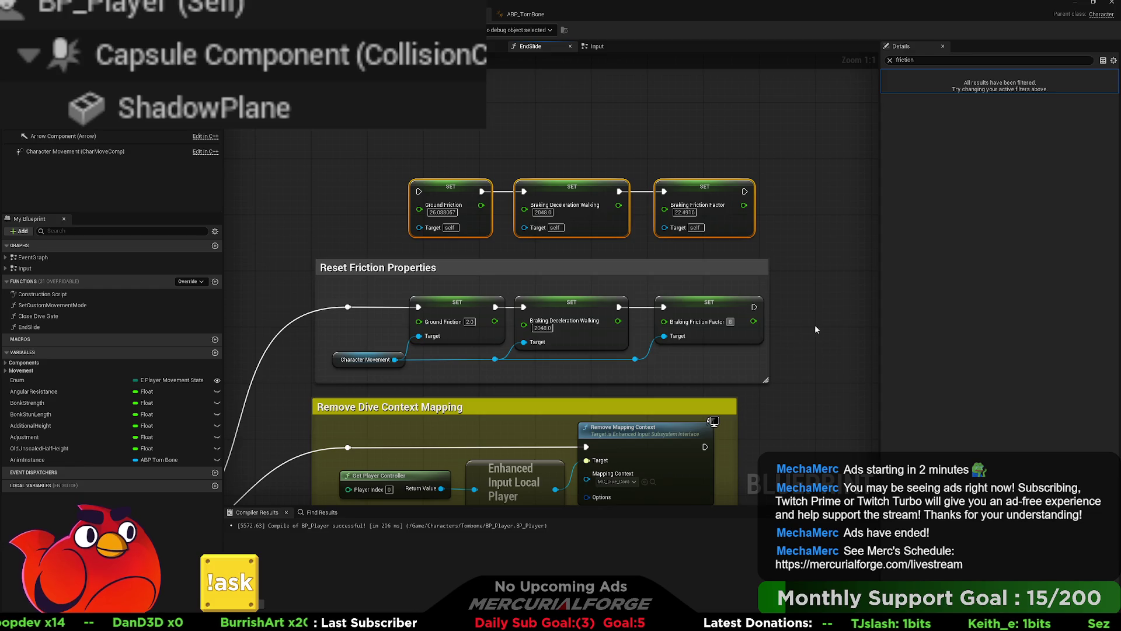
pyautogui.click(816, 330)
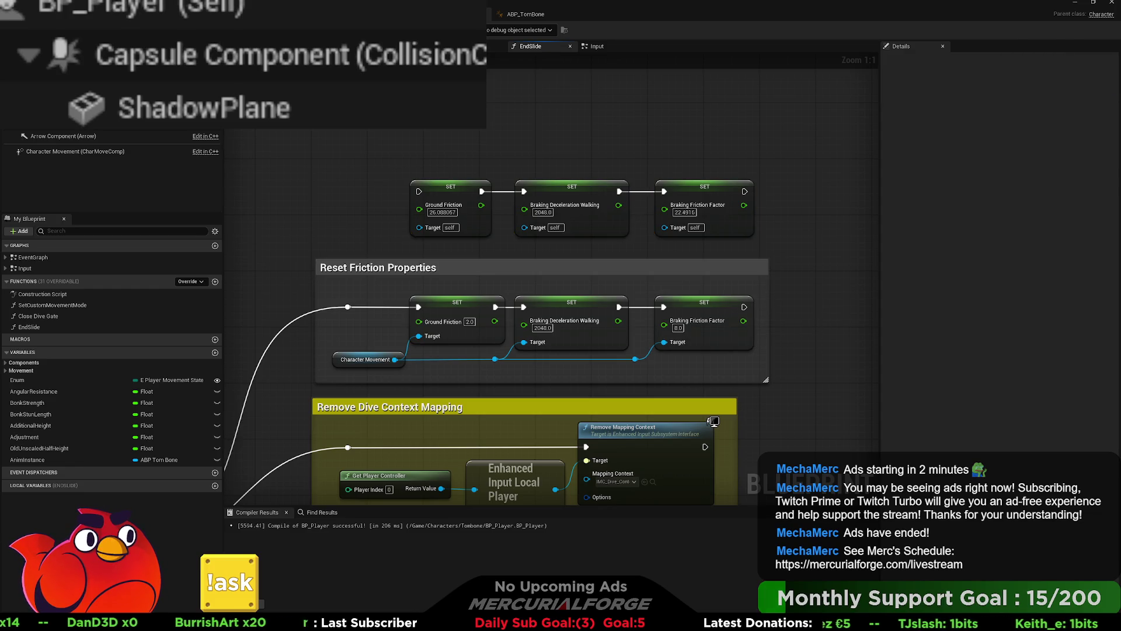
pyautogui.hotkey('ctrl', 'Tab')
pyautogui.hotkey('alt', 'p')
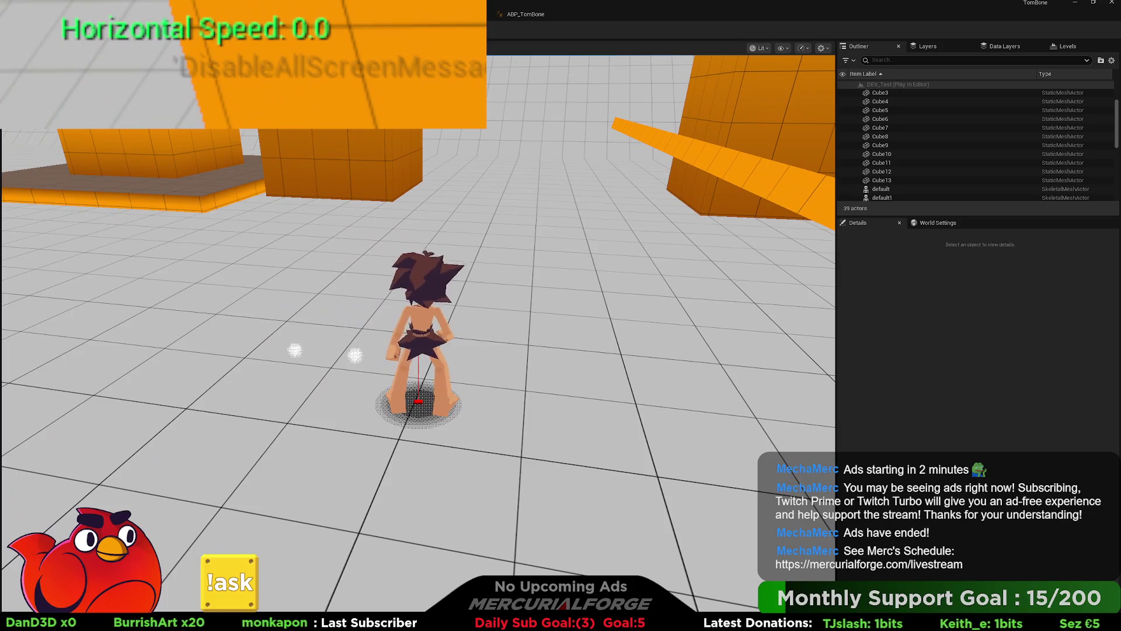
# - Stop the running play session and launch a fresh one
pyautogui.press('Escape')
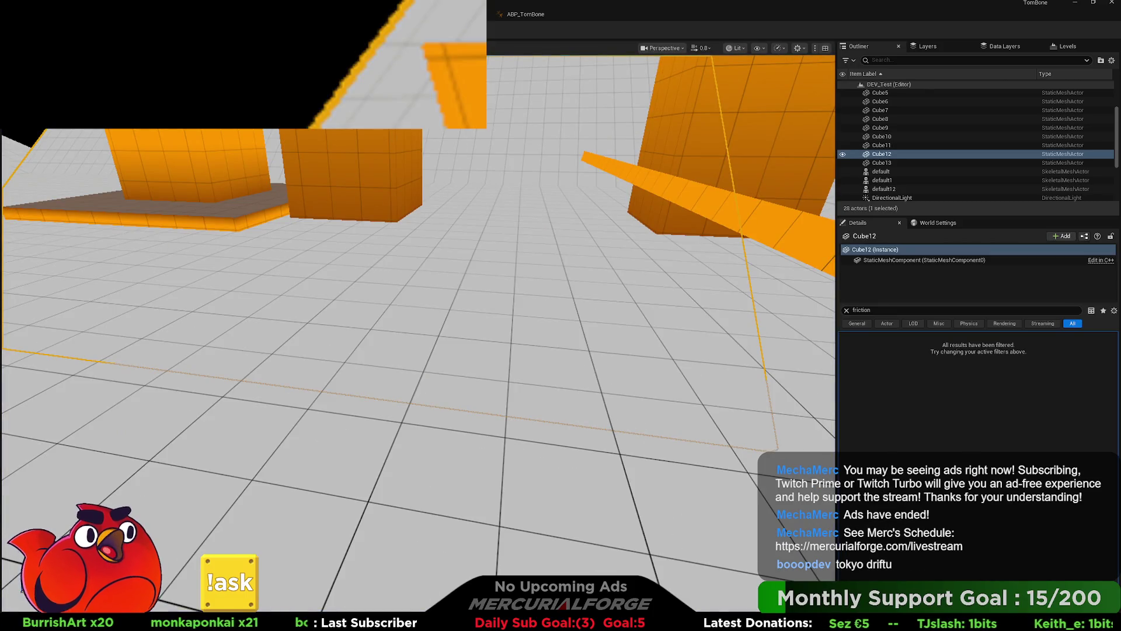
pyautogui.hotkey('alt', 'p')
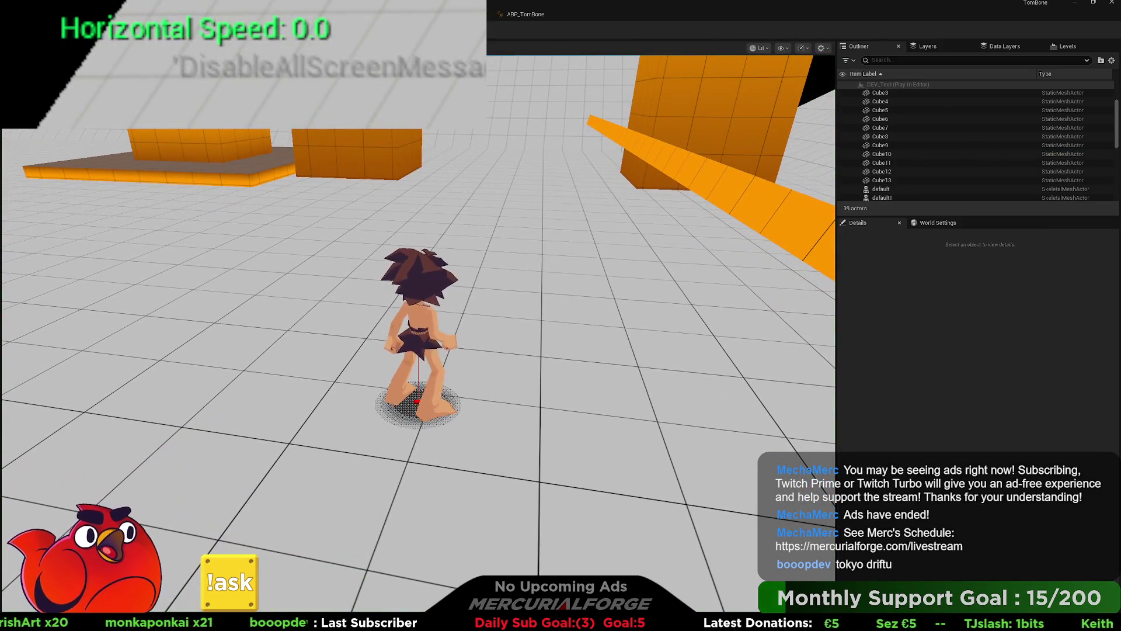
pyautogui.scroll(3, 926, 159)
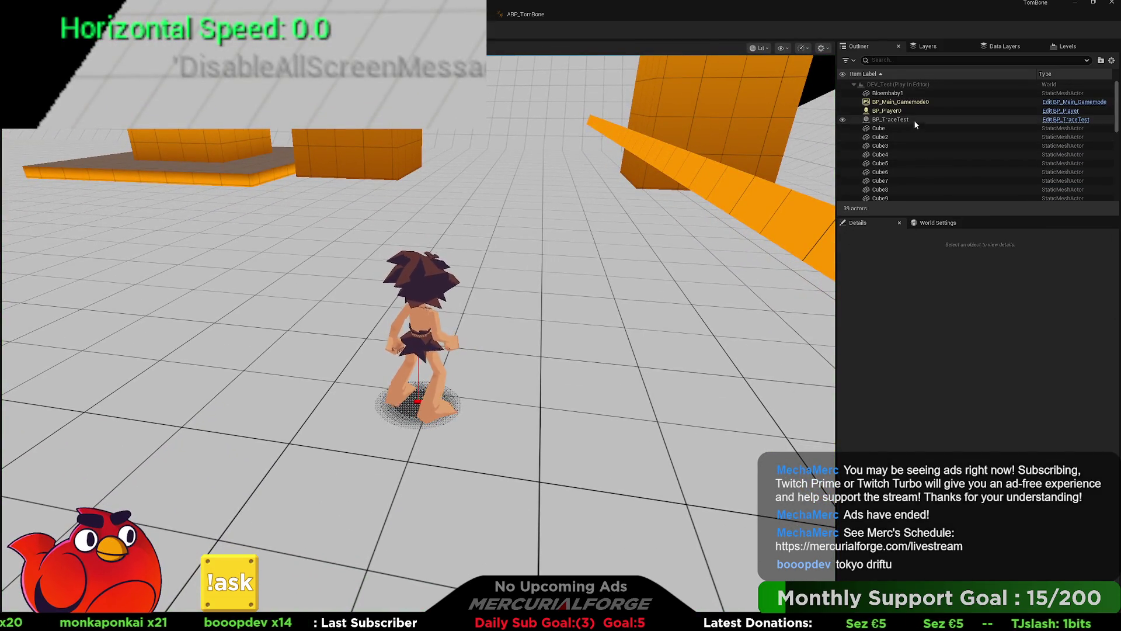
# - Select BP_Player0, raise its Ground Friction, and run the character to test
pyautogui.click(913, 111)
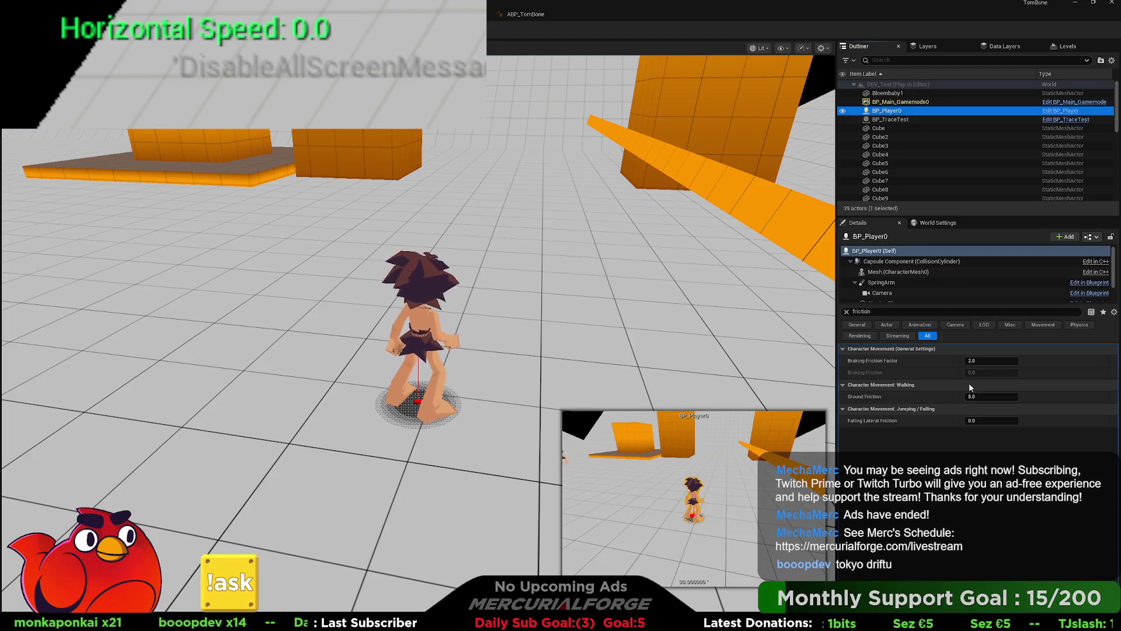
pyautogui.moveTo(973, 397); pyautogui.dragTo(1028, 397)
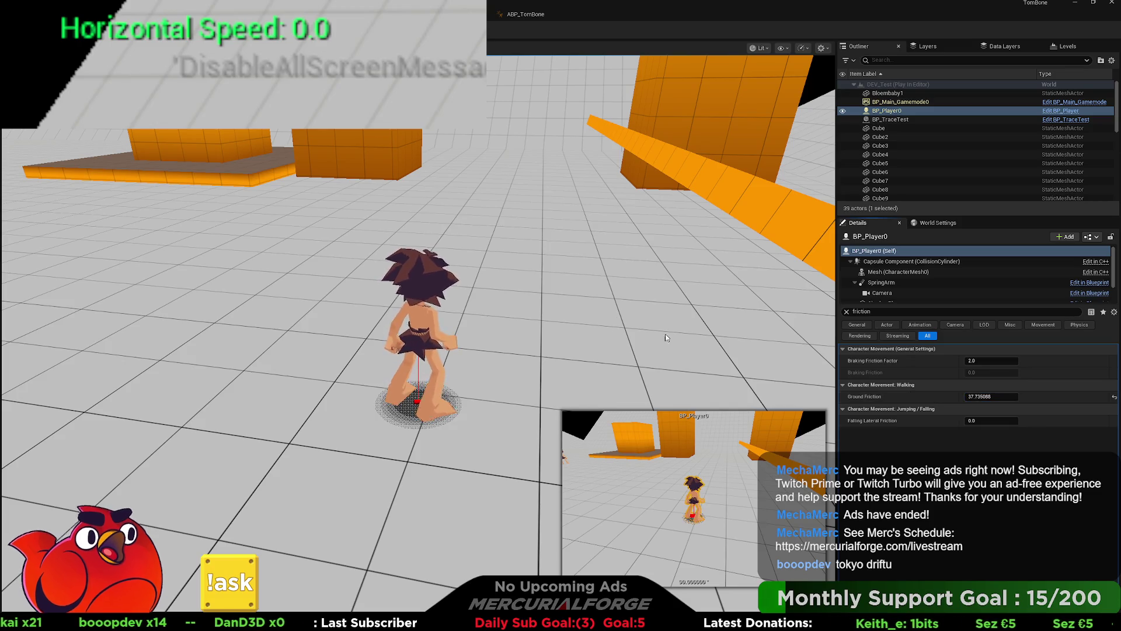
pyautogui.click(538, 283)
pyautogui.press('w')
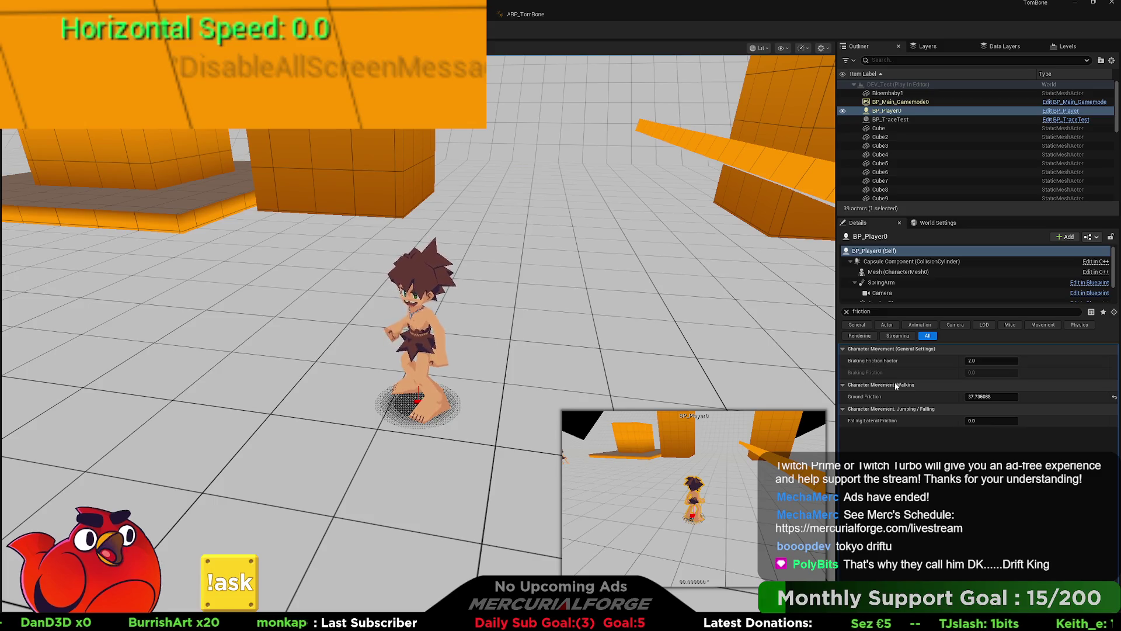
# - Enter 1 for Ground Friction, test-run the character again, and stop the play session
pyautogui.click(985, 397)
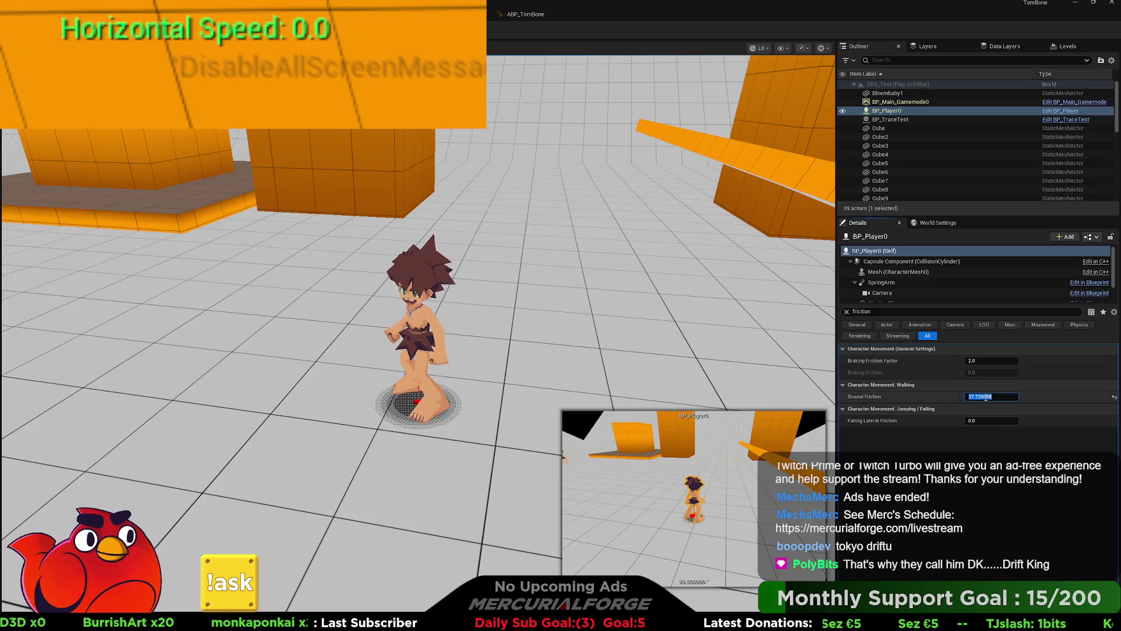
pyautogui.write('1')
pyautogui.press('Return')
pyautogui.click(722, 347)
pyautogui.press('w')
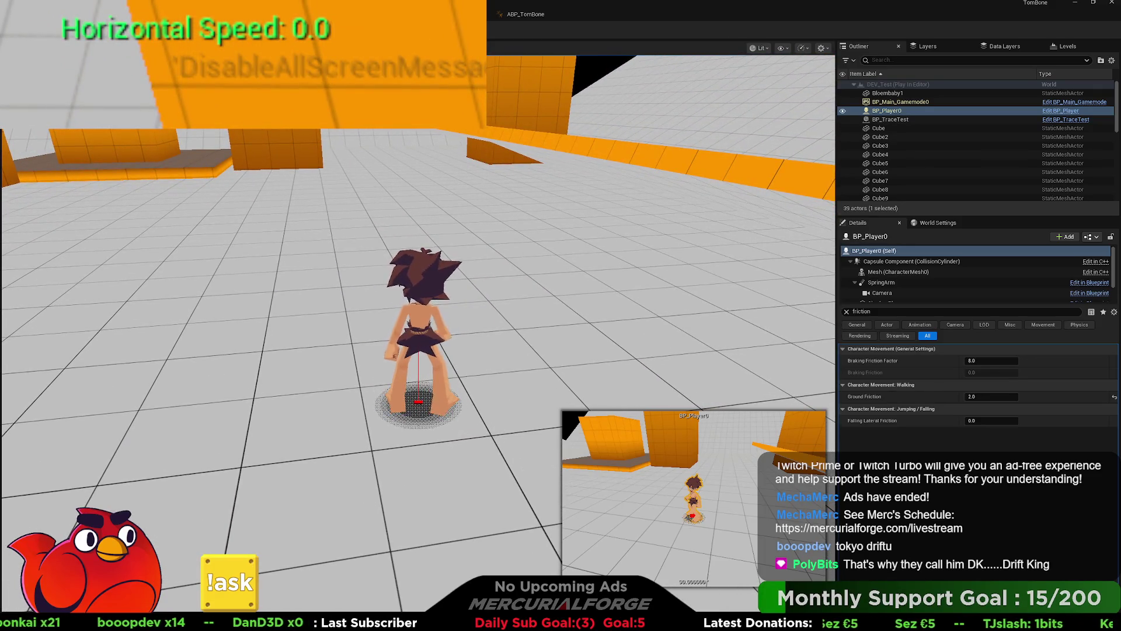
pyautogui.press('Escape')
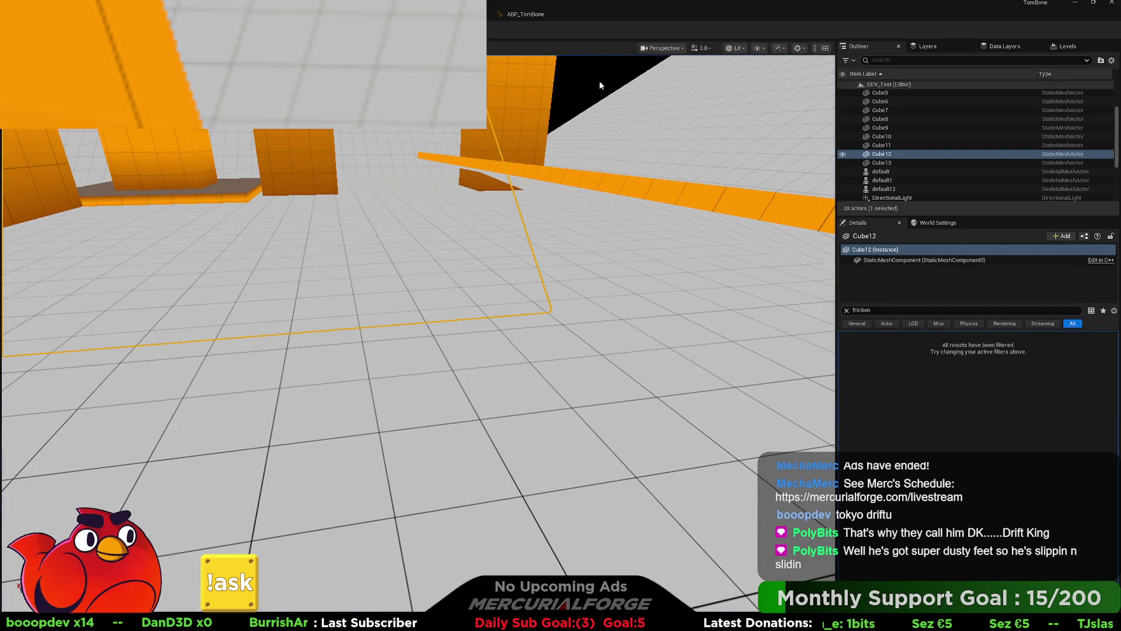
# - Review BP_Player's EndSlide reset nodes, then return to the level and start a play test
pyautogui.click(444, 14)
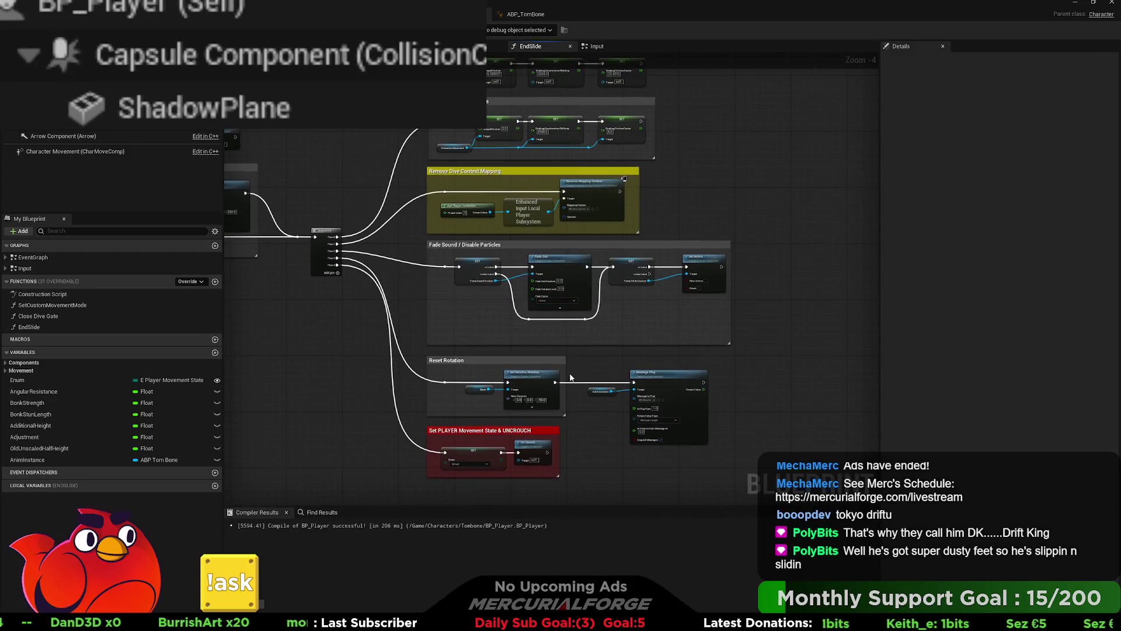
pyautogui.scroll(3, 605, 420)
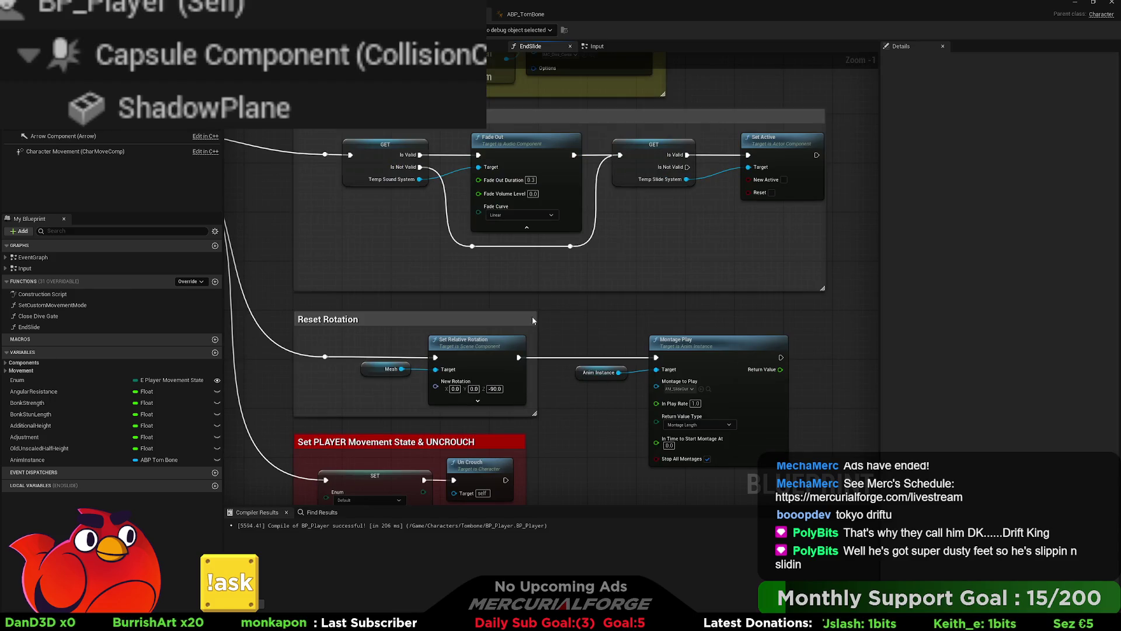
pyautogui.hotkey('ctrl', 'Tab')
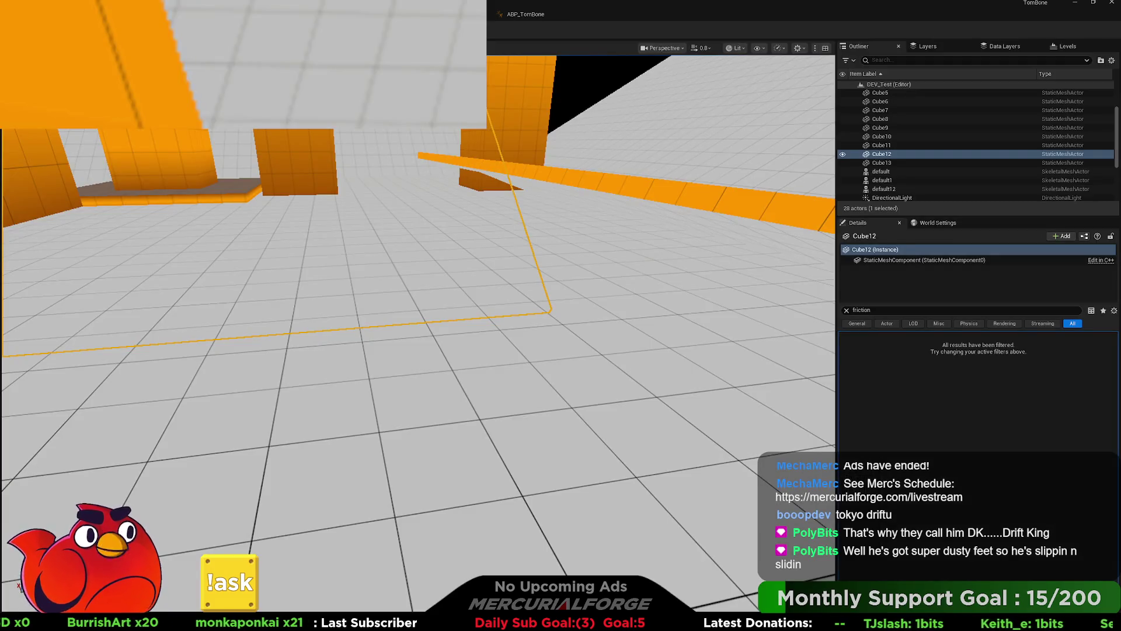
pyautogui.hotkey('alt', 'p')
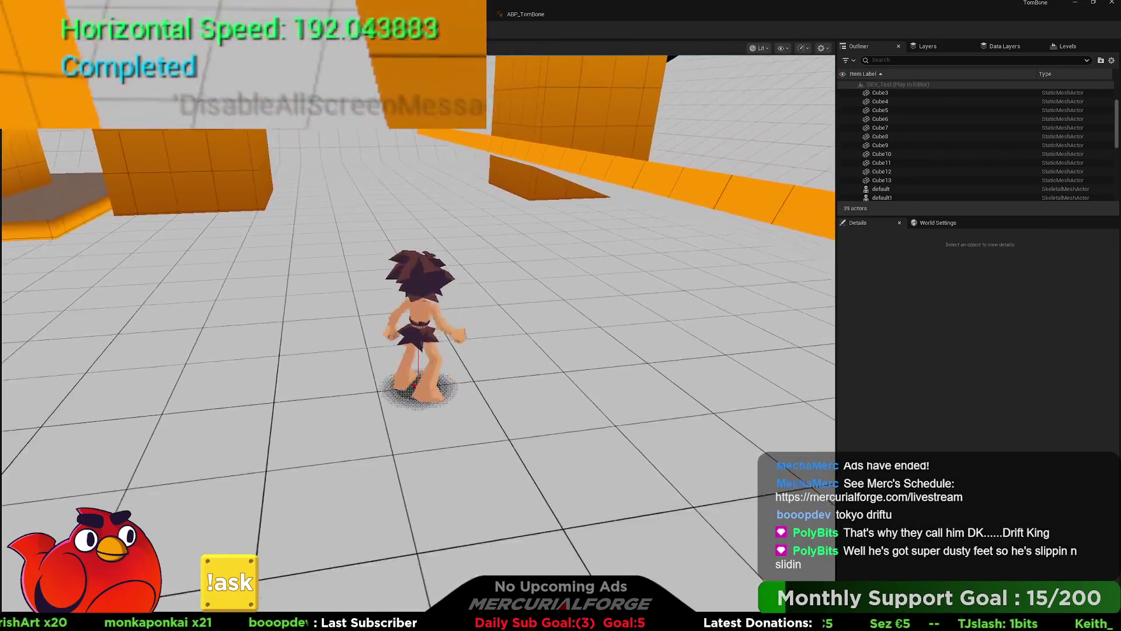
pyautogui.press('d')
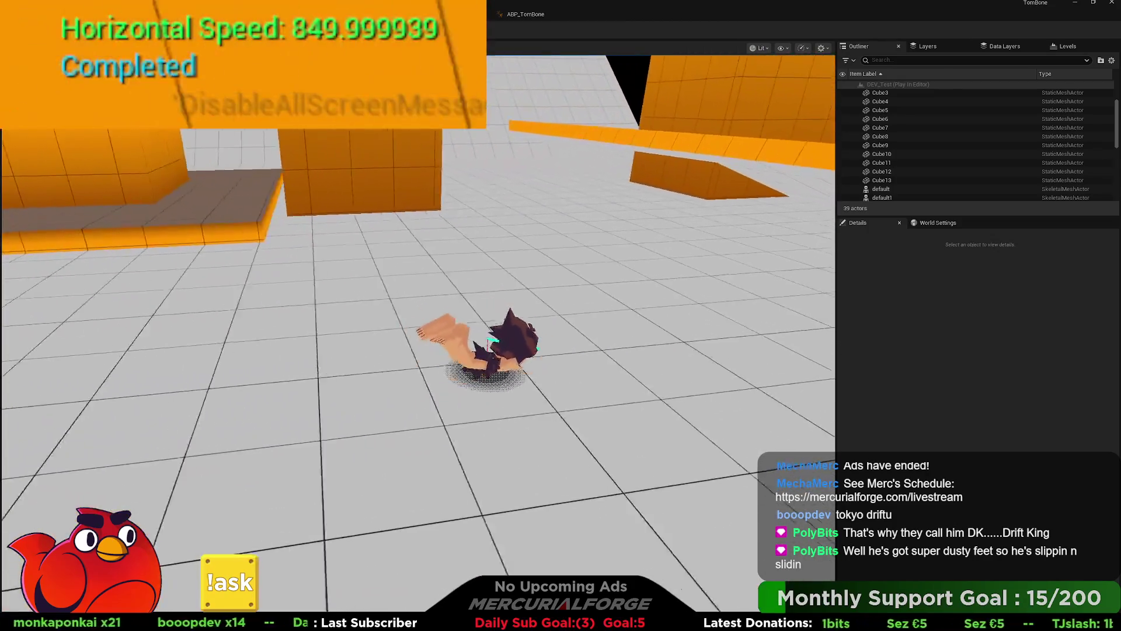
pyautogui.press('s')
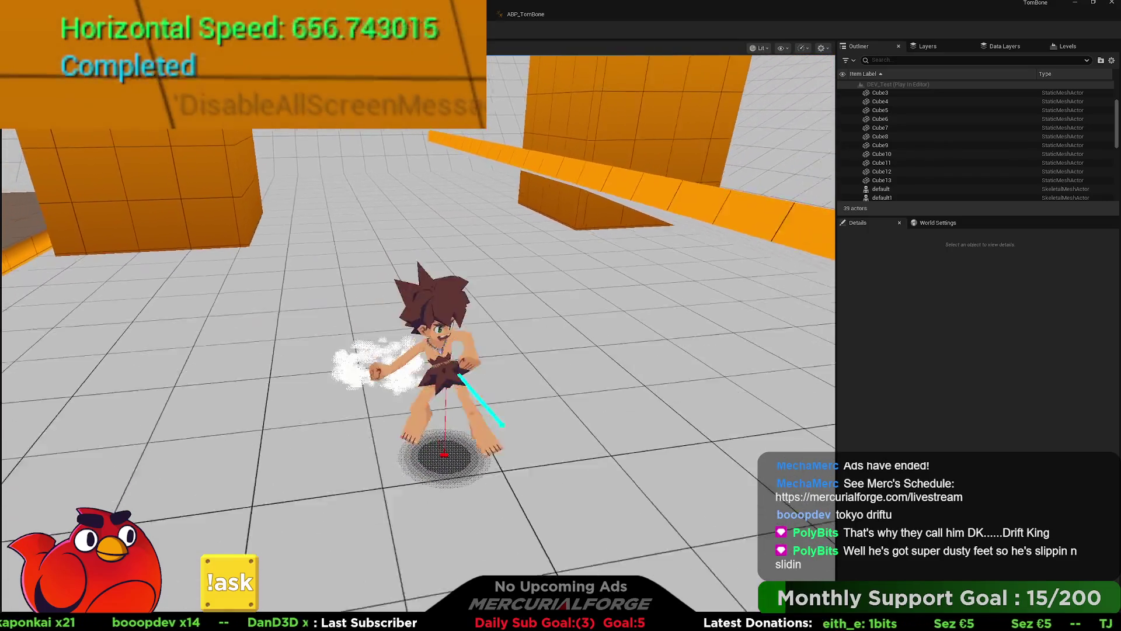
pyautogui.press('w')
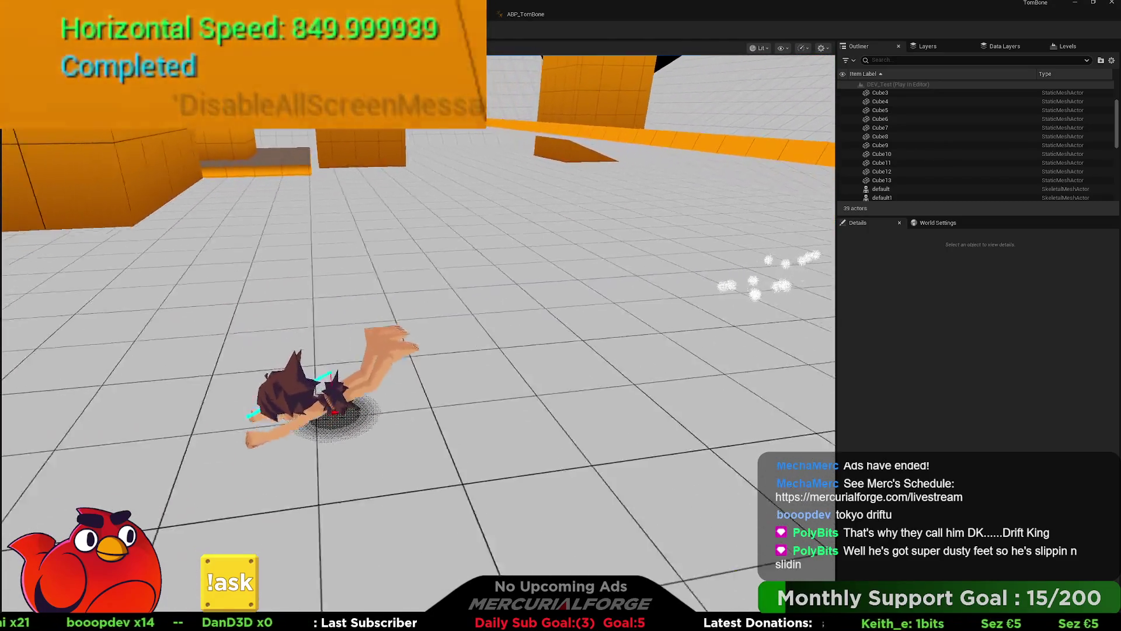
pyautogui.press('c')
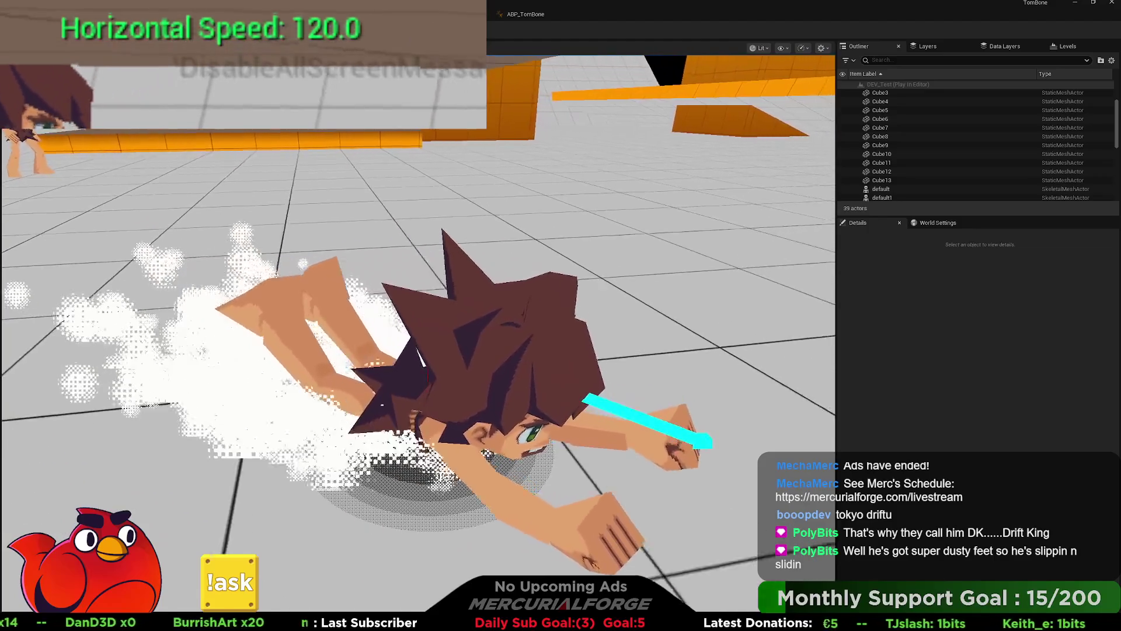
pyautogui.press('space')
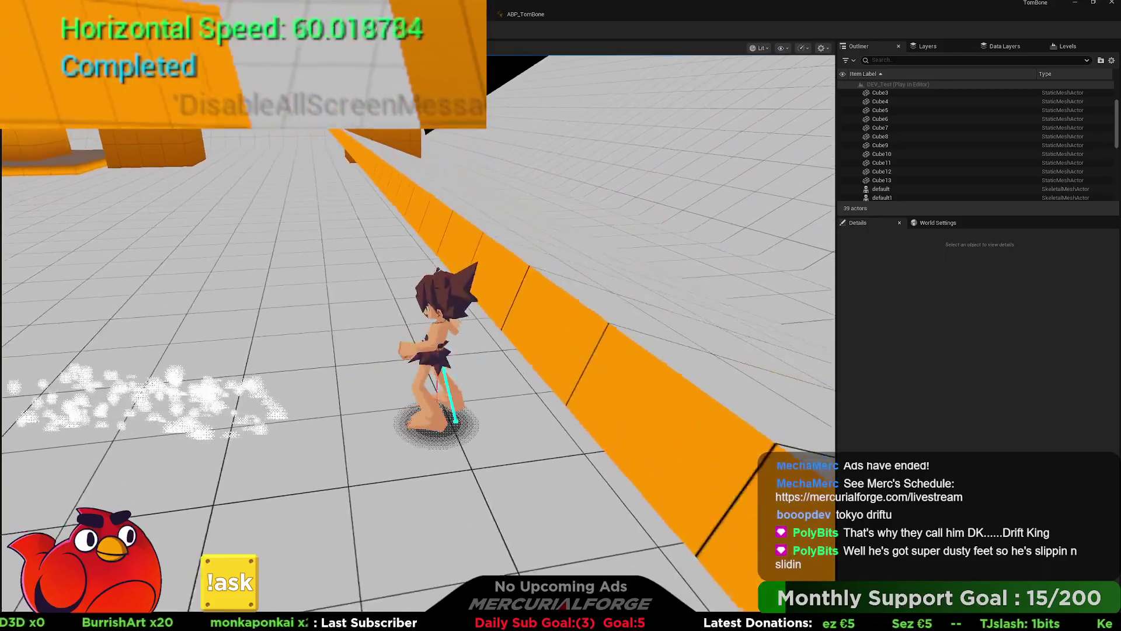
pyautogui.press('Escape')
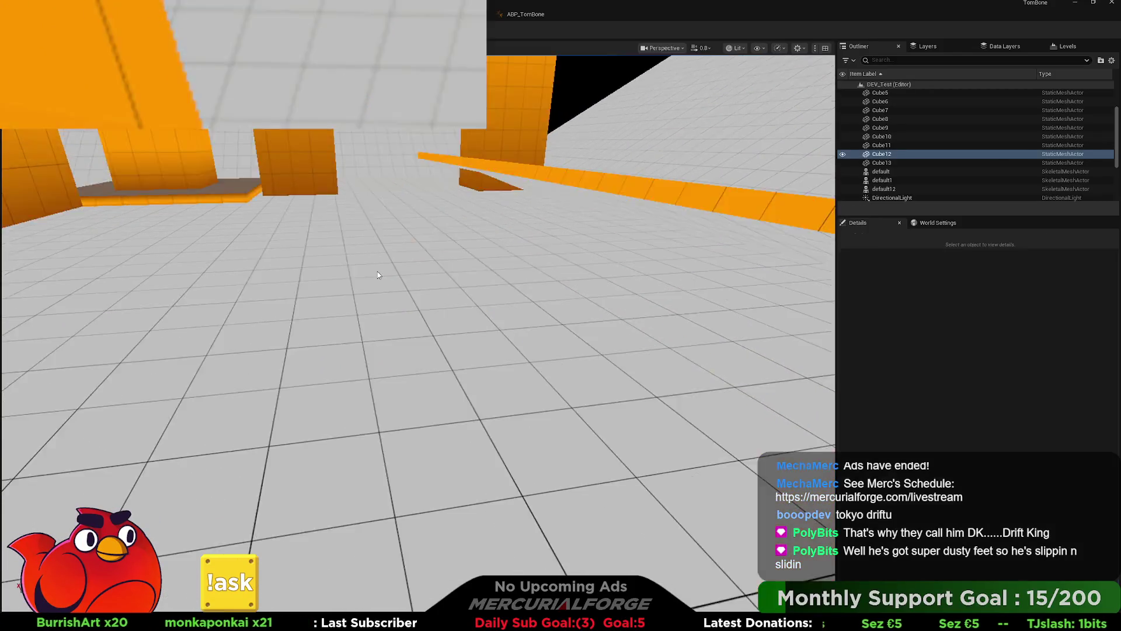
pyautogui.click(376, 257)
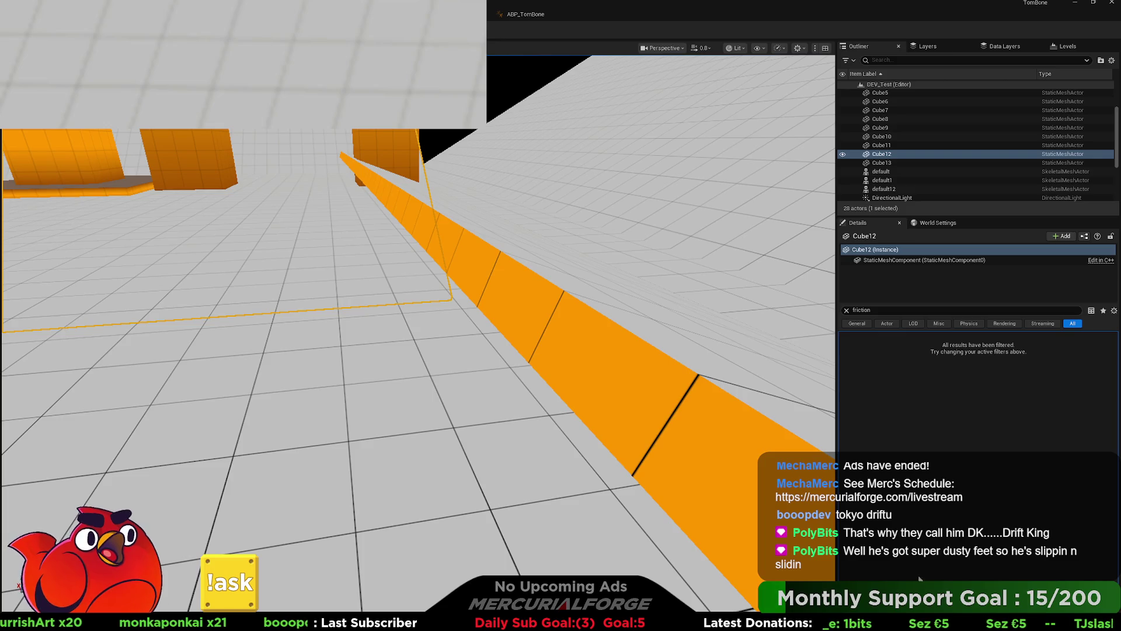
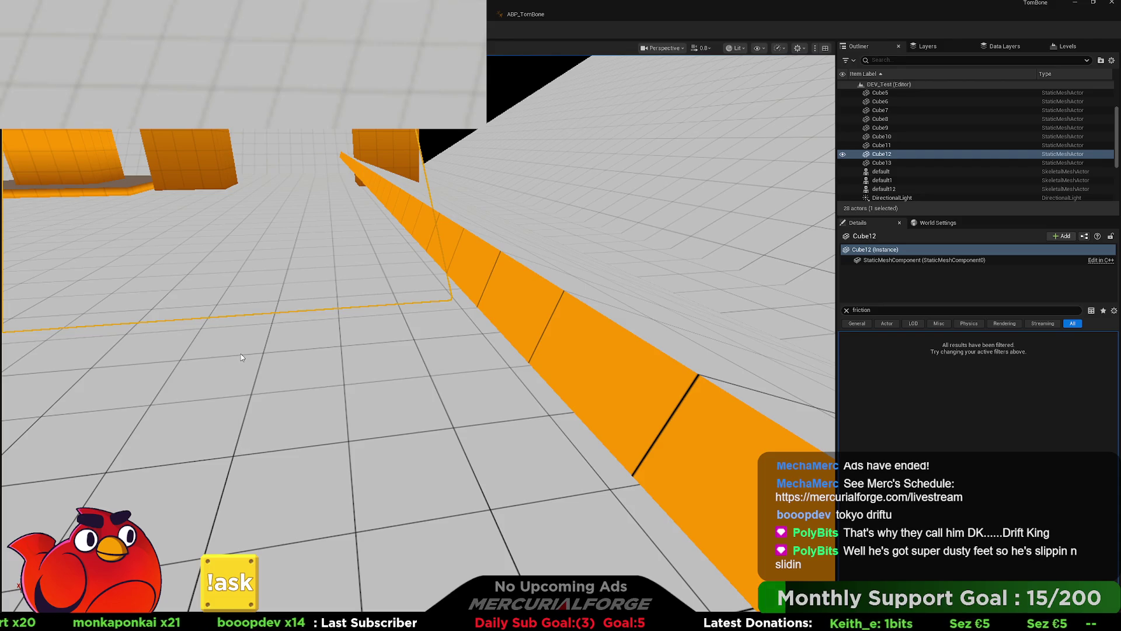
# - Playtest running, flipping, dashing past the orange wall and sliding, then stop the session
pyautogui.click(780, 316)
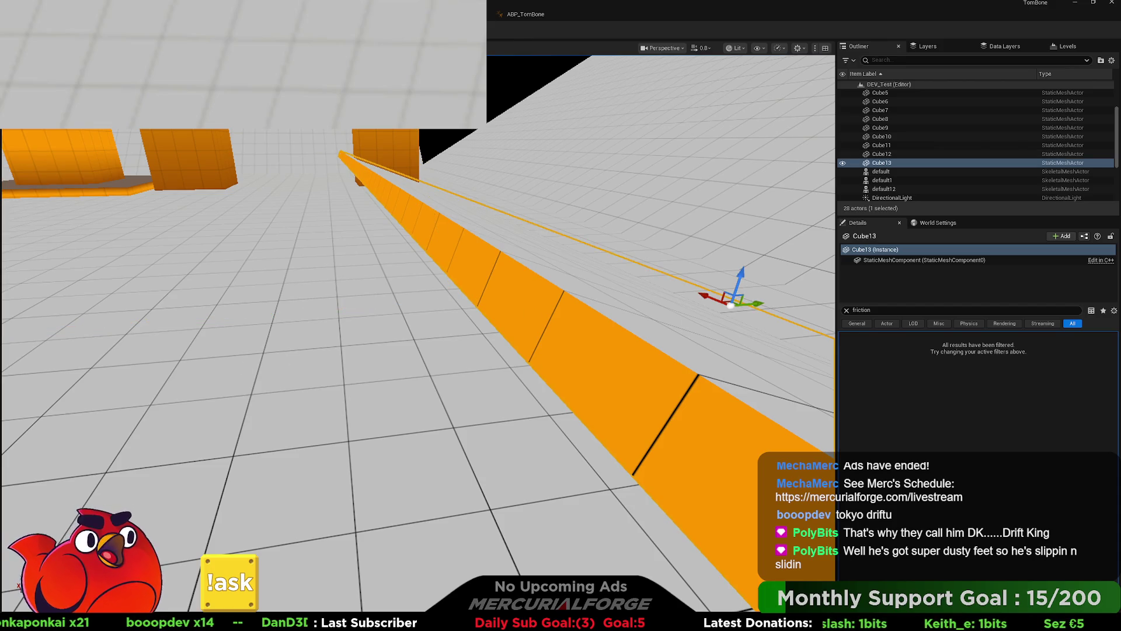
pyautogui.hotkey('alt', 'p')
pyautogui.press('w')
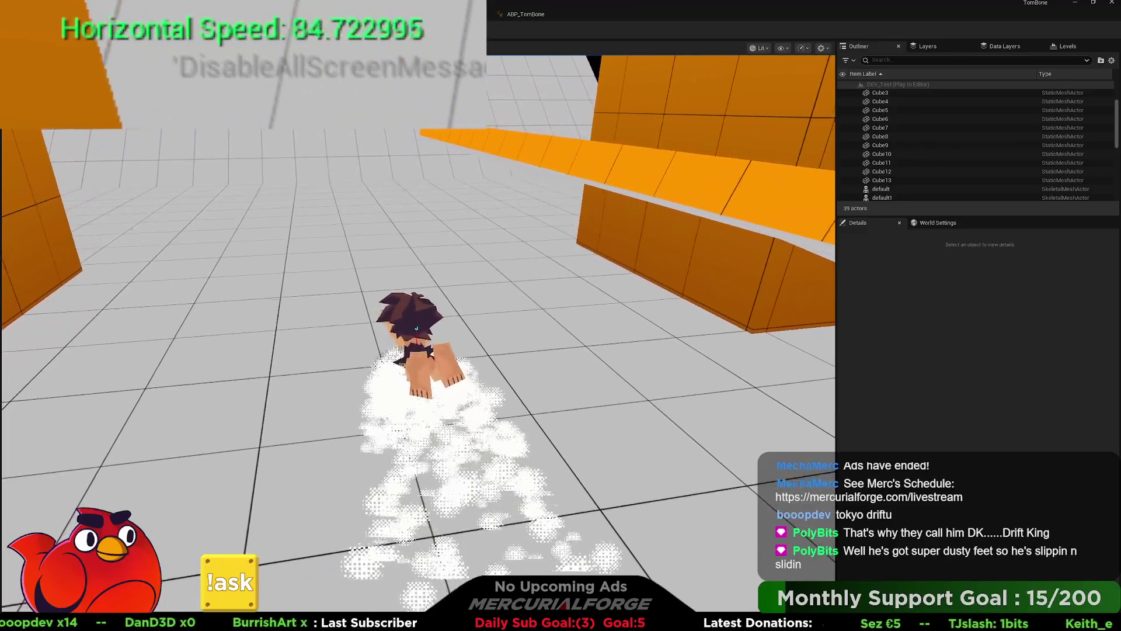
pyautogui.press('w')
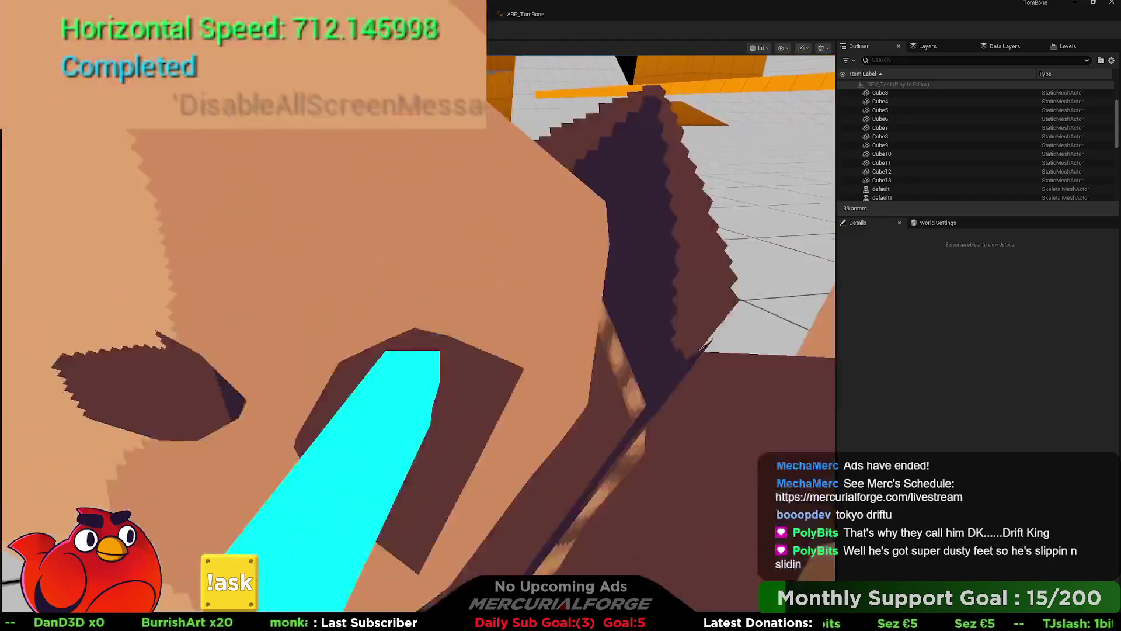
pyautogui.press('w')
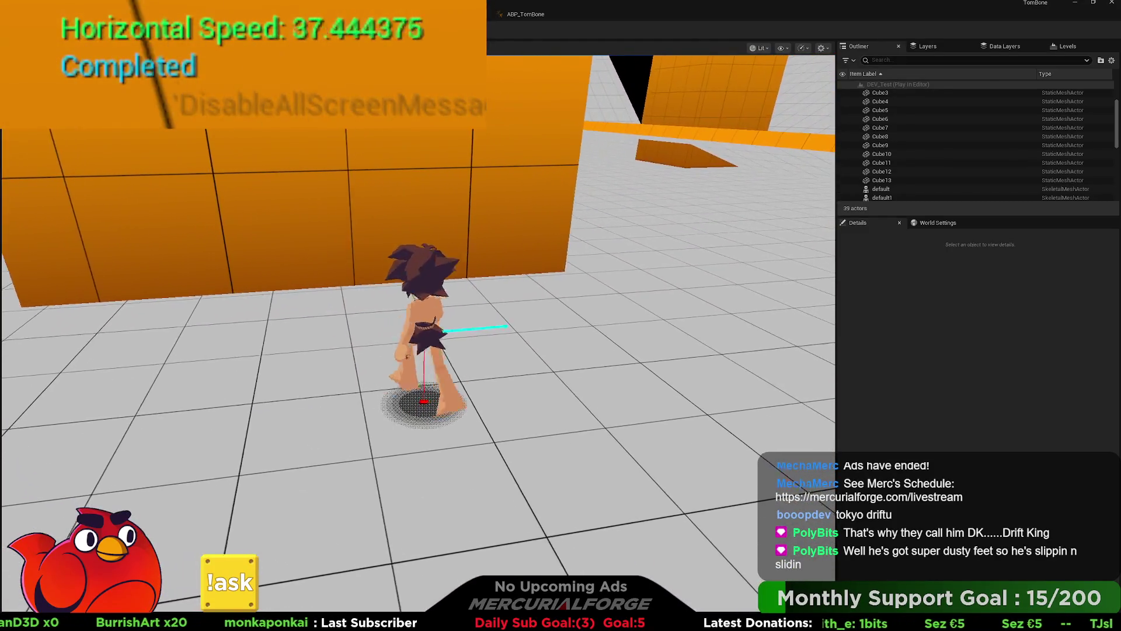
pyautogui.press('w')
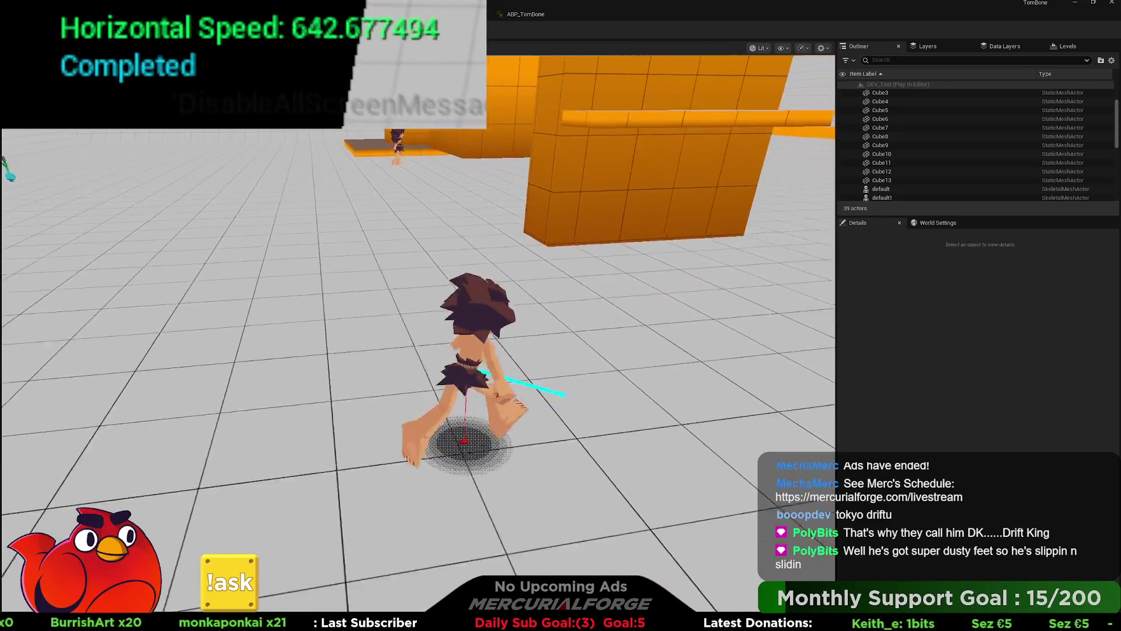
pyautogui.press('w')
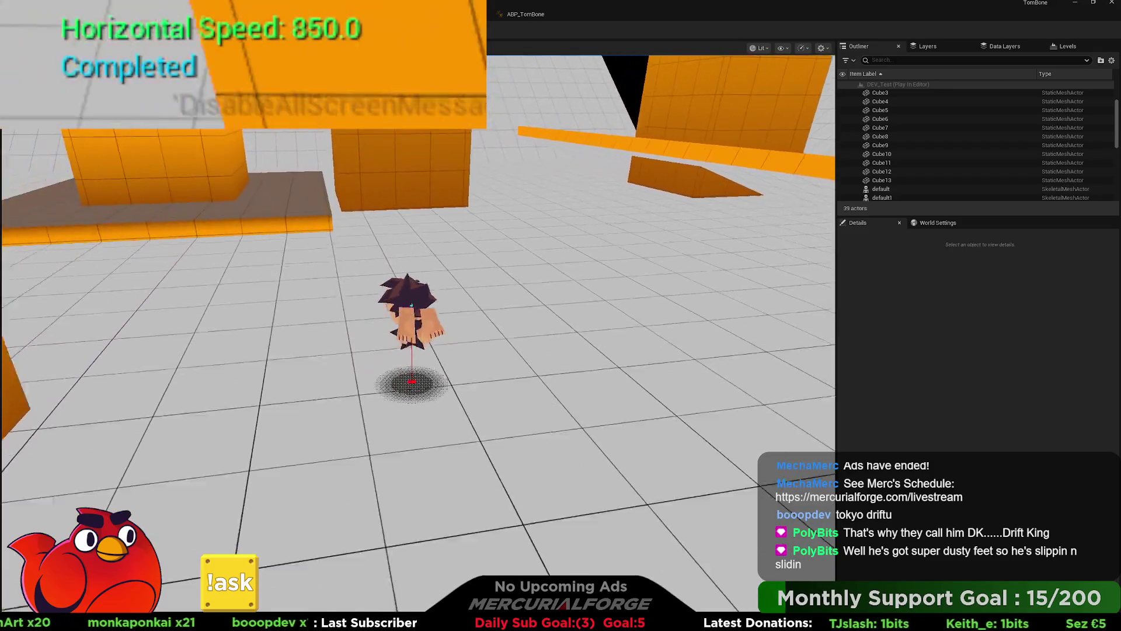
pyautogui.press('c')
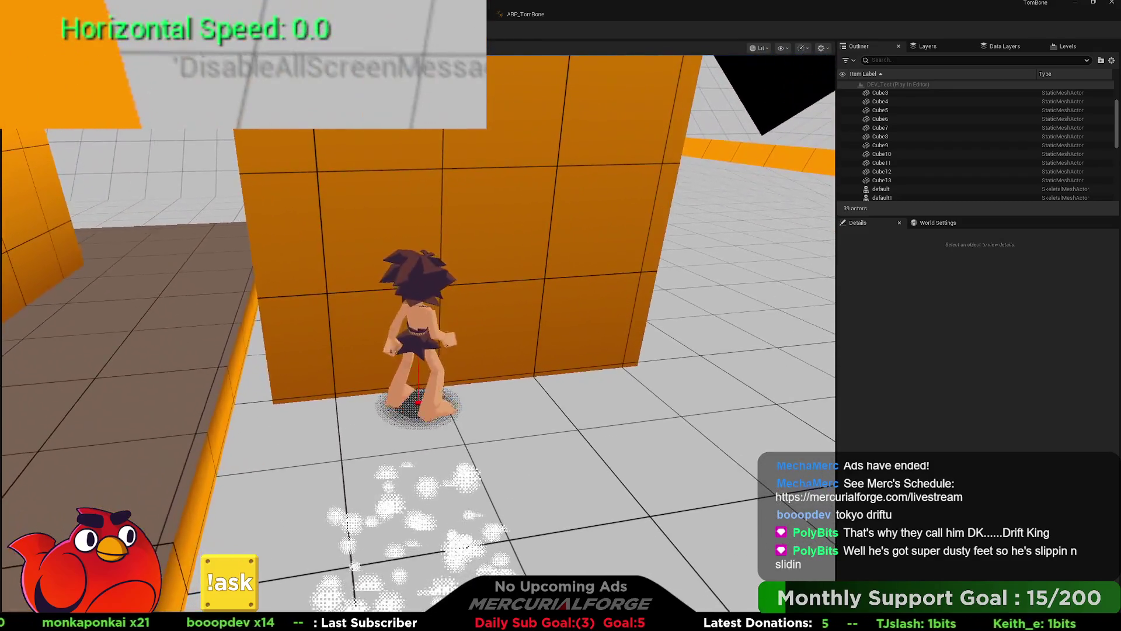
pyautogui.press('w')
pyautogui.press('space')
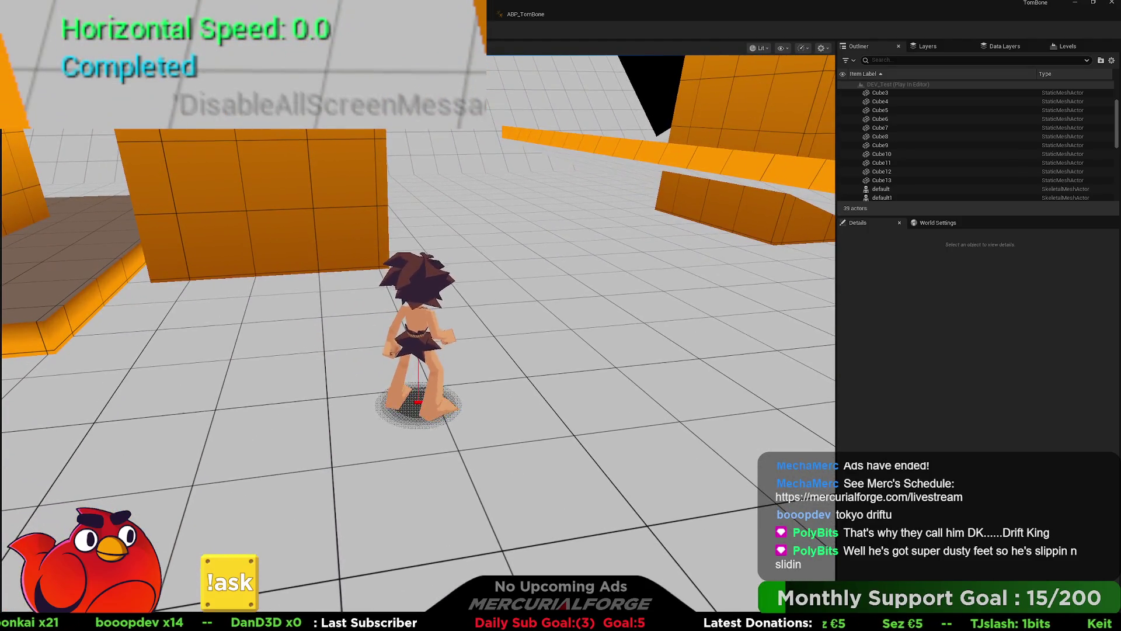
pyautogui.press('Escape')
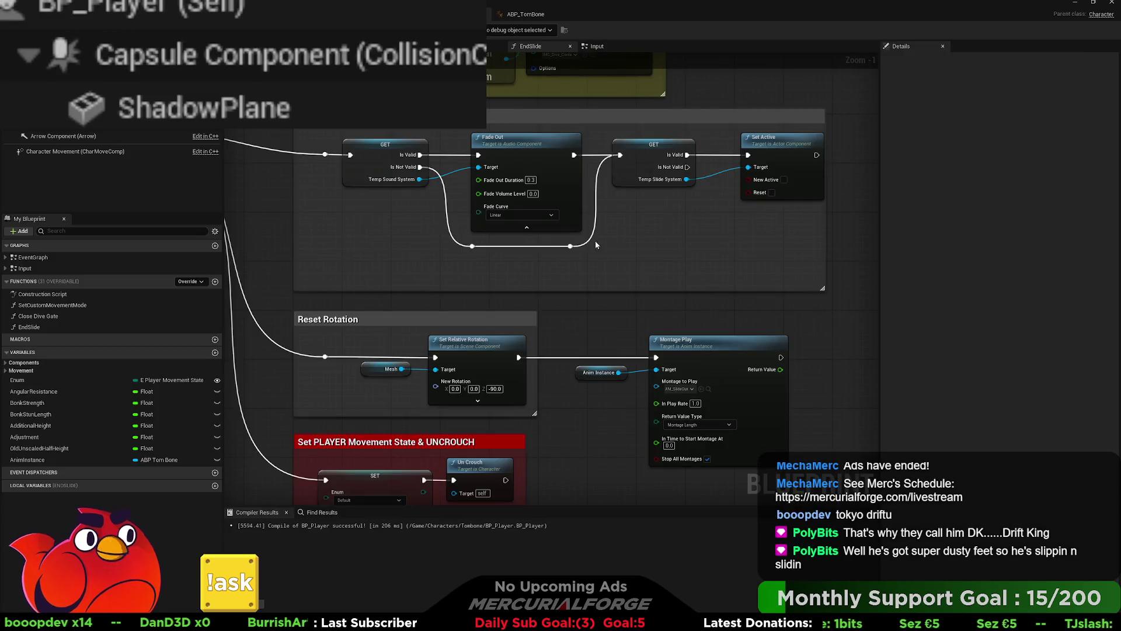
# - Box-select Montage Play and its Anim Instance getter and shift them right past Reset Rotation
pyautogui.scroll(1, 667, 261)
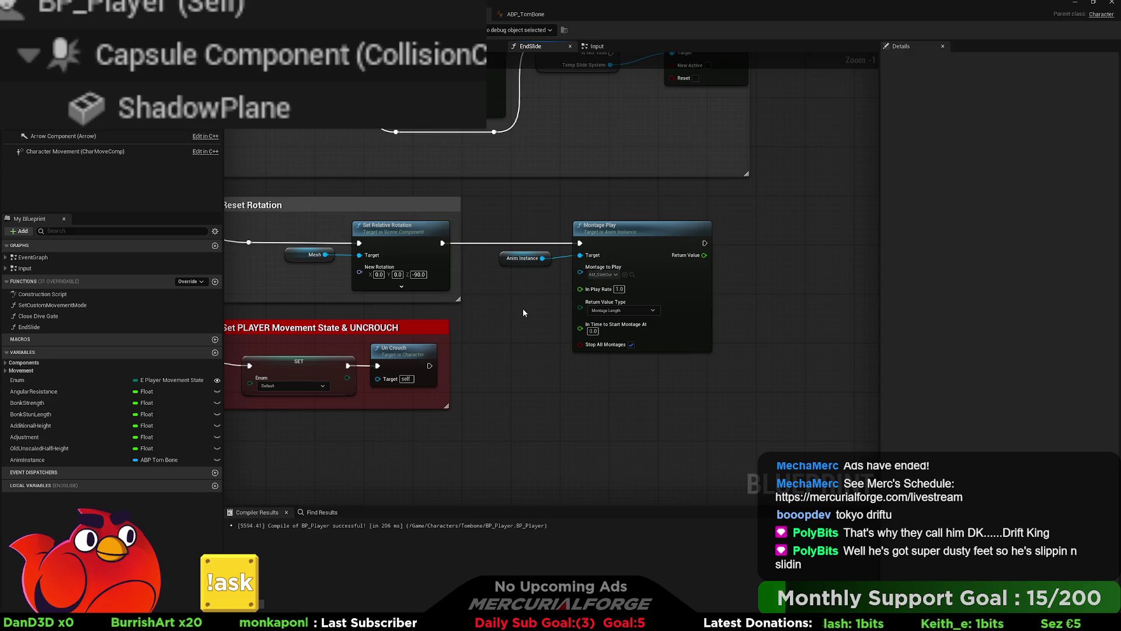
pyautogui.moveTo(700, 383)
pyautogui.mouseDown()
pyautogui.moveTo(552, 303)
pyautogui.moveTo(524, 255)
pyautogui.mouseUp()
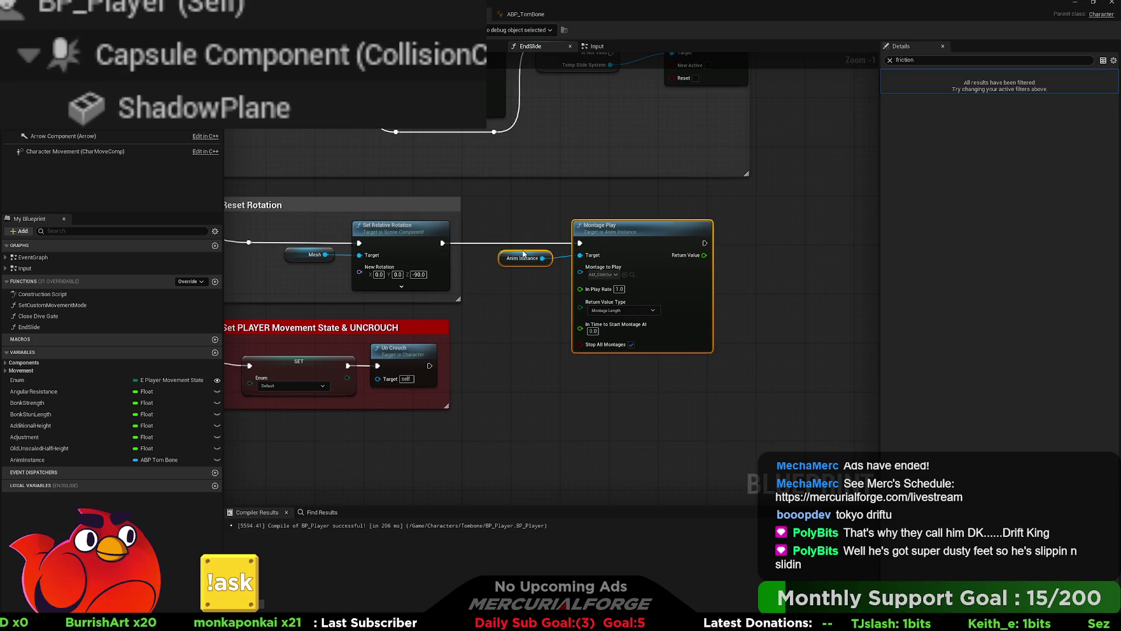
pyautogui.press('f')
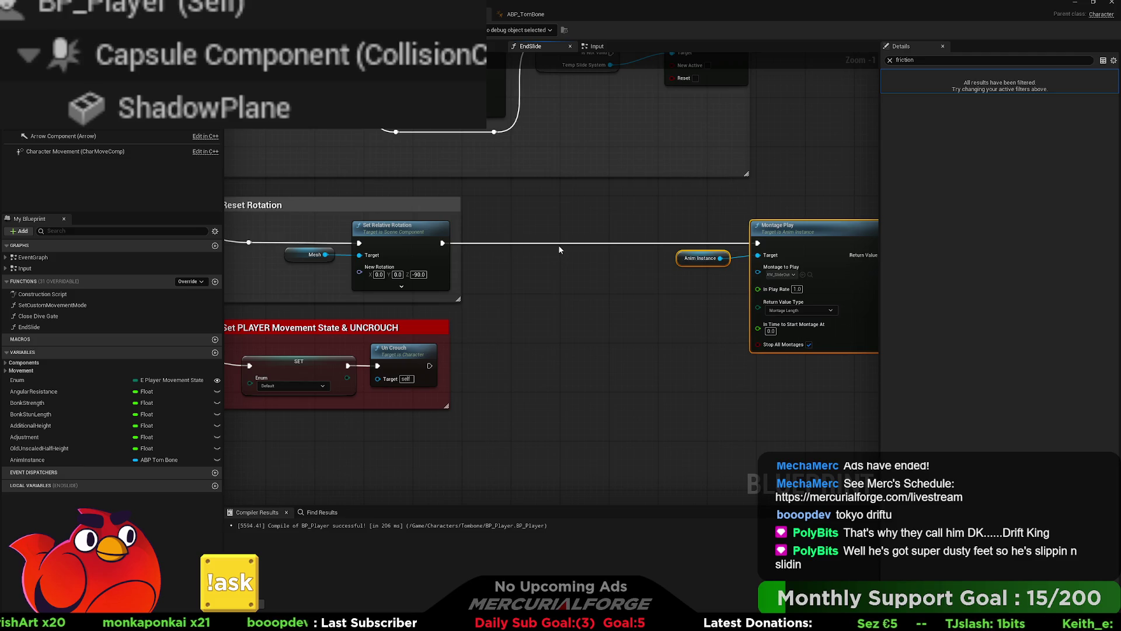
pyautogui.scroll(-4, 611, 233)
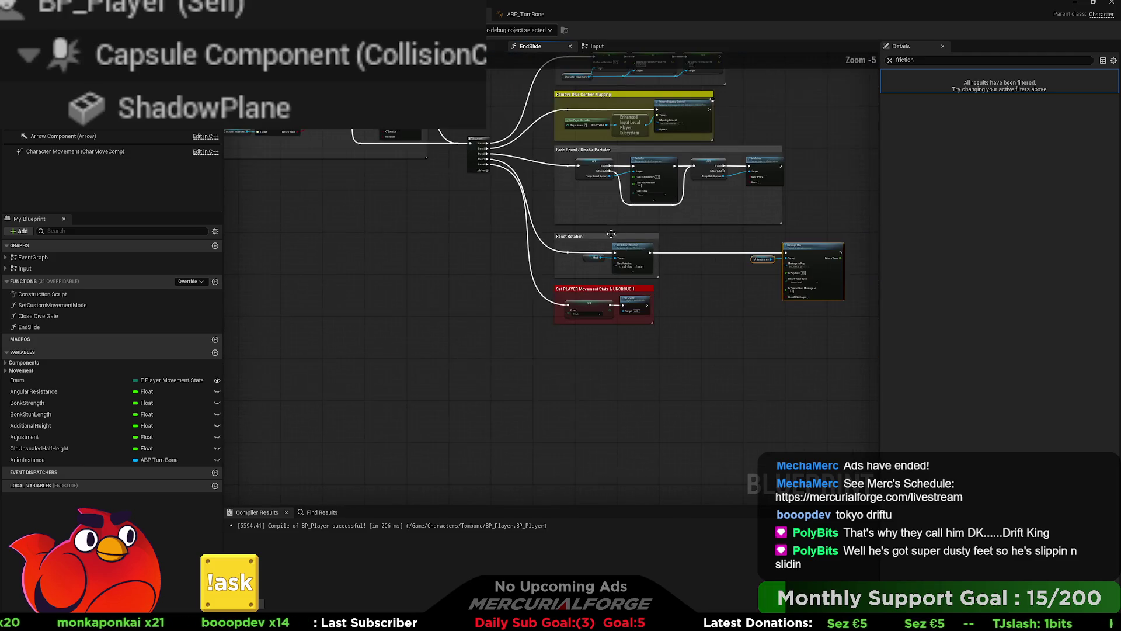
pyautogui.scroll(6, 426, 215)
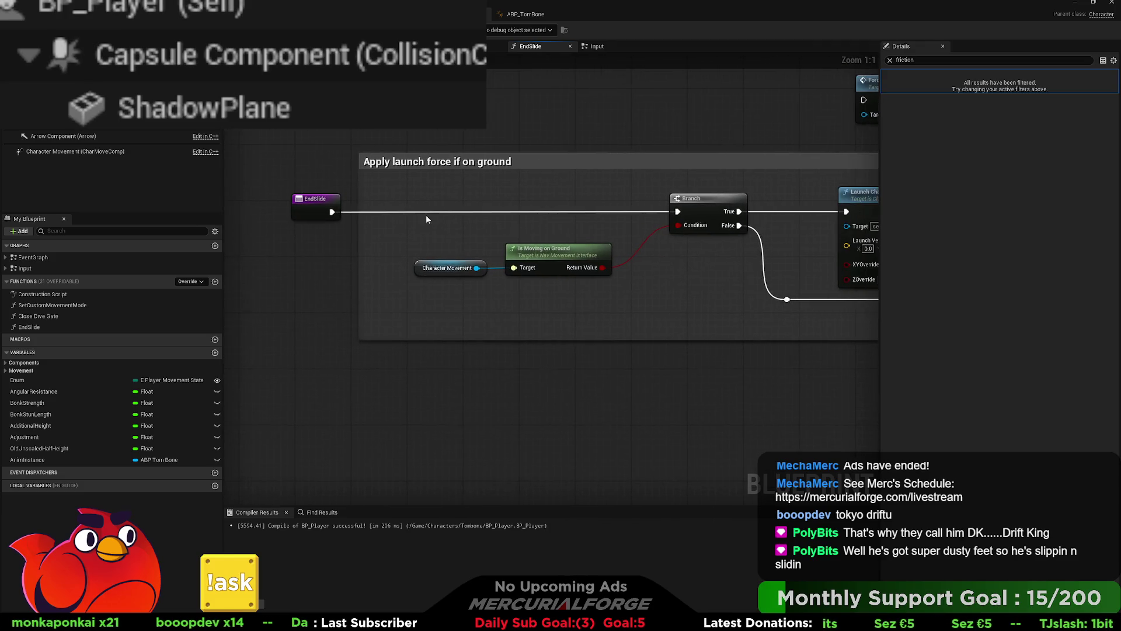
# - Add a Boolean input named bBonk to EndSlide and drag a wire from its Bonk pin
pyautogui.click(338, 207)
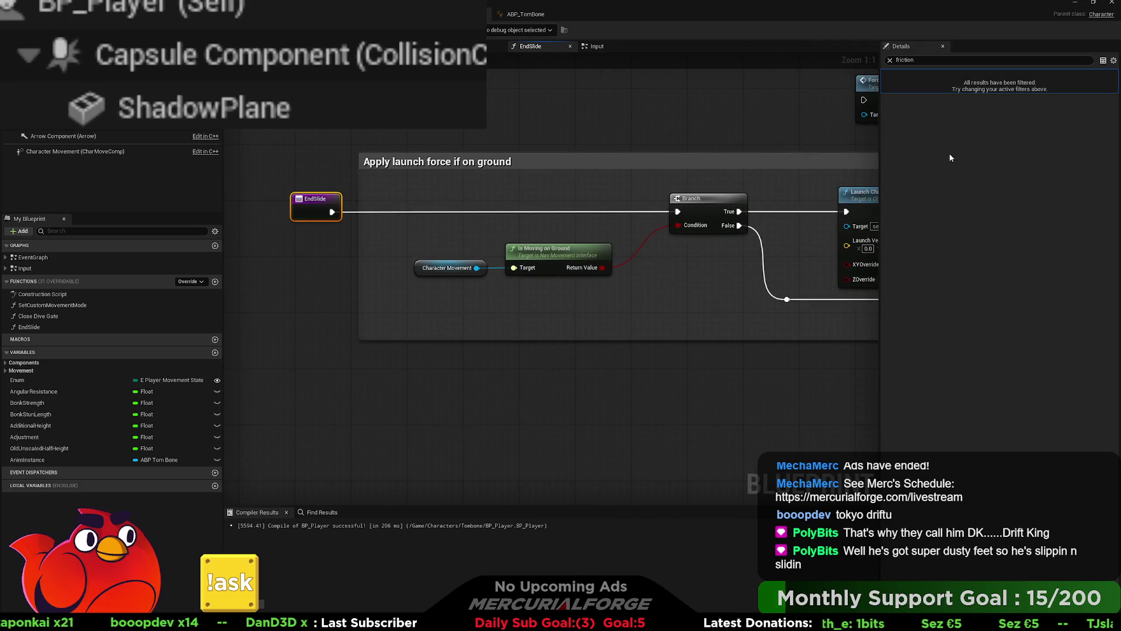
pyautogui.click(890, 60)
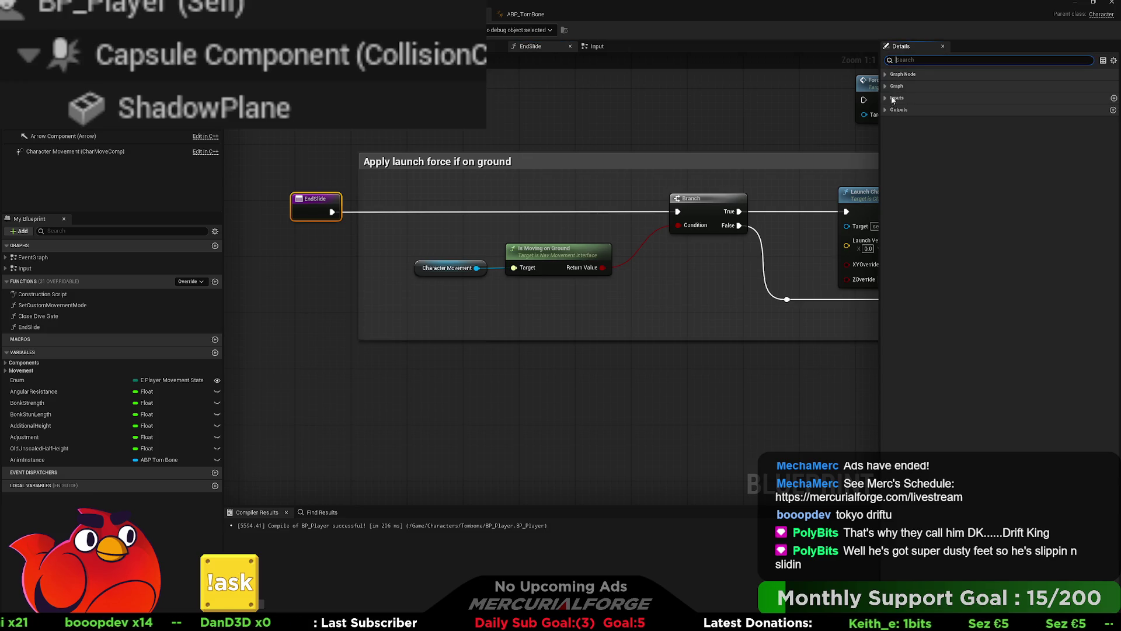
pyautogui.click(886, 109)
pyautogui.click(886, 97)
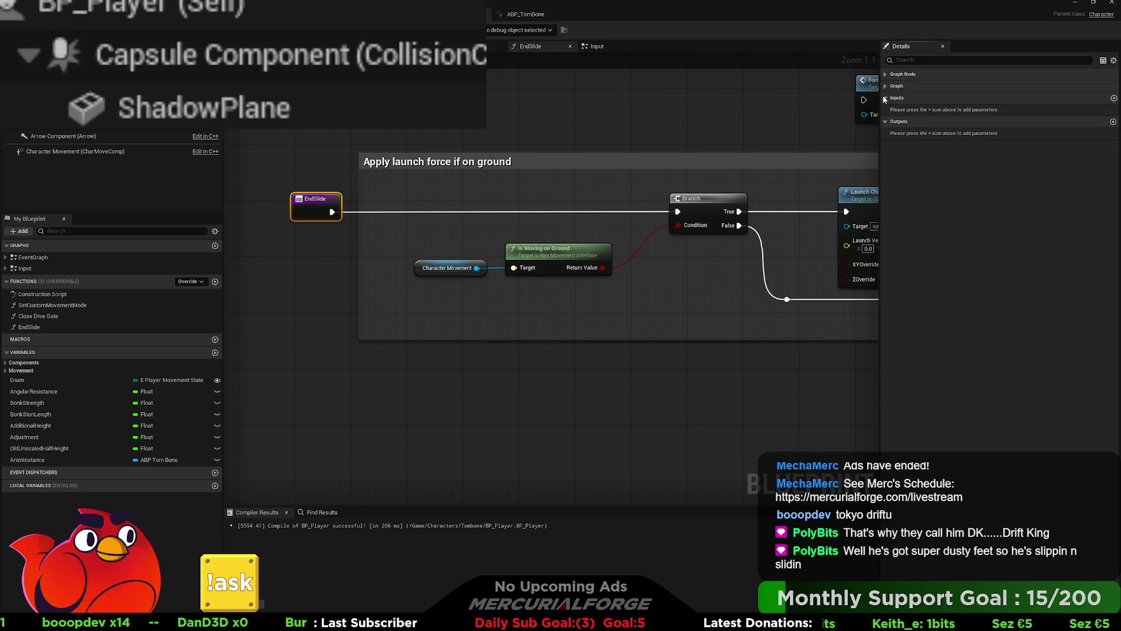
pyautogui.click(1114, 98)
pyautogui.click(918, 215)
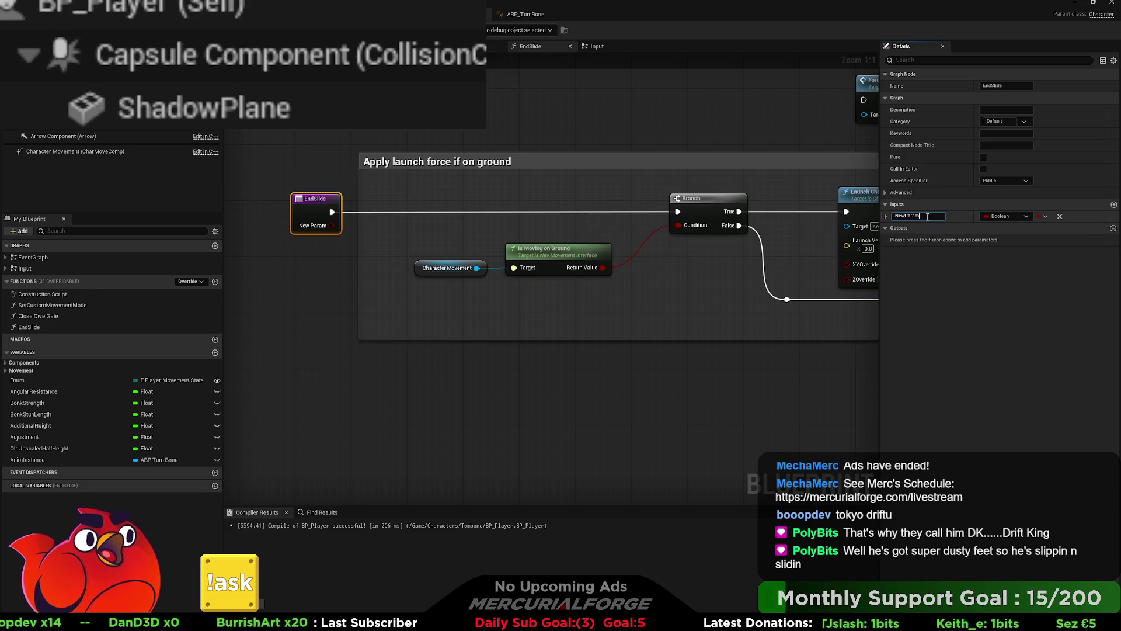
pyautogui.write('bBonk')
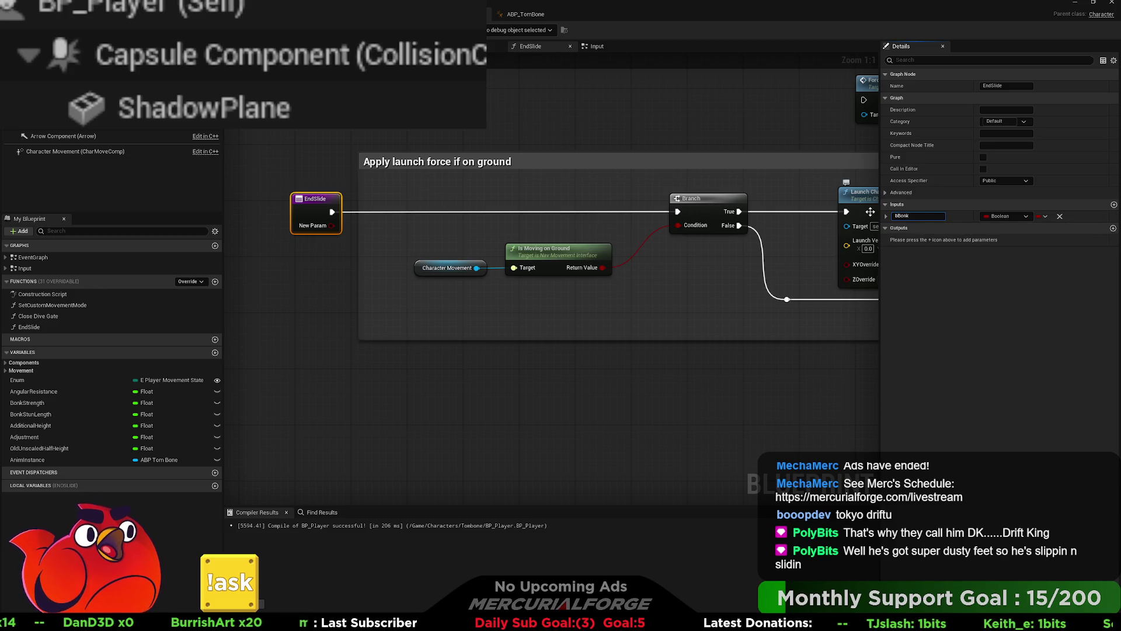
pyautogui.press('Return')
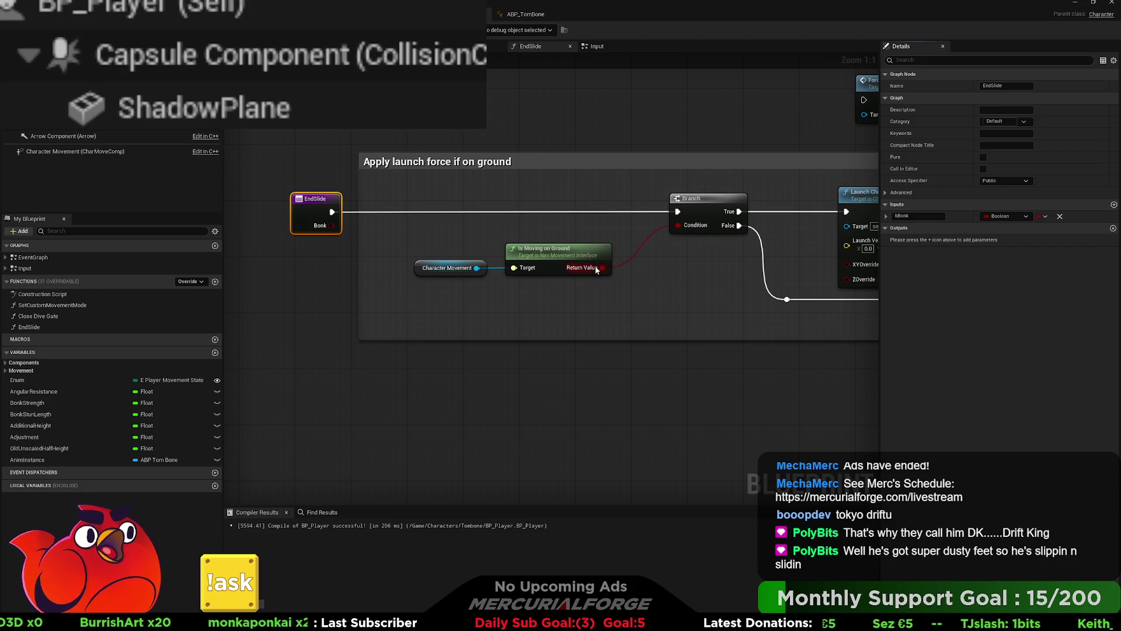
pyautogui.moveTo(337, 227)
pyautogui.mouseDown()
pyautogui.moveTo(415, 223)
pyautogui.moveTo(442, 282)
pyautogui.moveTo(445, 231)
pyautogui.mouseUp()
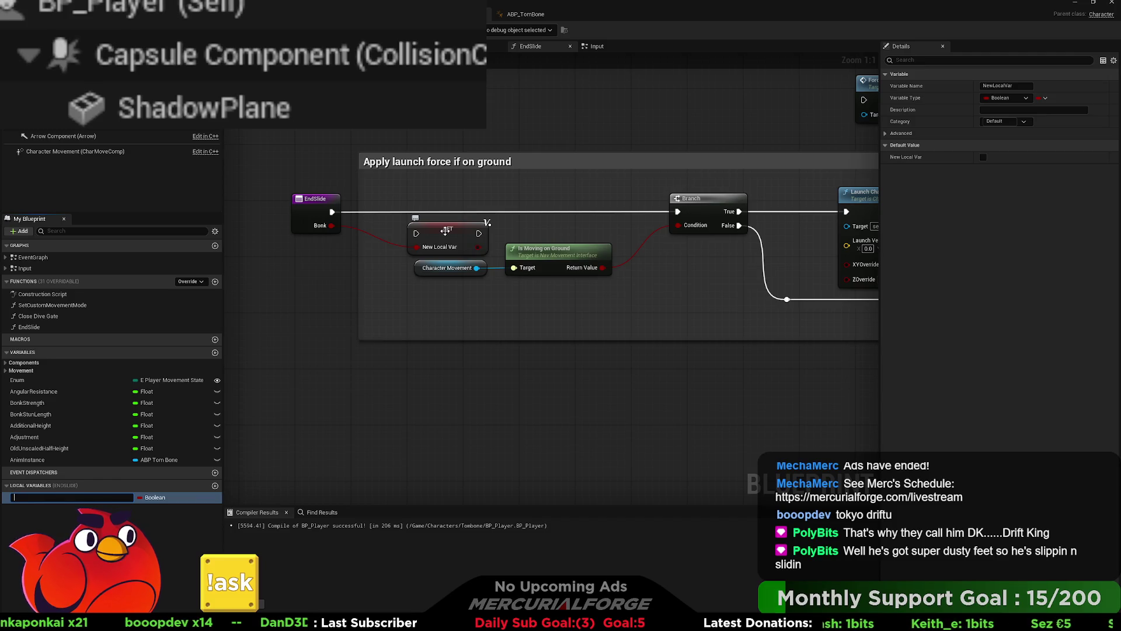
# - Delete the unwanted SET node and paste a Bonk getter below the rotation-to-montage wire
pyautogui.click(445, 232)
pyautogui.press('Delete')
pyautogui.moveTo(469, 258)
pyautogui.mouseDown()
pyautogui.moveTo(723, 339)
pyautogui.moveTo(586, 360)
pyautogui.mouseUp()
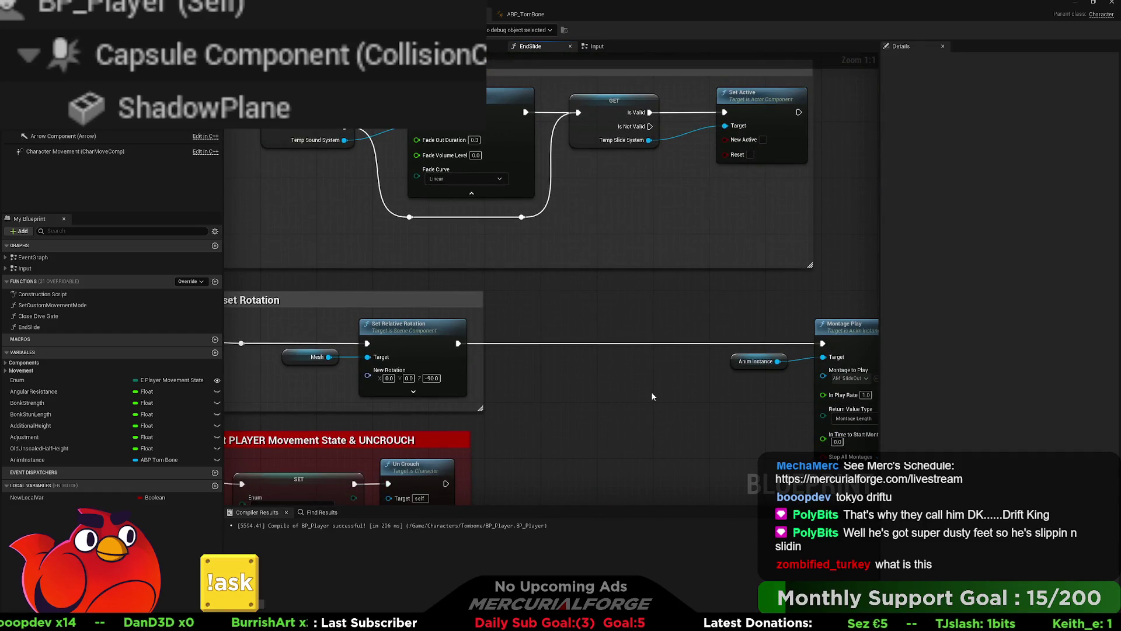
pyautogui.hotkey('ctrl', 'v')
pyautogui.moveTo(740, 414); pyautogui.dragTo(609, 395)
pyautogui.moveTo(517, 379)
pyautogui.mouseDown()
pyautogui.moveTo(591, 378)
pyautogui.moveTo(610, 435)
pyautogui.moveTo(611, 371)
pyautogui.moveTo(442, 372)
pyautogui.moveTo(538, 342)
pyautogui.moveTo(644, 353)
pyautogui.moveTo(556, 251)
pyautogui.moveTo(495, 204)
pyautogui.mouseUp()
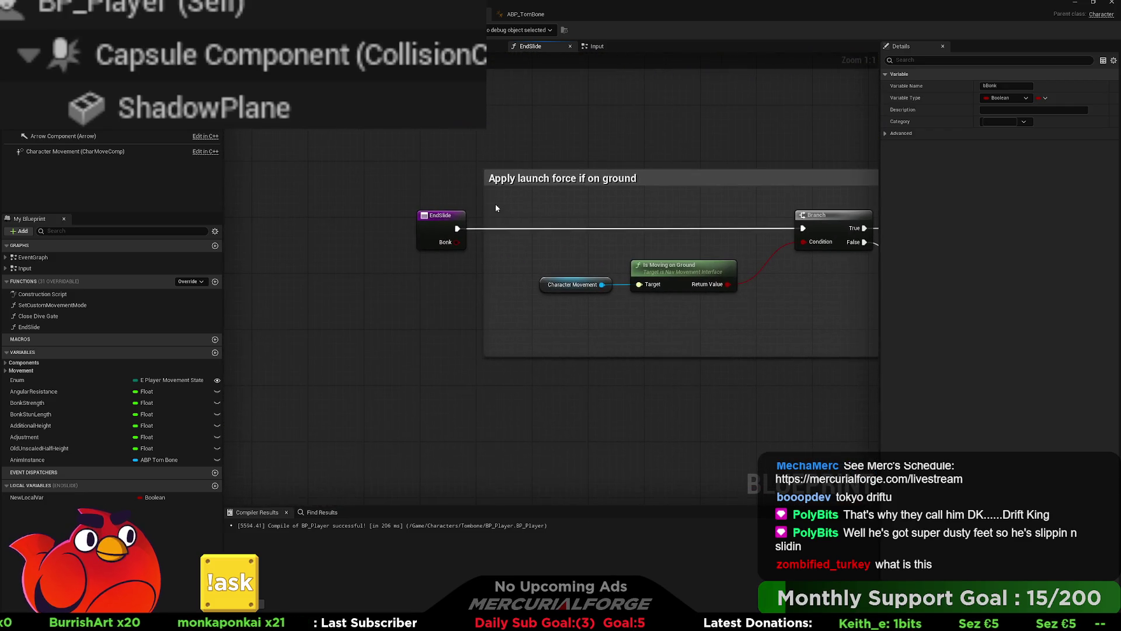
# - Remove the leftover NewLocalVar local variable and place the Bonk getter left of Anim Instance
pyautogui.click(444, 240)
pyautogui.moveTo(449, 258)
pyautogui.mouseDown()
pyautogui.moveTo(383, 244)
pyautogui.moveTo(480, 219)
pyautogui.moveTo(393, 228)
pyautogui.mouseUp()
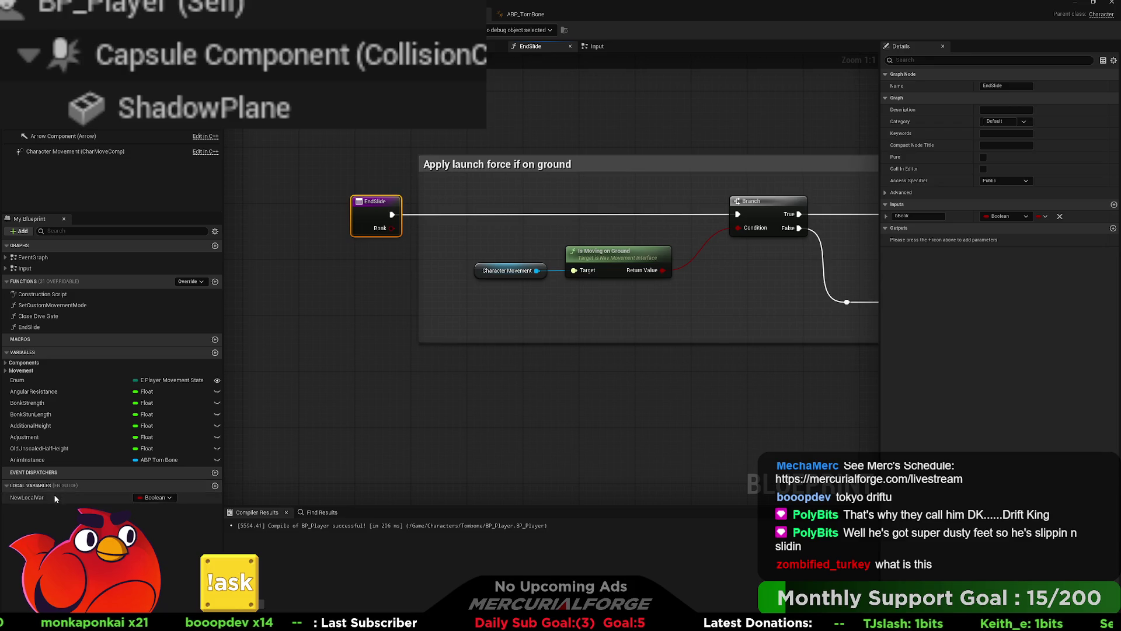
pyautogui.click(27, 498)
pyautogui.press('Delete')
pyautogui.moveTo(380, 308)
pyautogui.mouseDown()
pyautogui.moveTo(313, 271)
pyautogui.moveTo(499, 271)
pyautogui.moveTo(464, 281)
pyautogui.mouseUp()
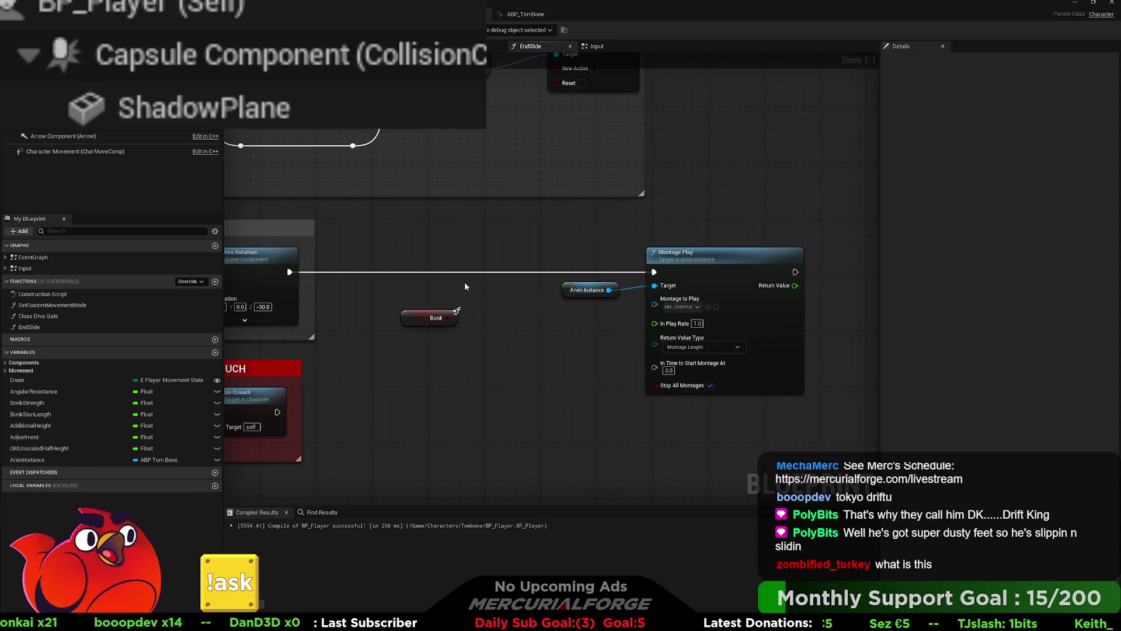
pyautogui.moveTo(413, 320)
pyautogui.mouseDown()
pyautogui.moveTo(566, 335)
pyautogui.moveTo(374, 314)
pyautogui.mouseUp()
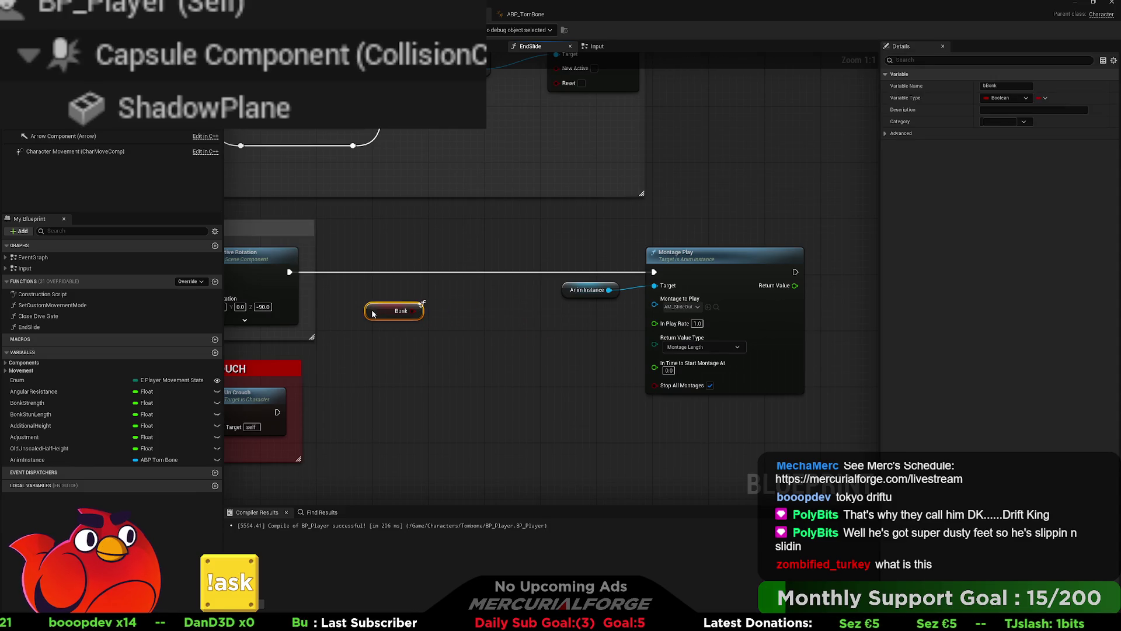
# - Insert a Branch into the wire between Reset Rotation and Montage Play
pyautogui.click(473, 272)
pyautogui.moveTo(499, 279)
pyautogui.mouseDown()
pyautogui.moveTo(479, 268)
pyautogui.moveTo(289, 273)
pyautogui.mouseUp()
pyautogui.moveTo(522, 272); pyautogui.dragTo(654, 272)
pyautogui.scroll(-3, 653, 272)
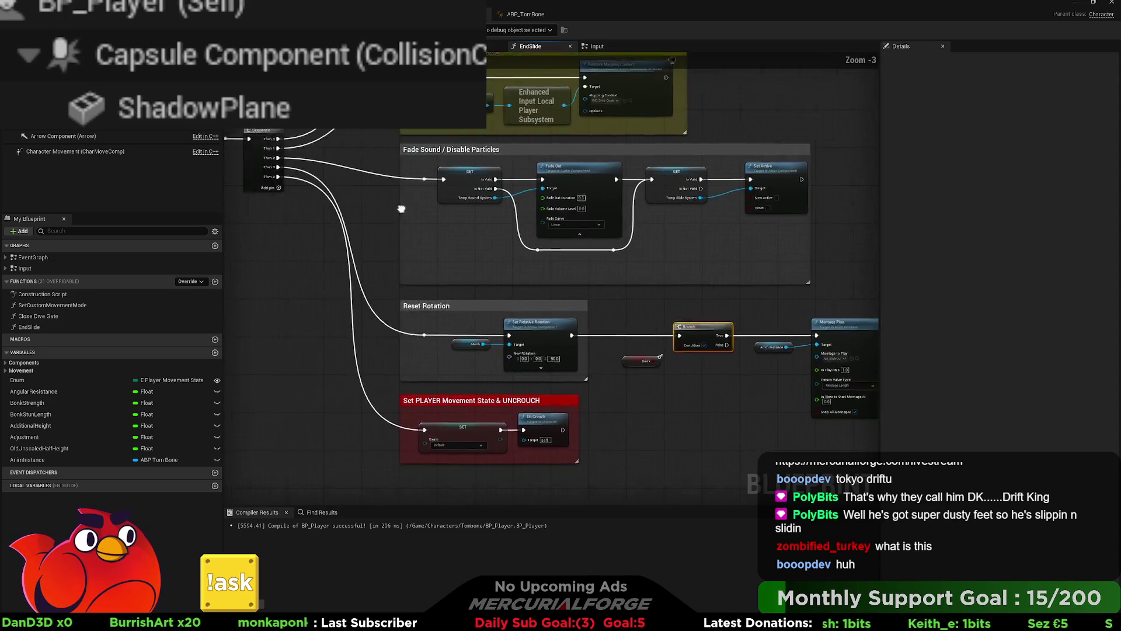
pyautogui.scroll(4, 397, 263)
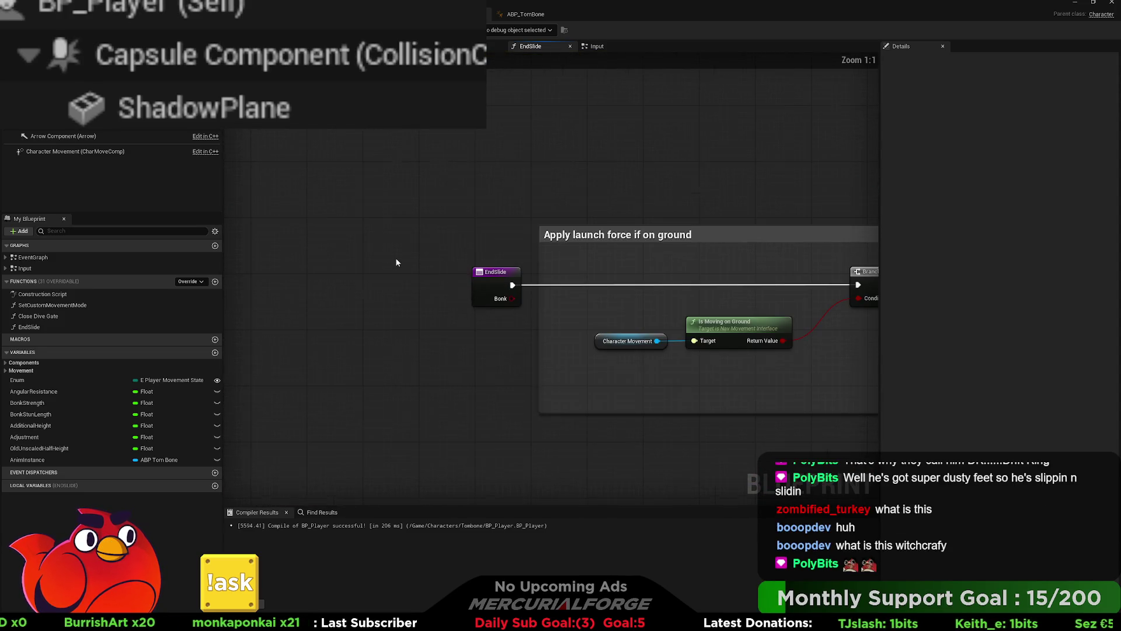
pyautogui.scroll(7, 454, 292)
# - Wire the entry node's Bonk pin toward the Branch and zoom out over the section
pyautogui.moveTo(539, 238)
pyautogui.mouseDown()
pyautogui.moveTo(423, 345)
pyautogui.moveTo(418, 371)
pyautogui.mouseUp()
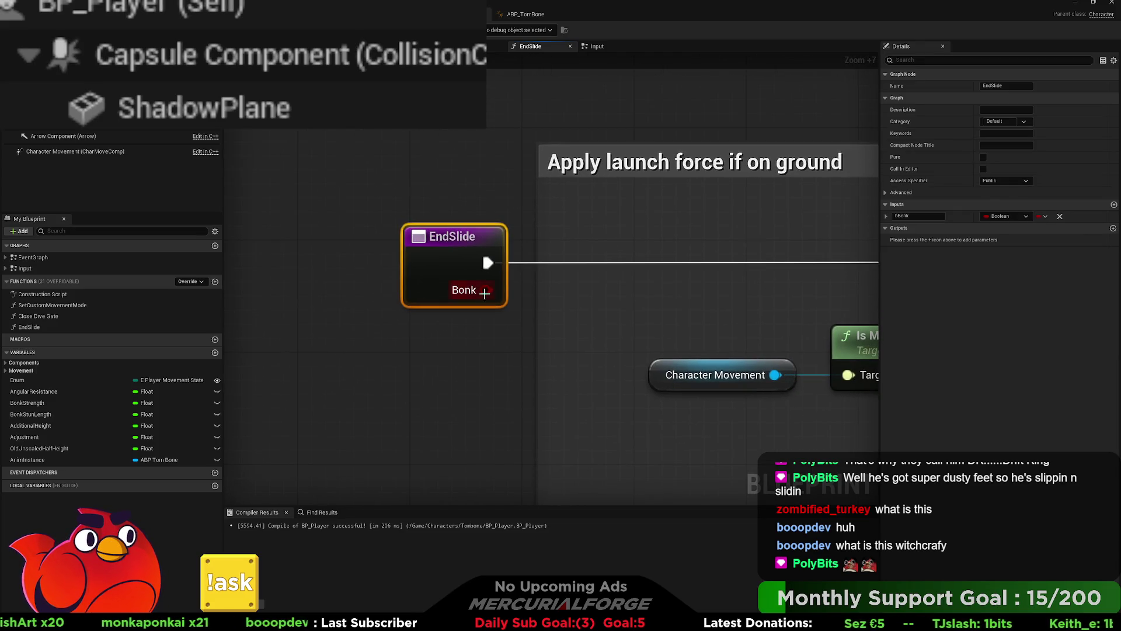
pyautogui.moveTo(484, 291); pyautogui.dragTo(635, 259)
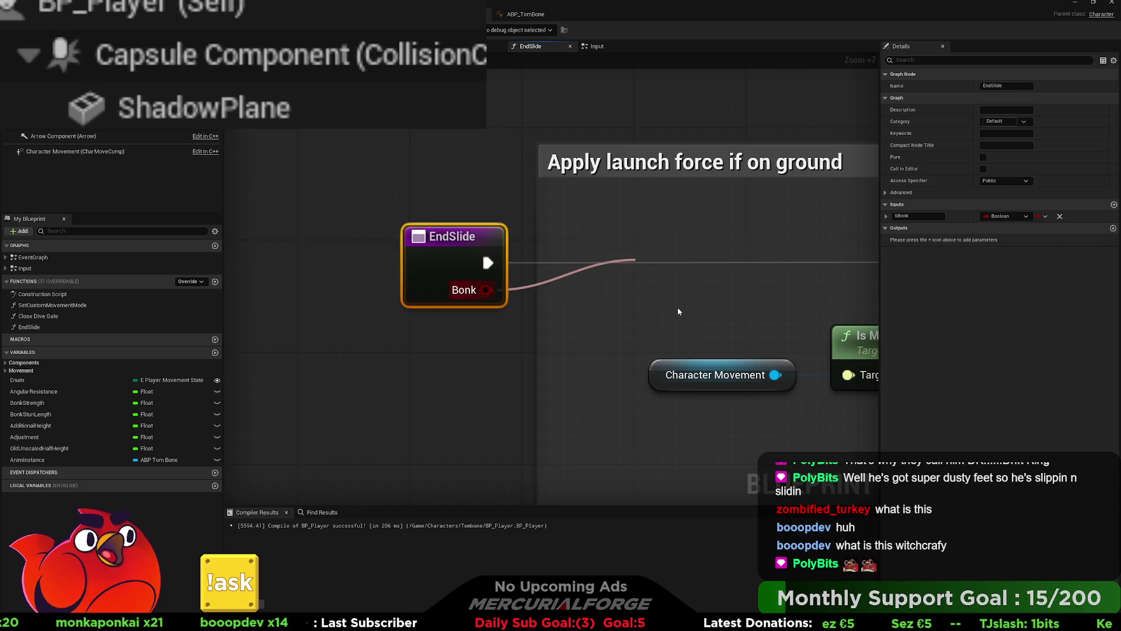
pyautogui.click(583, 303)
pyautogui.scroll(-4, 455, 235)
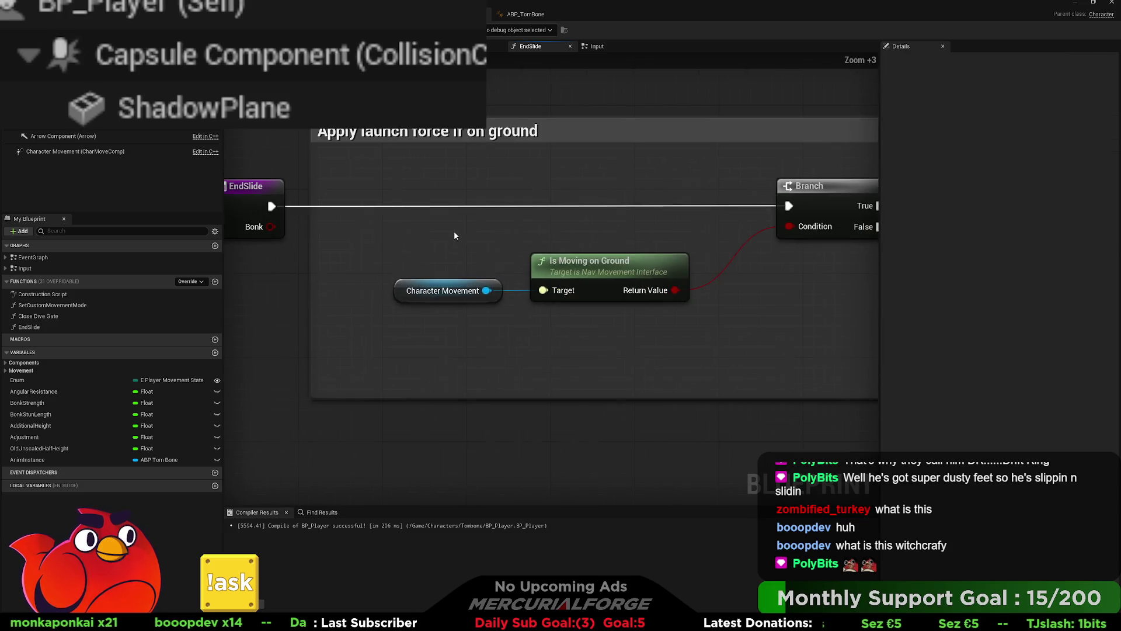
pyautogui.scroll(-3, 455, 235)
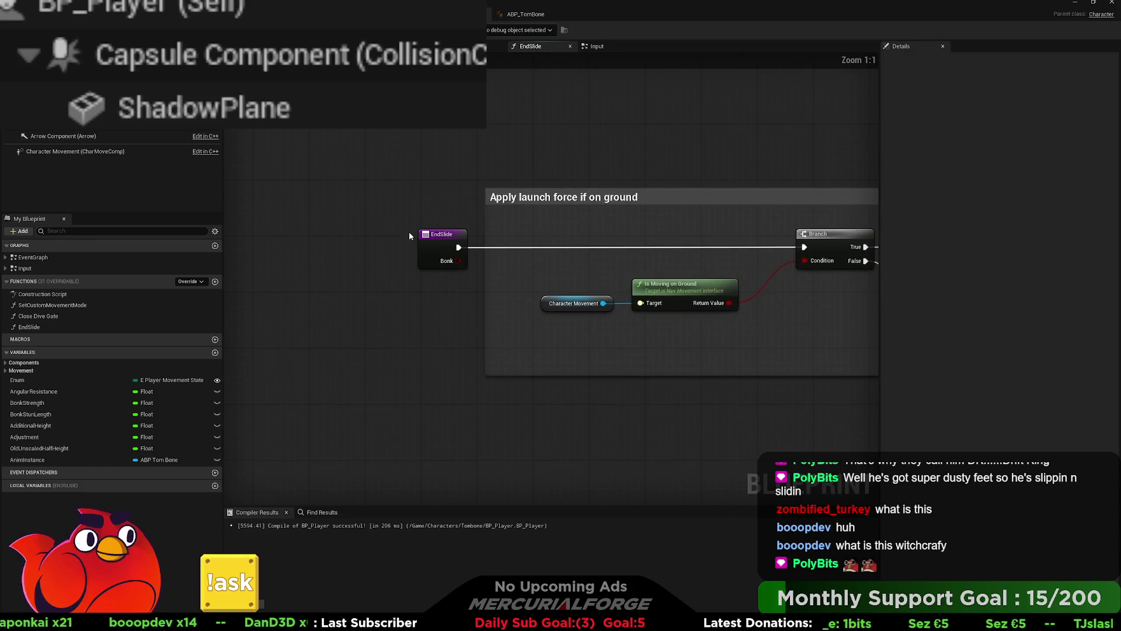
# - Add a second Boolean input to EndSlide named Proveit
pyautogui.click(425, 239)
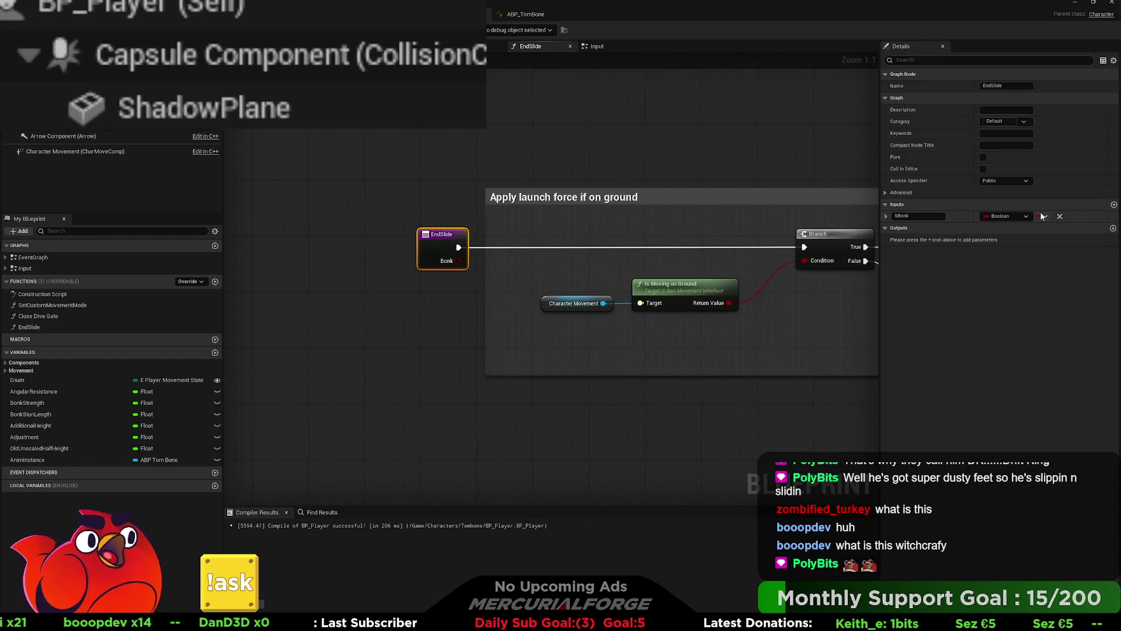
pyautogui.click(1114, 206)
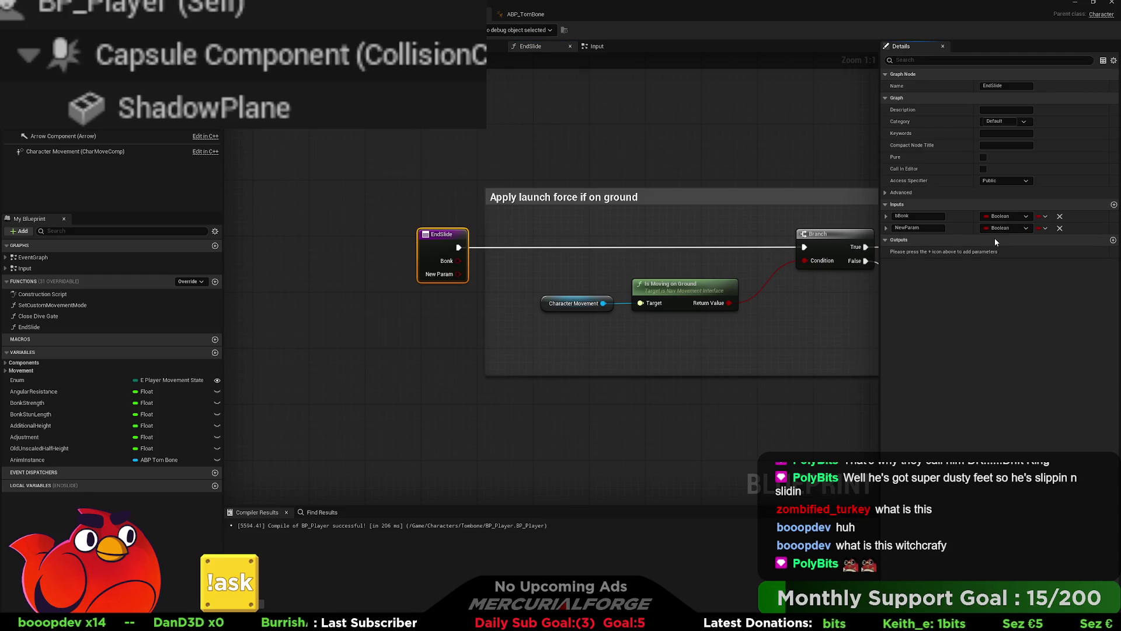
pyautogui.write('Proveit')
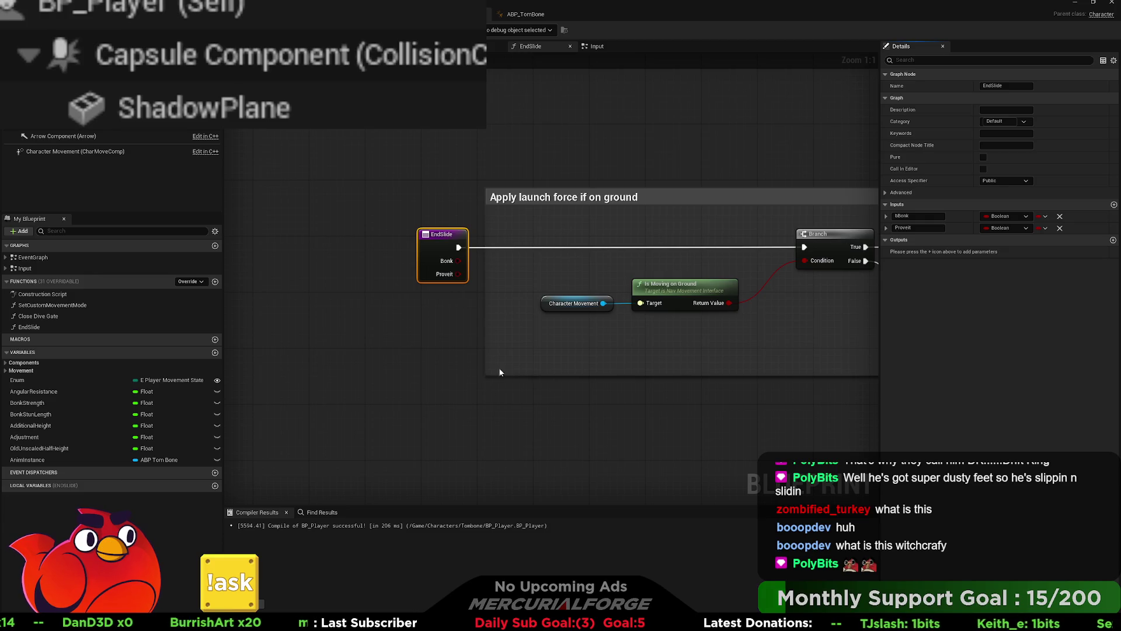
# - Discard a stray Proveit getter node and reselect the EndSlide entry node
pyautogui.moveTo(691, 482)
pyautogui.mouseDown()
pyautogui.moveTo(664, 415)
pyautogui.moveTo(591, 334)
pyautogui.mouseUp()
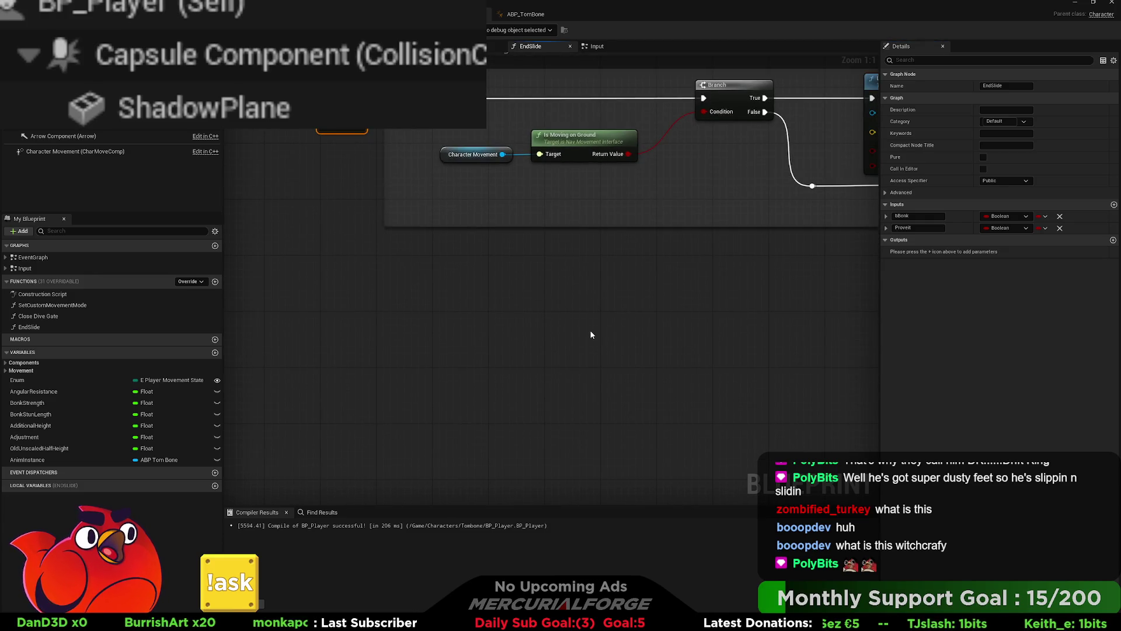
pyautogui.hotkey('ctrl', 'v')
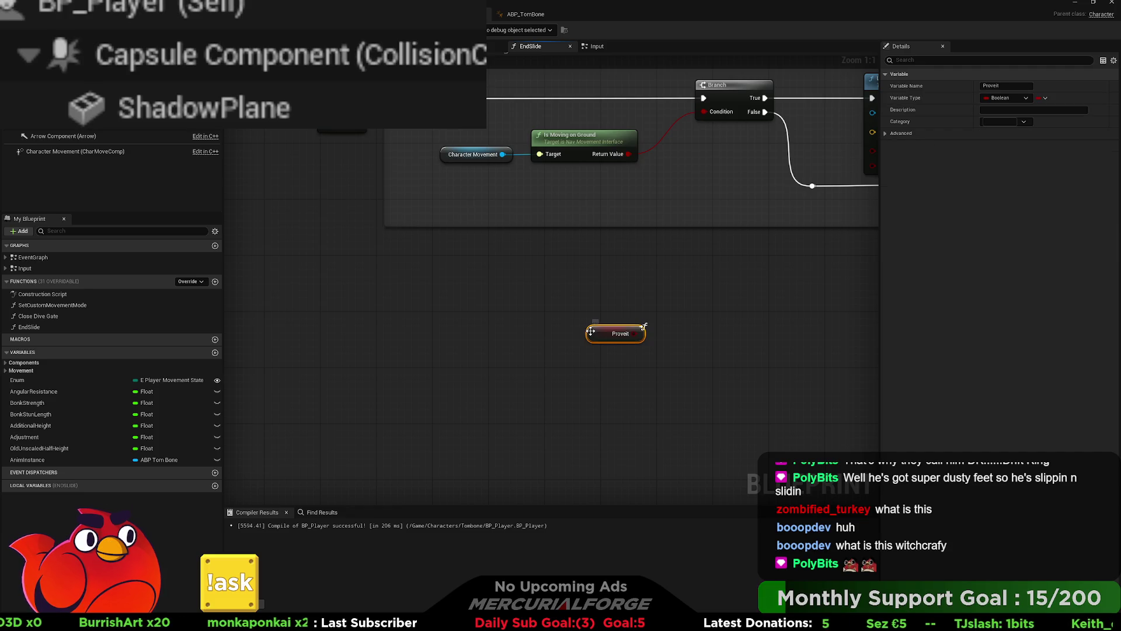
pyautogui.moveTo(591, 331)
pyautogui.mouseDown()
pyautogui.moveTo(614, 295)
pyautogui.moveTo(717, 416)
pyautogui.moveTo(454, 338)
pyautogui.mouseUp()
pyautogui.click(523, 349)
pyautogui.press('Delete')
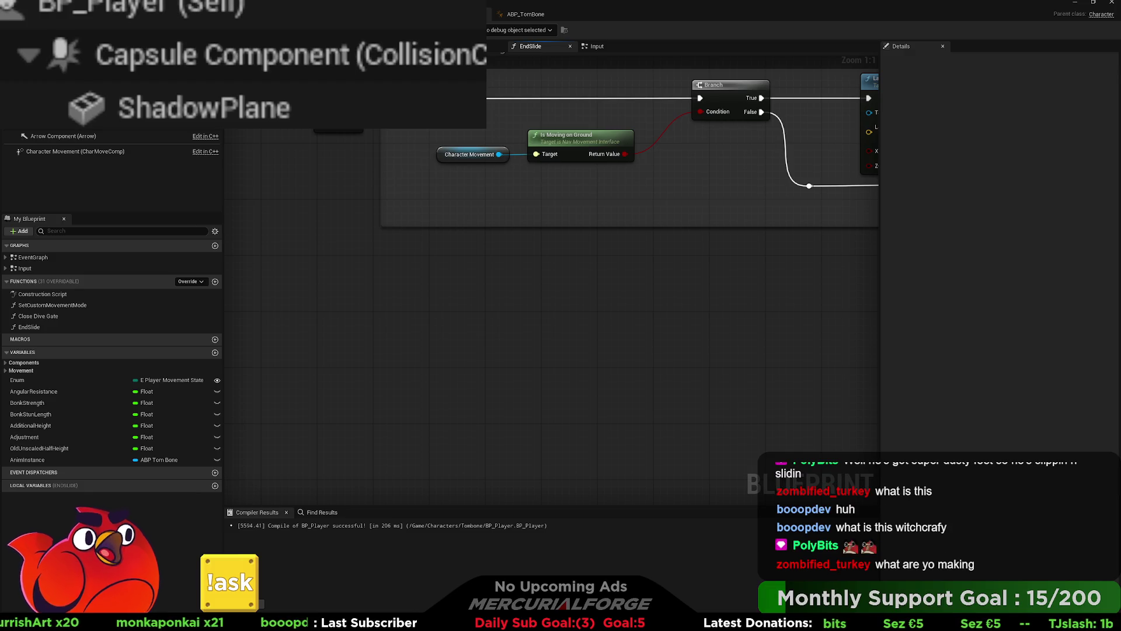
pyautogui.moveTo(296, 141); pyautogui.dragTo(316, 215)
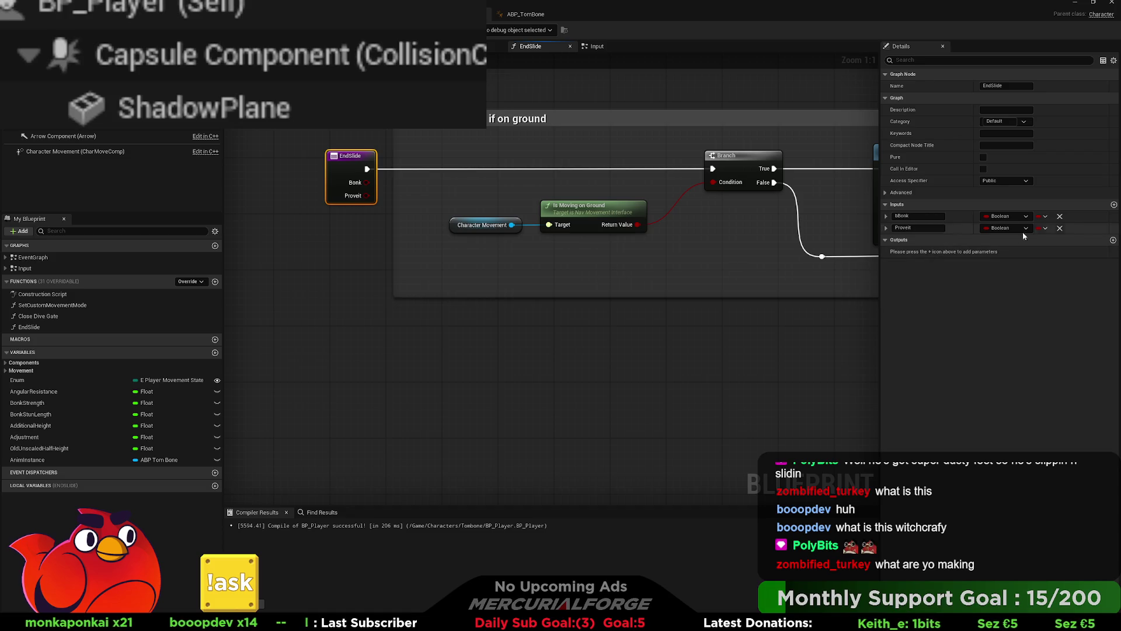
# - Remove the Proveit input from EndSlide and nudge the Bonk getter upward
pyautogui.click(1060, 229)
pyautogui.moveTo(871, 291); pyautogui.dragTo(500, 267)
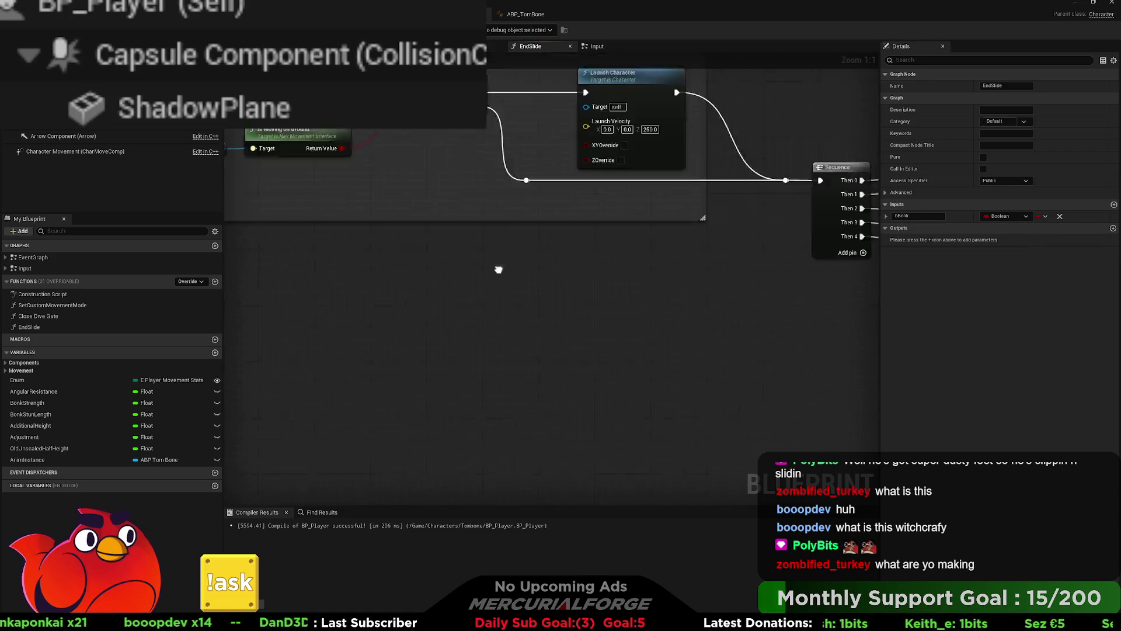
pyautogui.moveTo(676, 333)
pyautogui.mouseDown()
pyautogui.moveTo(521, 281)
pyautogui.moveTo(615, 334)
pyautogui.mouseUp()
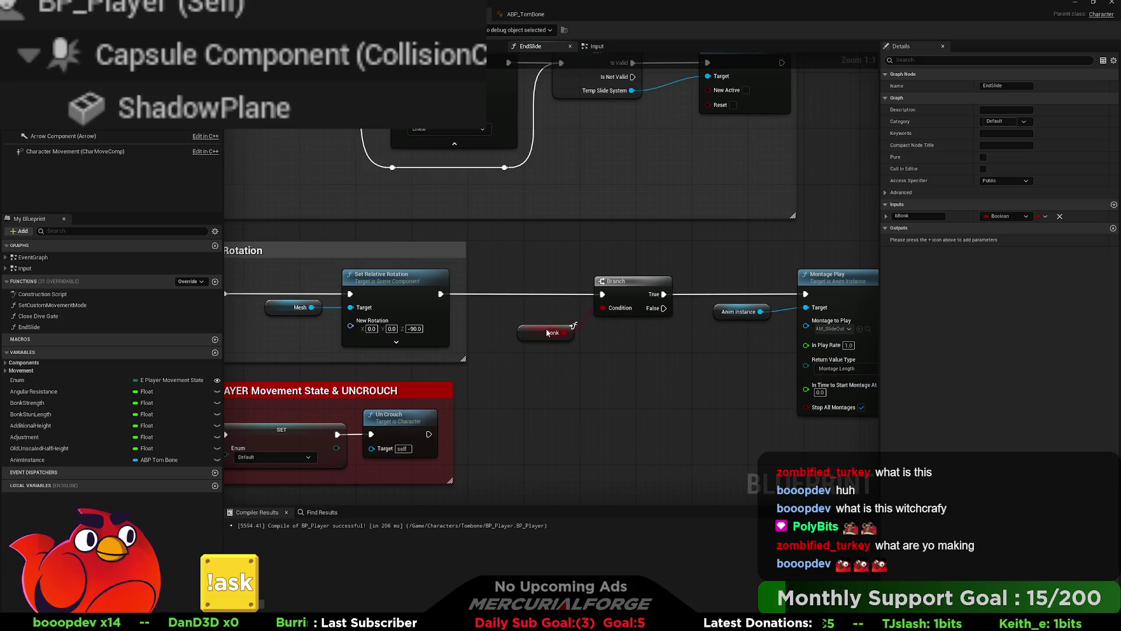
pyautogui.moveTo(540, 337); pyautogui.dragTo(546, 323)
pyautogui.moveTo(634, 320); pyautogui.dragTo(509, 315)
# - Realign Anim Instance, Montage Play, Bonk and Branch into a tidy row after Reset Rotation
pyautogui.moveTo(751, 422); pyautogui.dragTo(625, 265)
pyautogui.moveTo(607, 306); pyautogui.dragTo(589, 306)
pyautogui.keyDown('shift'); pyautogui.click(496, 276); pyautogui.keyUp('shift')
pyautogui.keyDown('shift'); pyautogui.click(435, 314); pyautogui.keyUp('shift')
pyautogui.moveTo(479, 275); pyautogui.dragTo(432, 276)
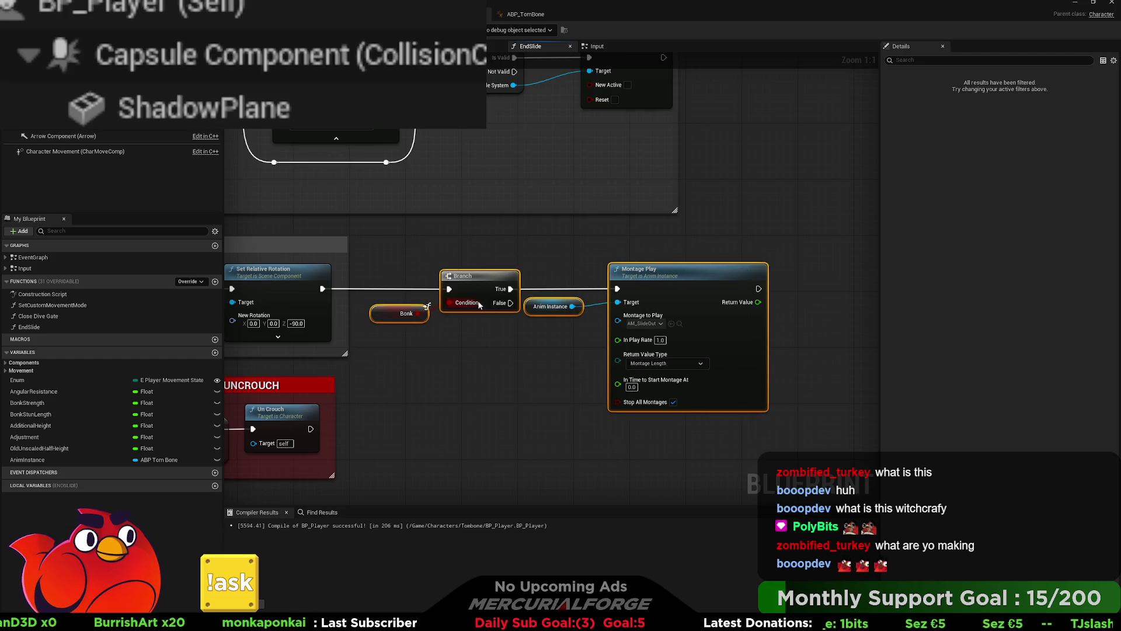
pyautogui.moveTo(797, 417)
pyautogui.mouseDown()
pyautogui.moveTo(642, 339)
pyautogui.moveTo(561, 258)
pyautogui.mouseUp()
pyautogui.moveTo(572, 306); pyautogui.dragTo(594, 307)
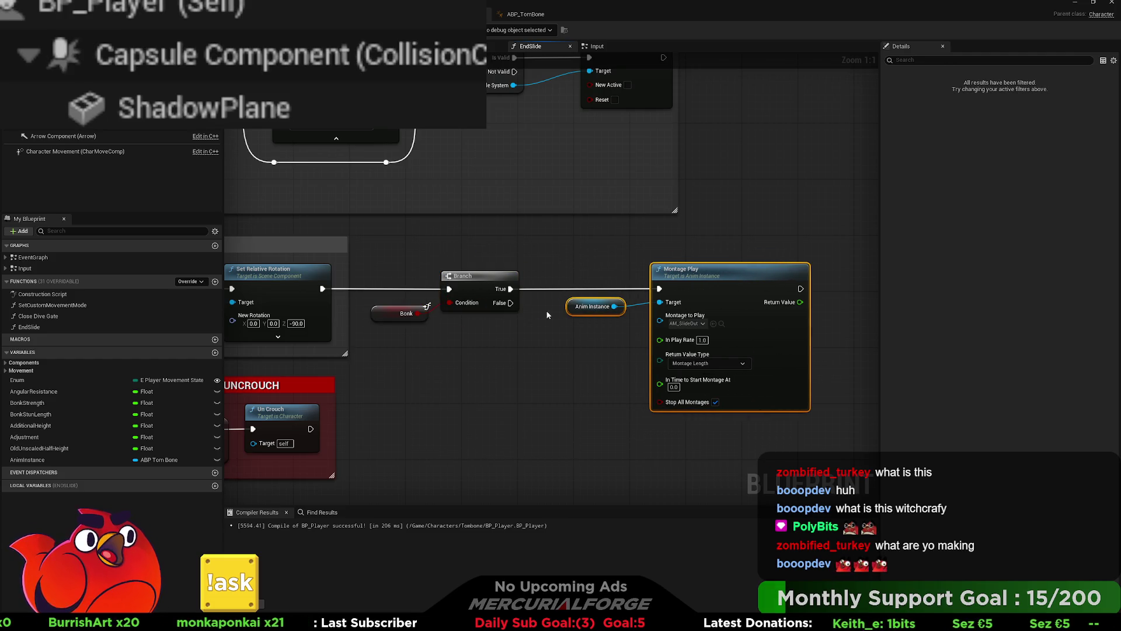
pyautogui.moveTo(538, 260); pyautogui.dragTo(380, 327)
pyautogui.moveTo(467, 275); pyautogui.dragTo(481, 276)
pyautogui.click(426, 228)
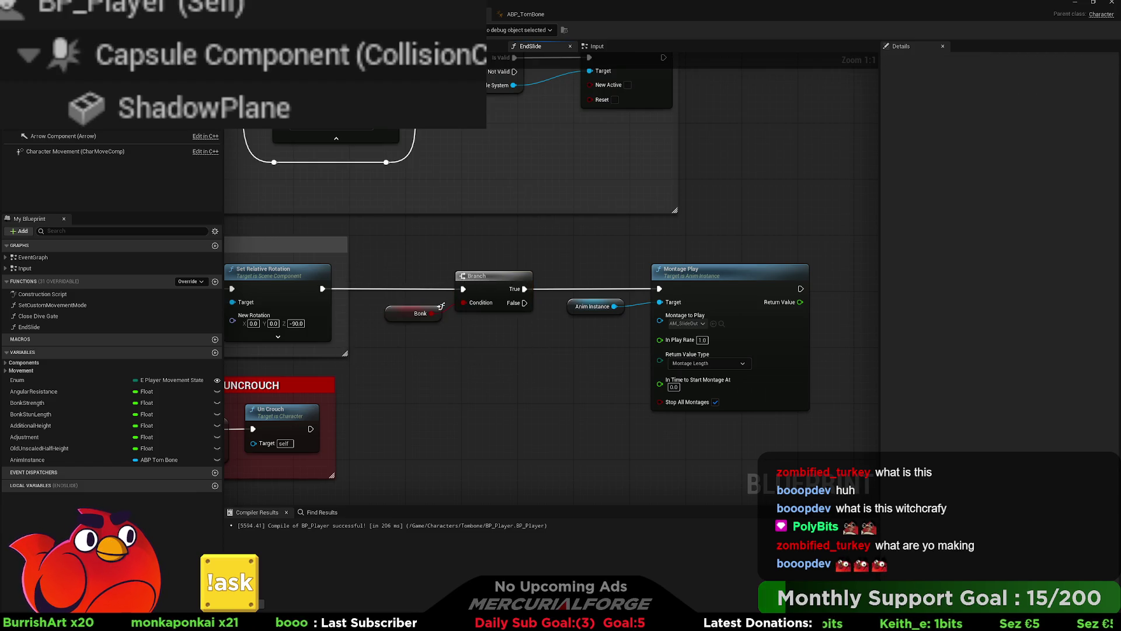
# - Compile BP_Player successfully
pyautogui.press('F7')
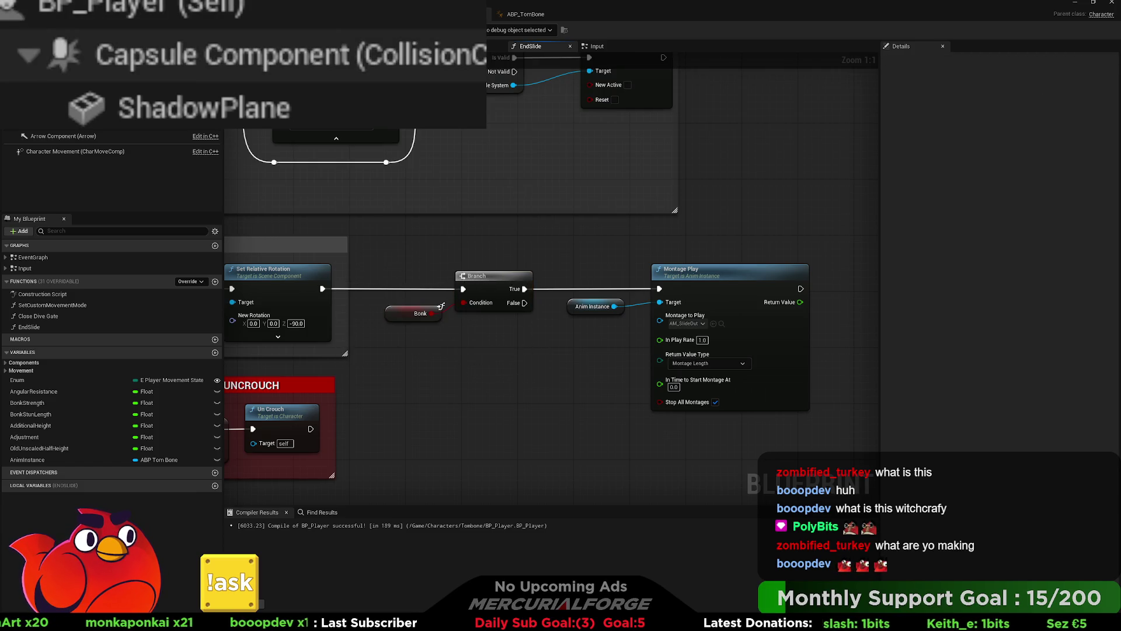
pyautogui.click(523, 15)
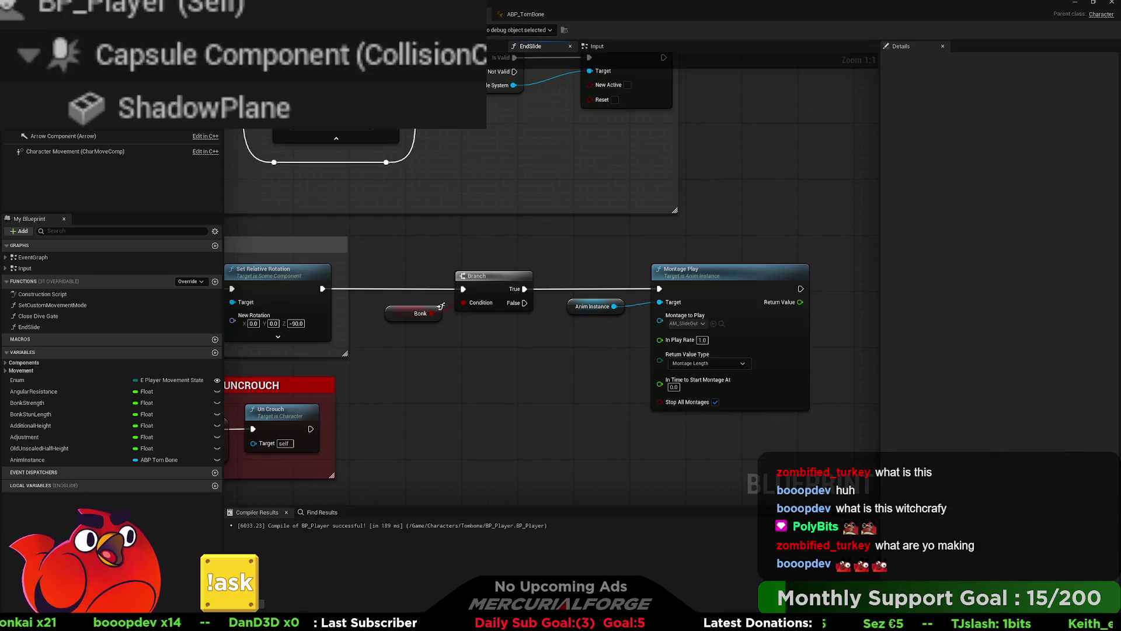
pyautogui.scroll(-3, 552, 275)
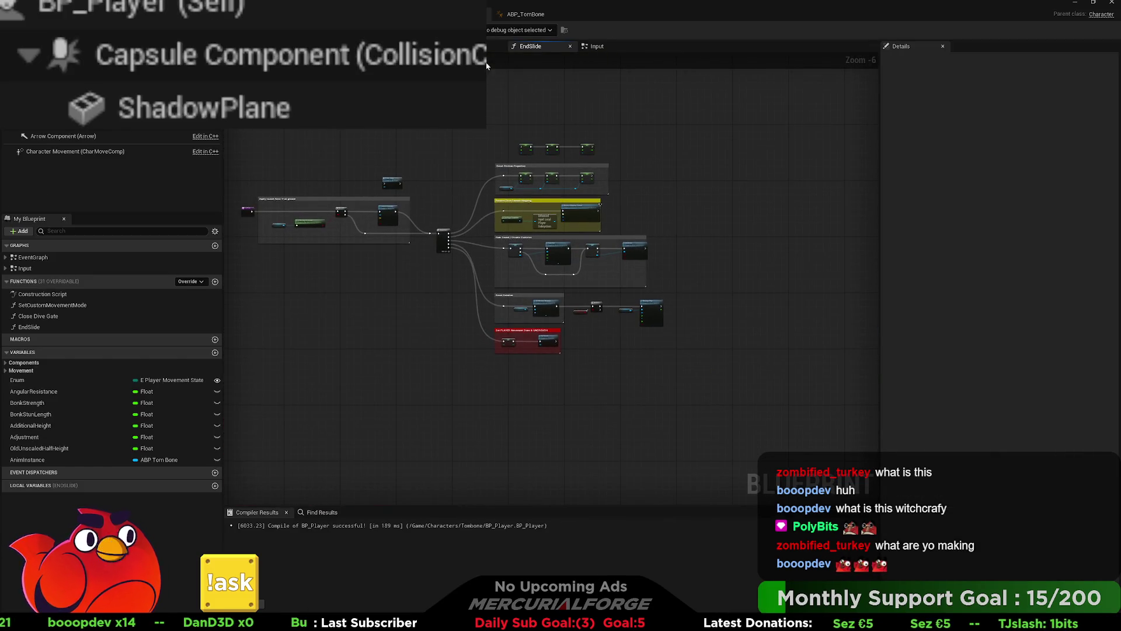
# - In the Input graph, extend the Bonk comment box downward
pyautogui.scroll(2, 552, 274)
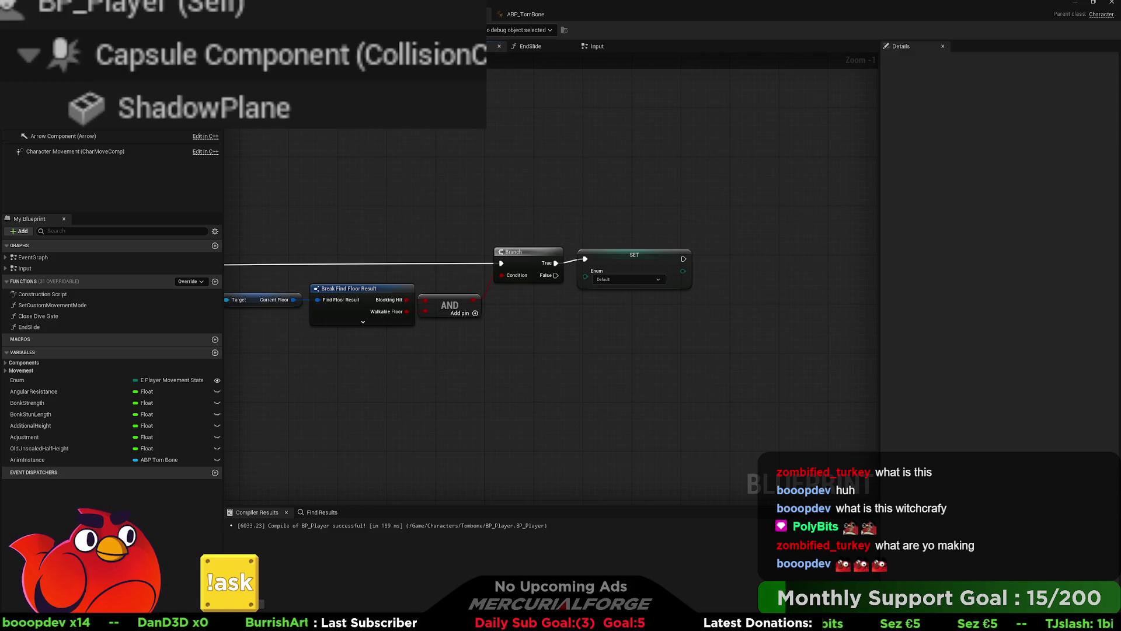
pyautogui.click(606, 51)
pyautogui.scroll(5, 669, 313)
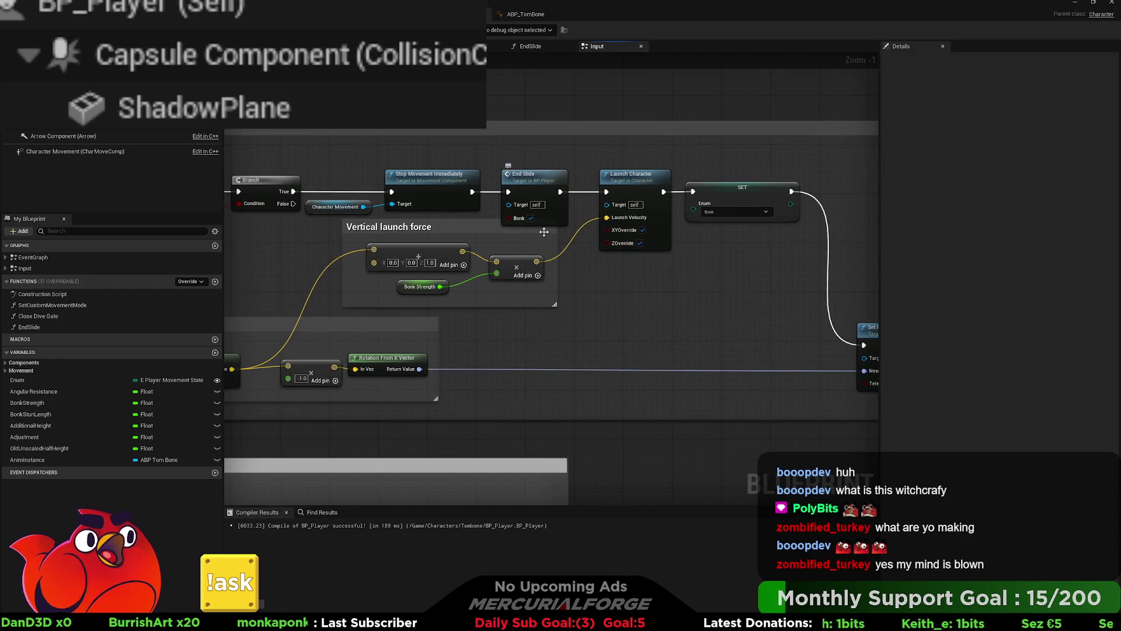
pyautogui.scroll(-3, 581, 268)
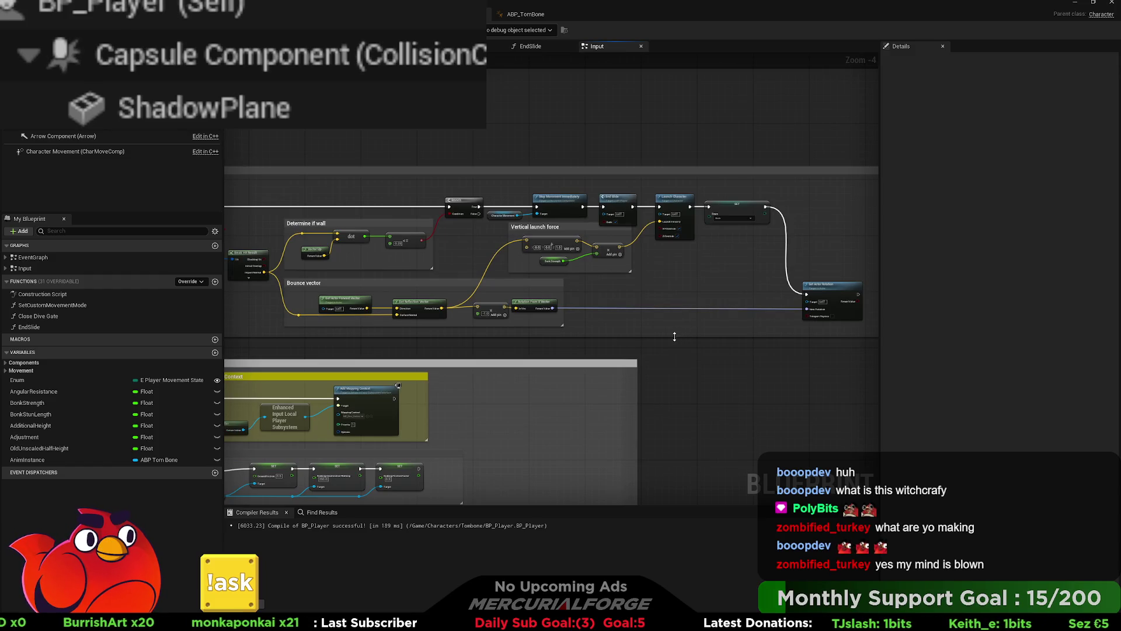
pyautogui.moveTo(674, 337); pyautogui.dragTo(673, 350)
pyautogui.scroll(-1, 814, 328)
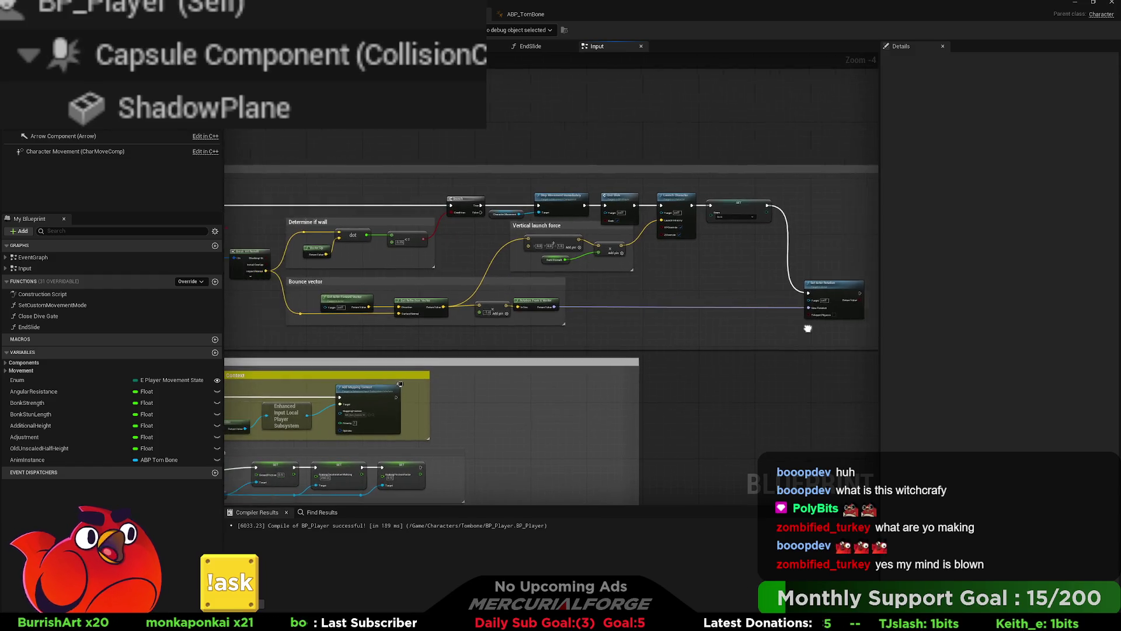
# - Move the Bounce vector group slightly lower and start a Play In Editor session
pyautogui.moveTo(858, 329)
pyautogui.mouseDown()
pyautogui.moveTo(403, 271)
pyautogui.moveTo(463, 269)
pyautogui.mouseUp()
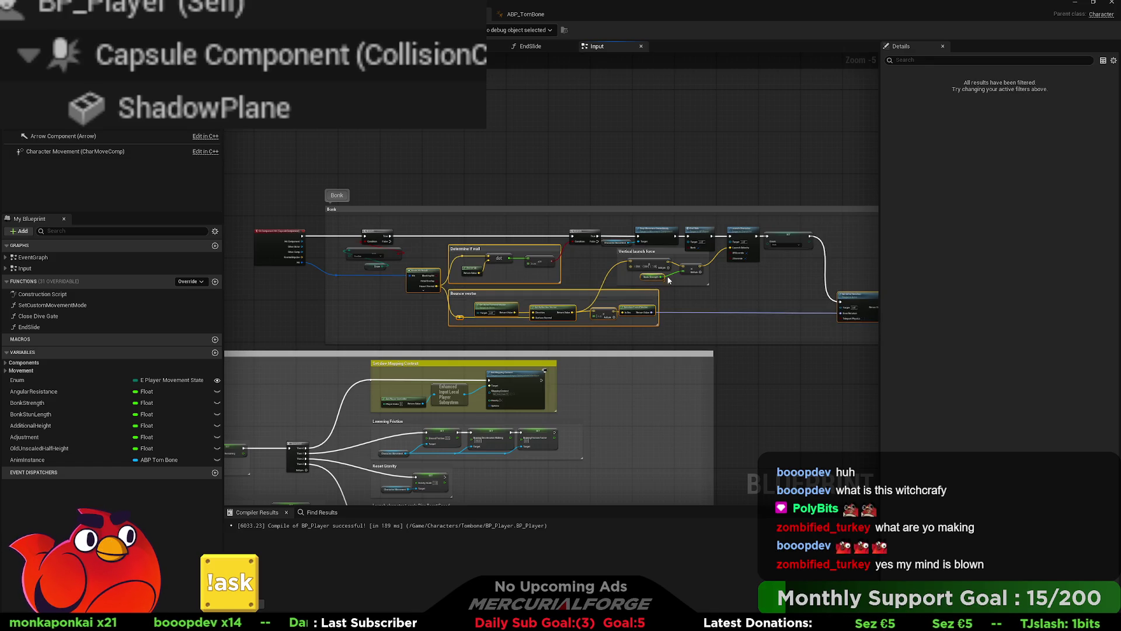
pyautogui.moveTo(711, 289); pyautogui.dragTo(712, 300)
pyautogui.click(738, 287)
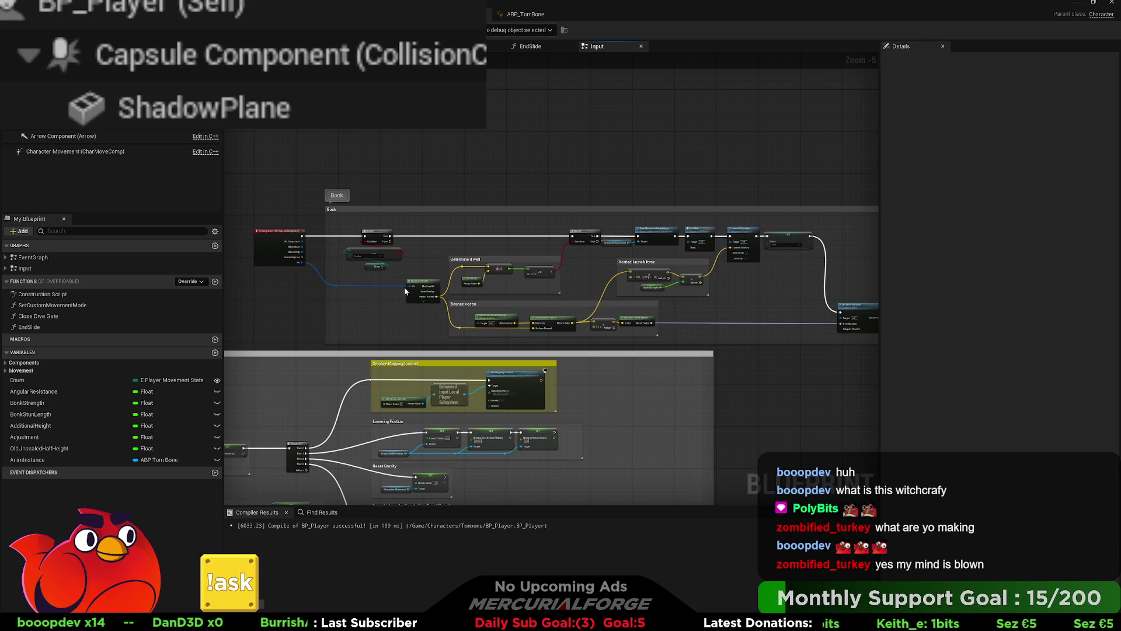
pyautogui.moveTo(537, 166); pyautogui.dragTo(457, 154)
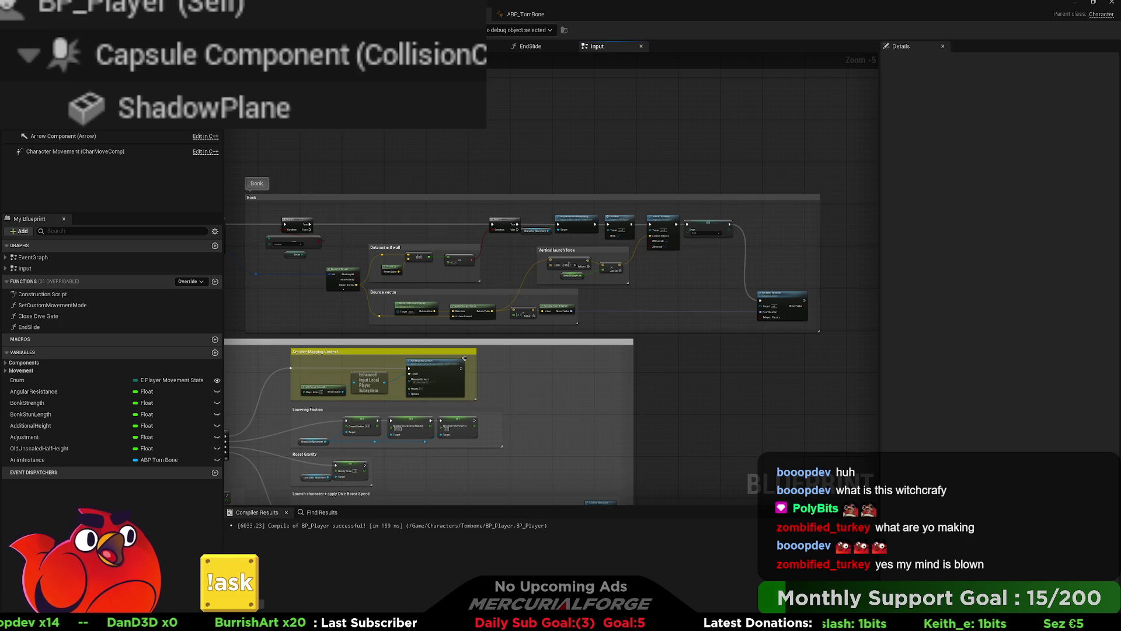
pyautogui.hotkey('alt', 'p')
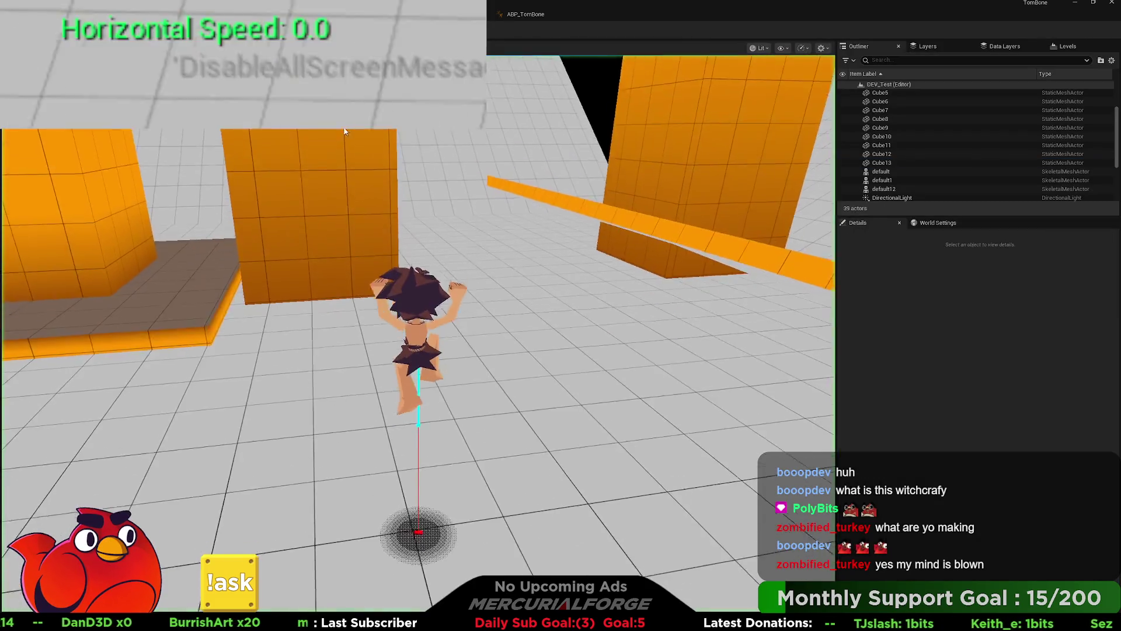
# - Dash at the orange wall and climb it twice, then return to BP_Player's End Slide call
pyautogui.press('w')
pyautogui.press('shift')
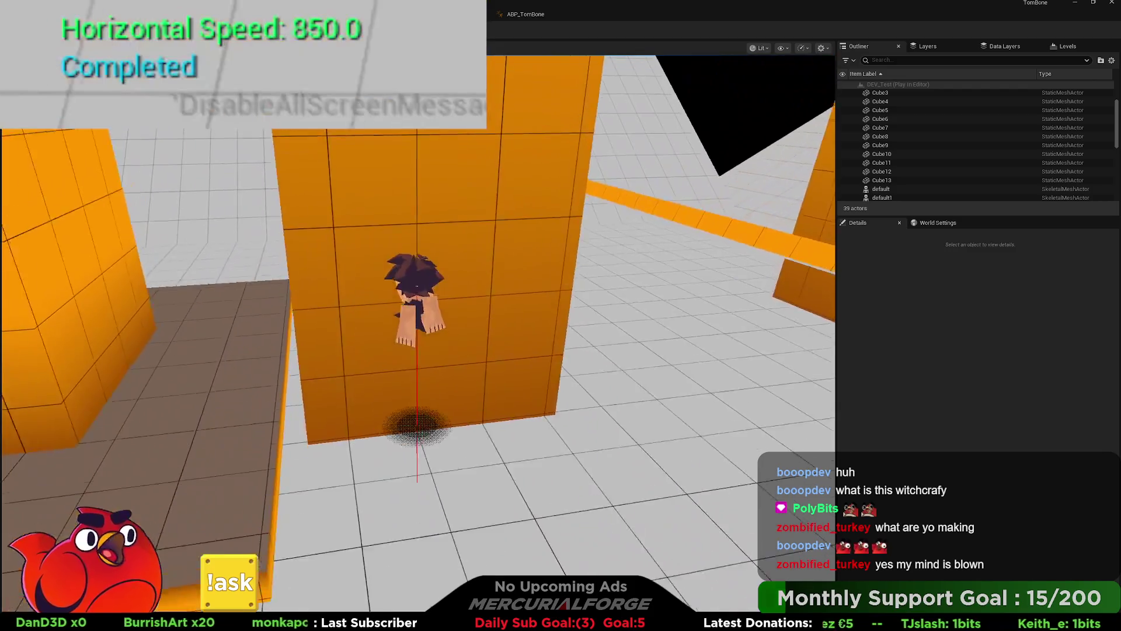
pyautogui.press('w')
pyautogui.press('shift')
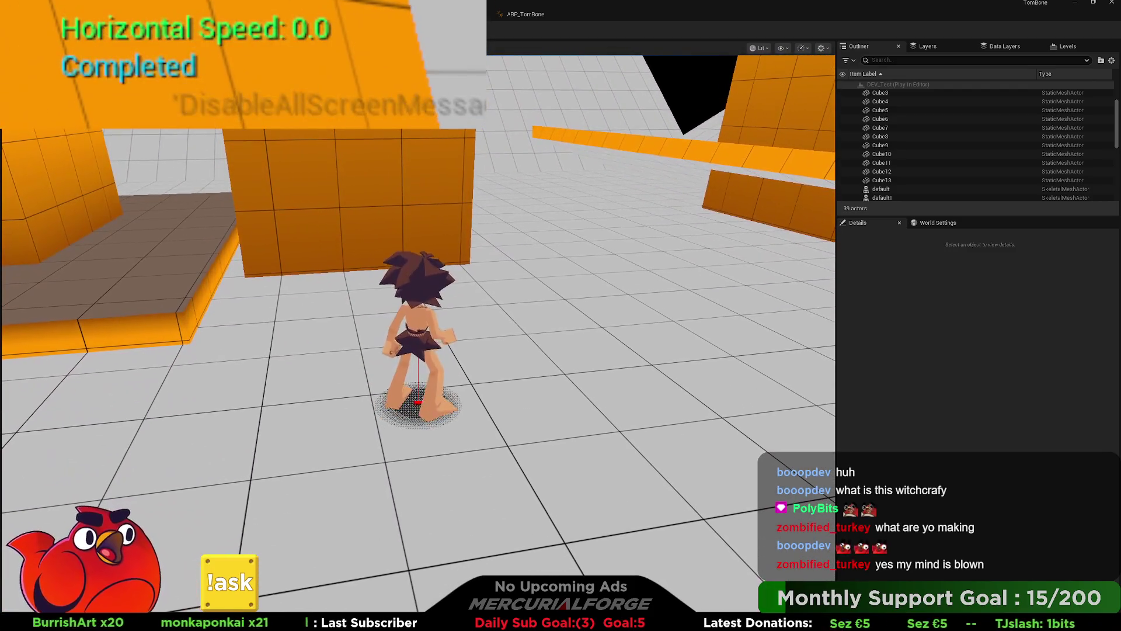
pyautogui.press('Escape')
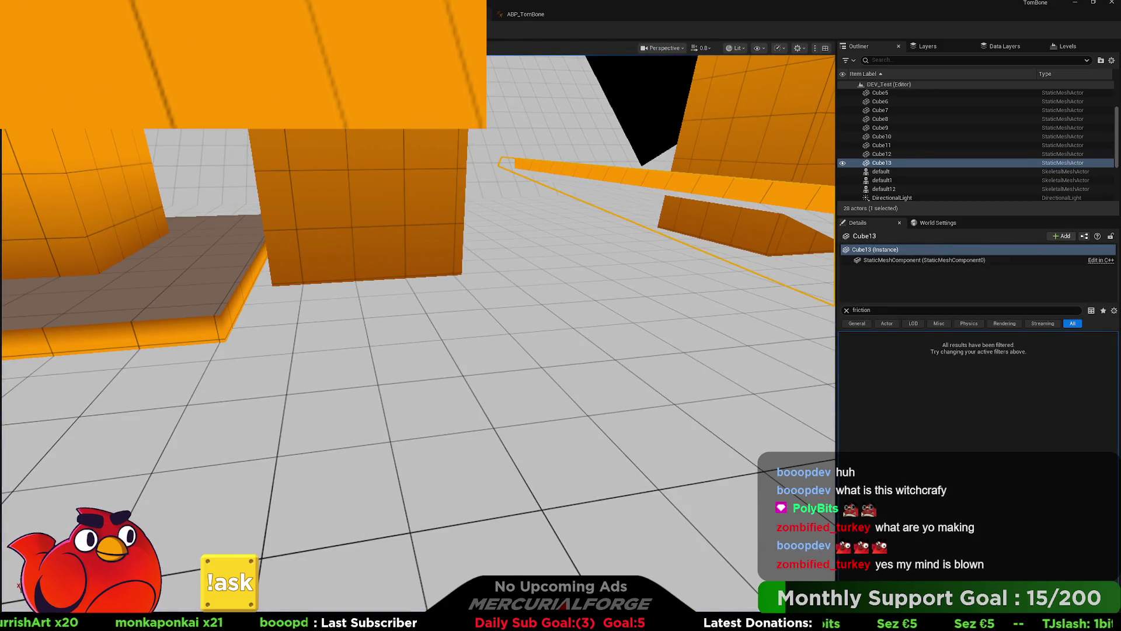
pyautogui.hotkey('alt', 'Tab')
pyautogui.scroll(5, 648, 261)
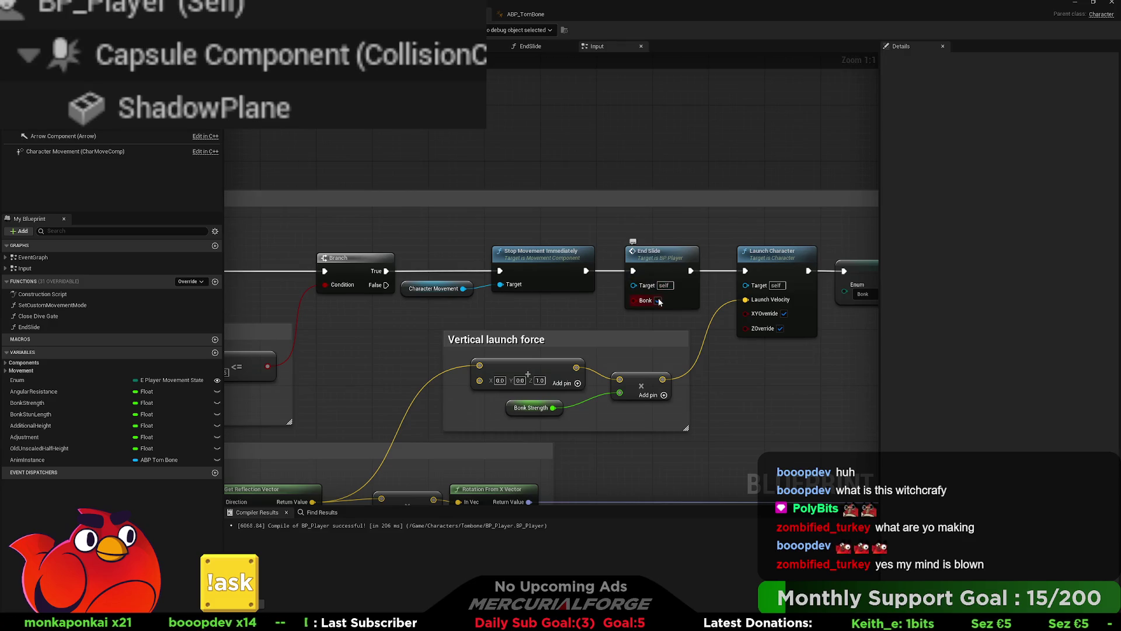
pyautogui.doubleClick(662, 257)
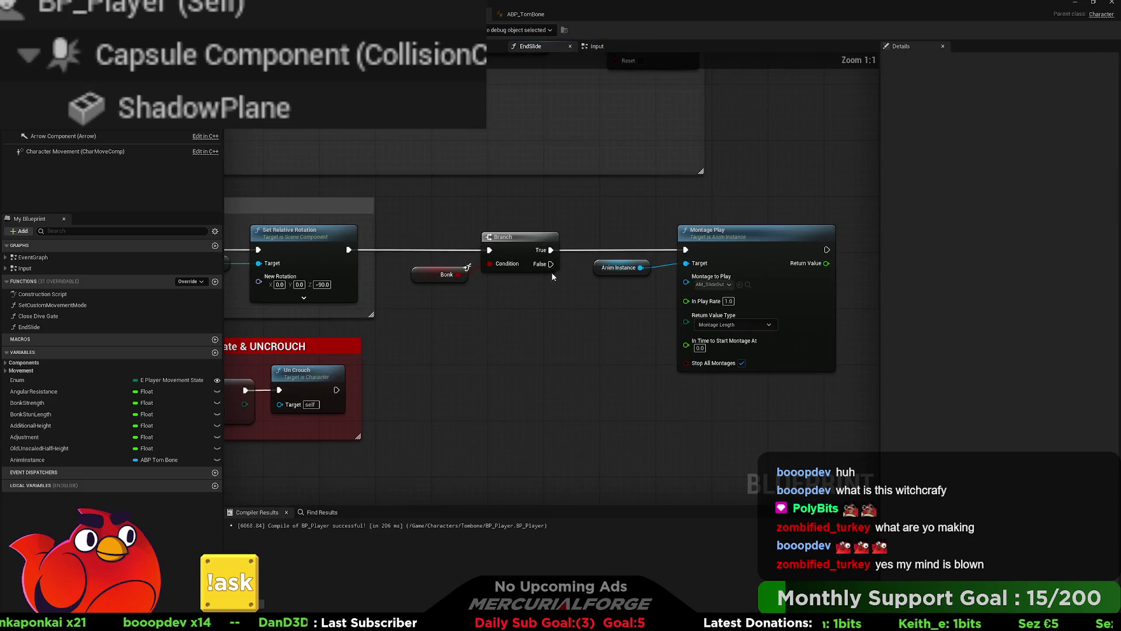
pyautogui.moveTo(550, 265)
pyautogui.mouseDown()
pyautogui.moveTo(686, 251)
pyautogui.moveTo(594, 310)
pyautogui.mouseUp()
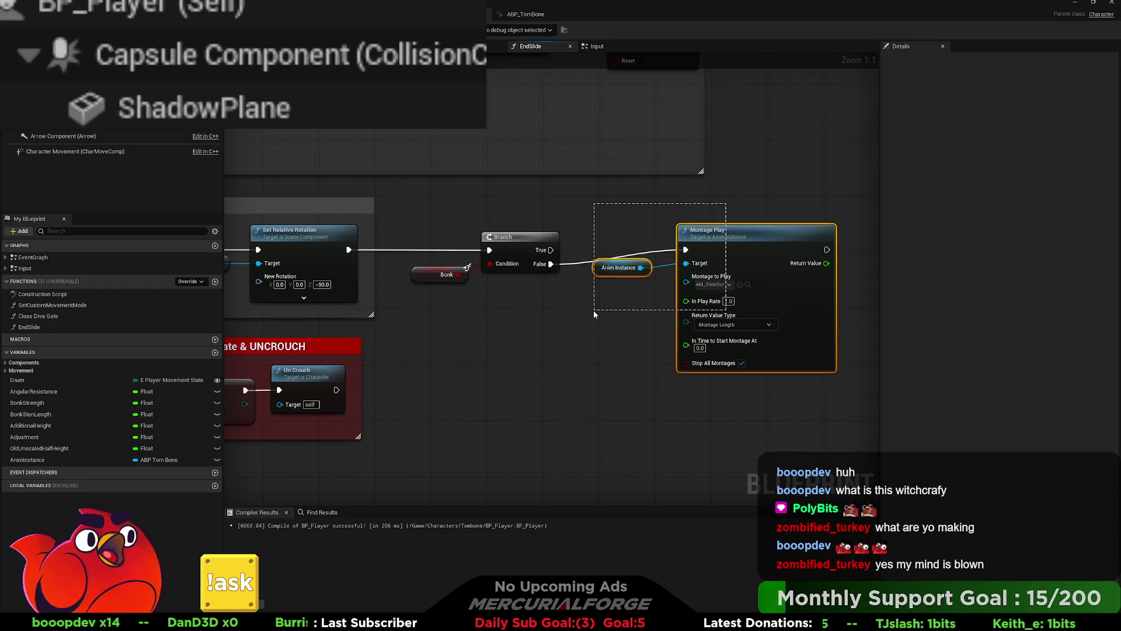
pyautogui.press('q')
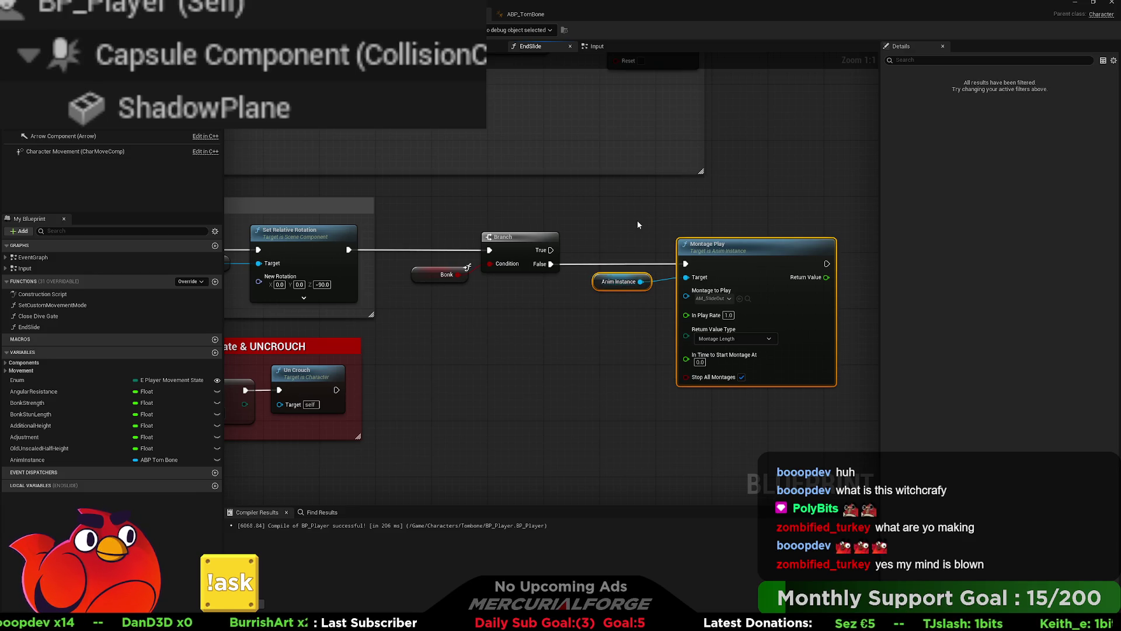
pyautogui.click(637, 220)
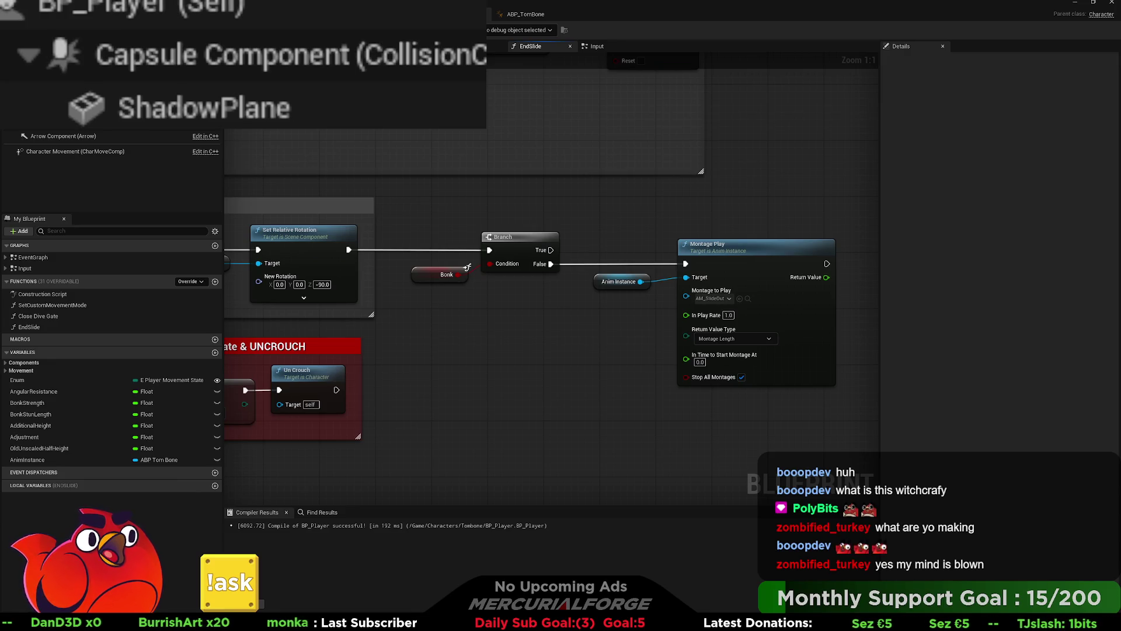
pyautogui.hotkey('alt', 'Tab')
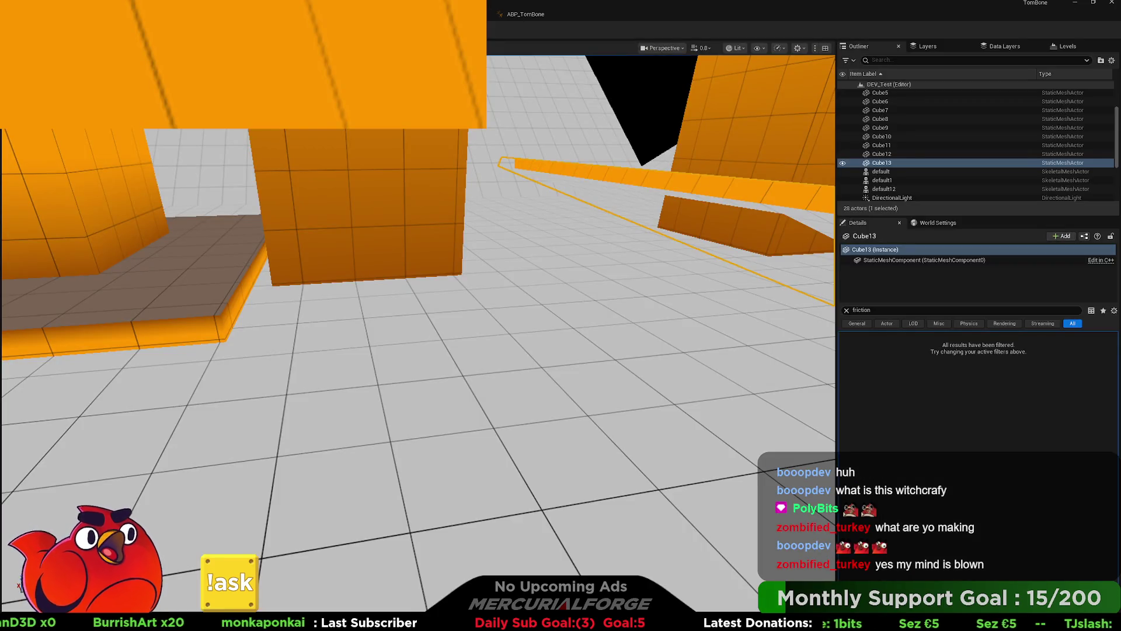
# - Perform three slides in a play session to check they end and stop smoothly, then stop
pyautogui.hotkey('alt', 'p')
pyautogui.press('w')
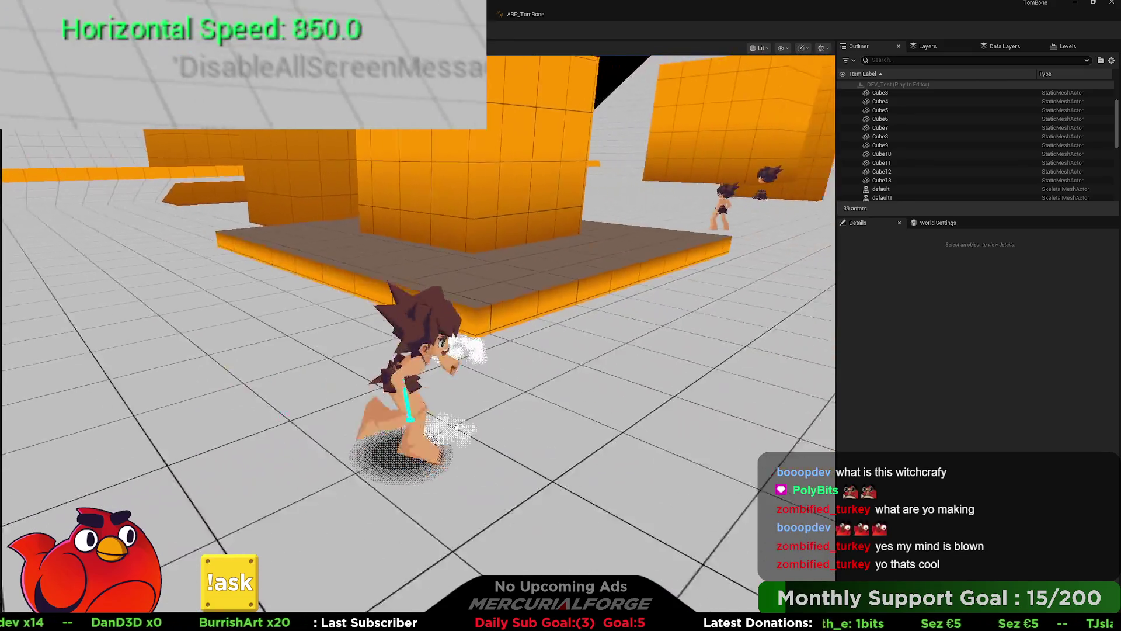
pyautogui.press('c')
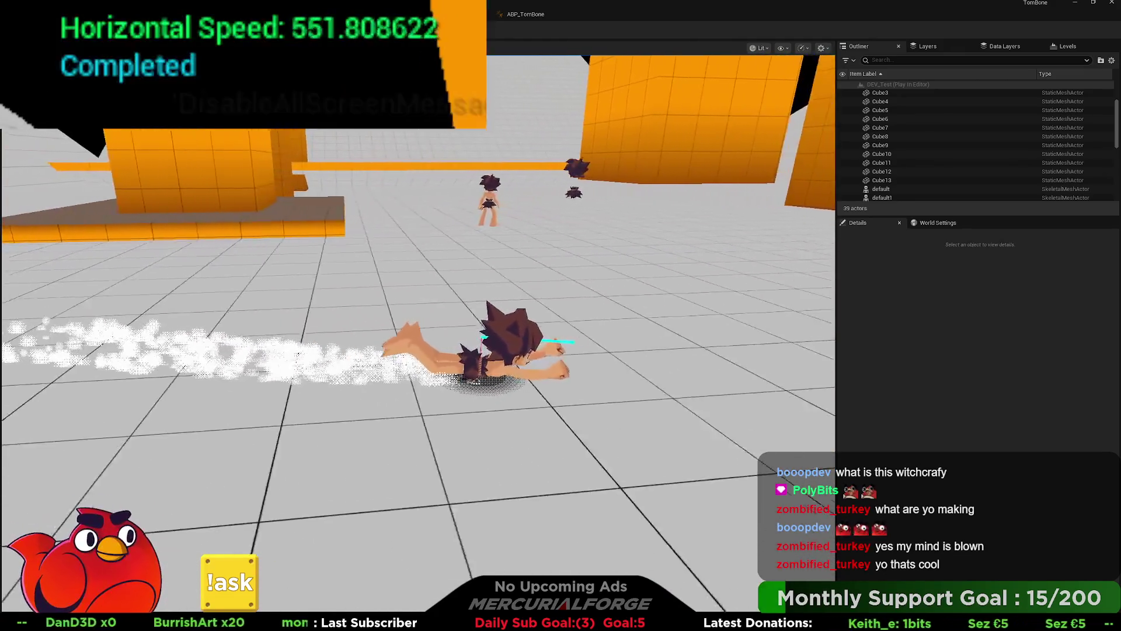
pyautogui.press('c')
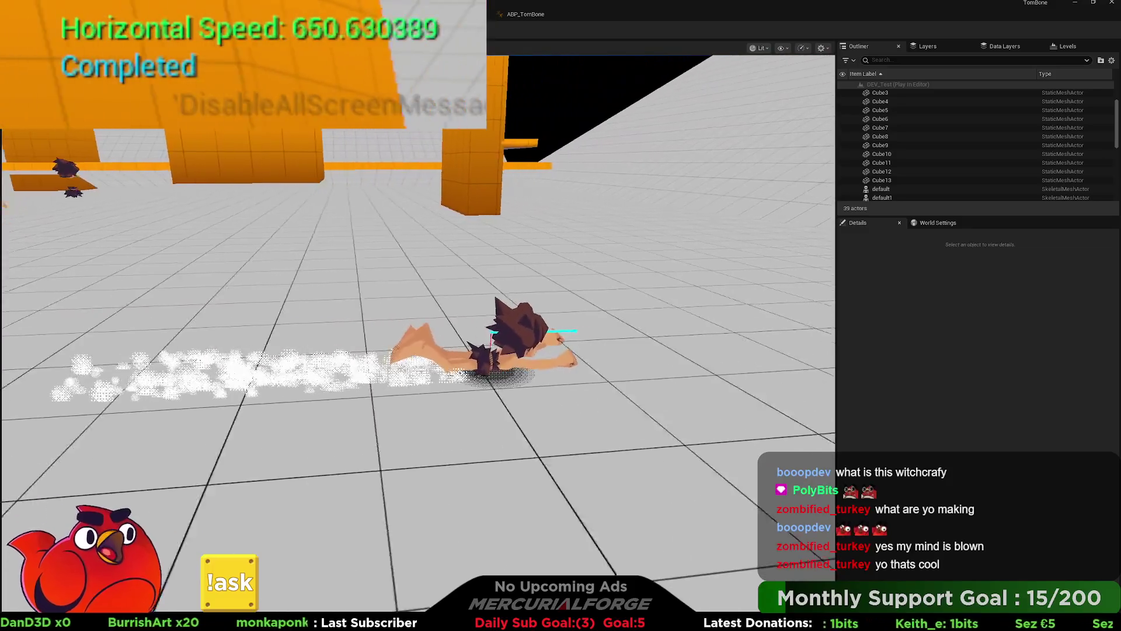
pyautogui.press('c')
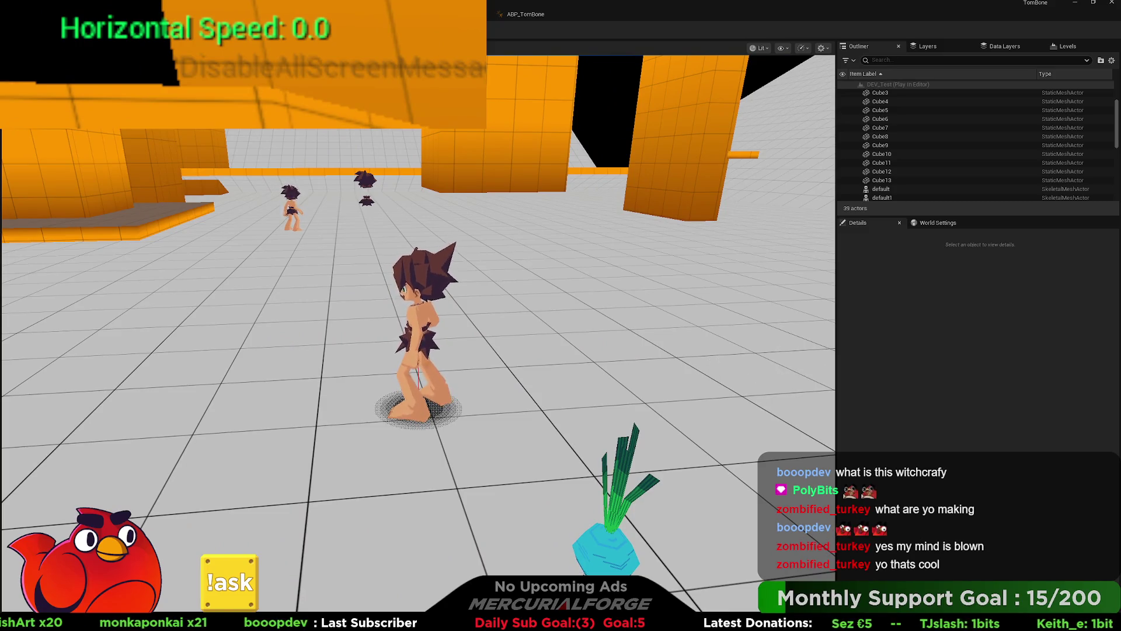
pyautogui.press('Escape')
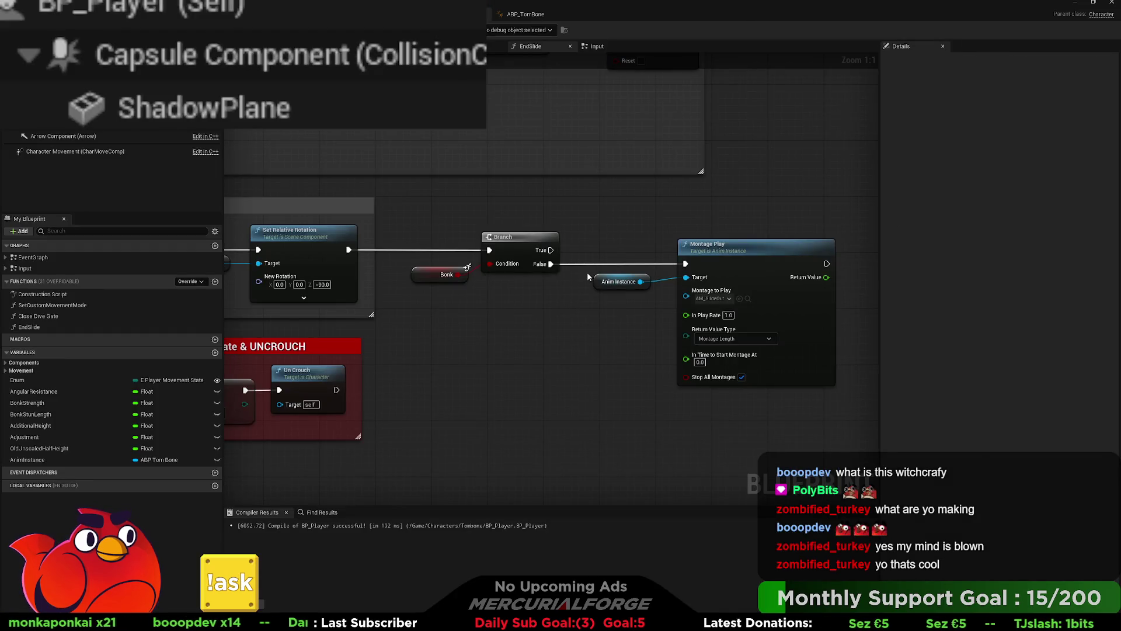
# - Move Branch and Bonk next to Montage Play and line up the Anim Instance node
pyautogui.moveTo(470, 301)
pyautogui.mouseDown()
pyautogui.moveTo(734, 296)
pyautogui.moveTo(770, 284)
pyautogui.moveTo(366, 293)
pyautogui.mouseUp()
pyautogui.scroll(-2, 403, 294)
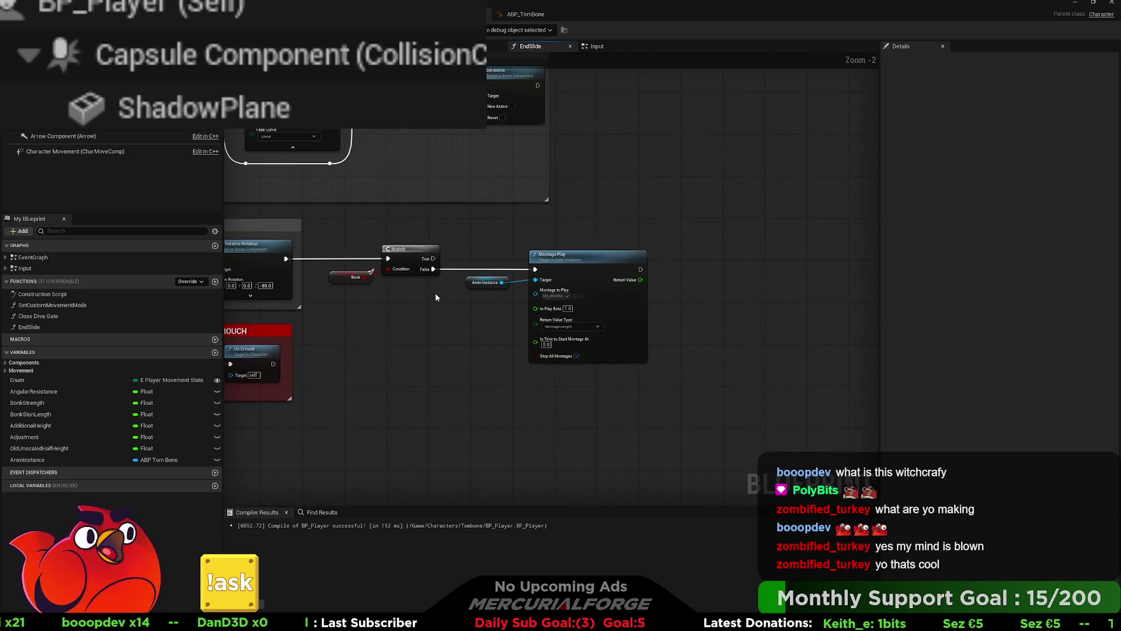
pyautogui.moveTo(445, 234); pyautogui.dragTo(328, 285)
pyautogui.moveTo(409, 263); pyautogui.dragTo(414, 263)
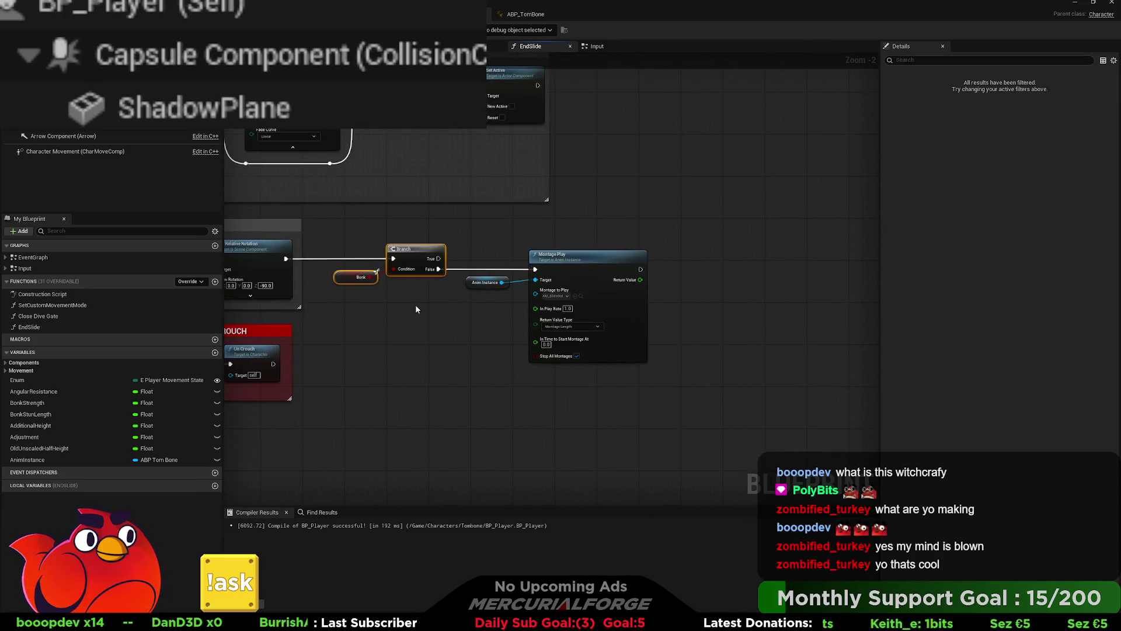
pyautogui.moveTo(417, 309)
pyautogui.mouseDown()
pyautogui.moveTo(425, 321)
pyautogui.moveTo(483, 326)
pyautogui.mouseUp()
pyautogui.moveTo(485, 283); pyautogui.dragTo(484, 288)
# - Wrap the Bonk, Branch and Montage Play nodes in a comment titled 'PlayMontage'
pyautogui.moveTo(756, 367); pyautogui.dragTo(388, 232)
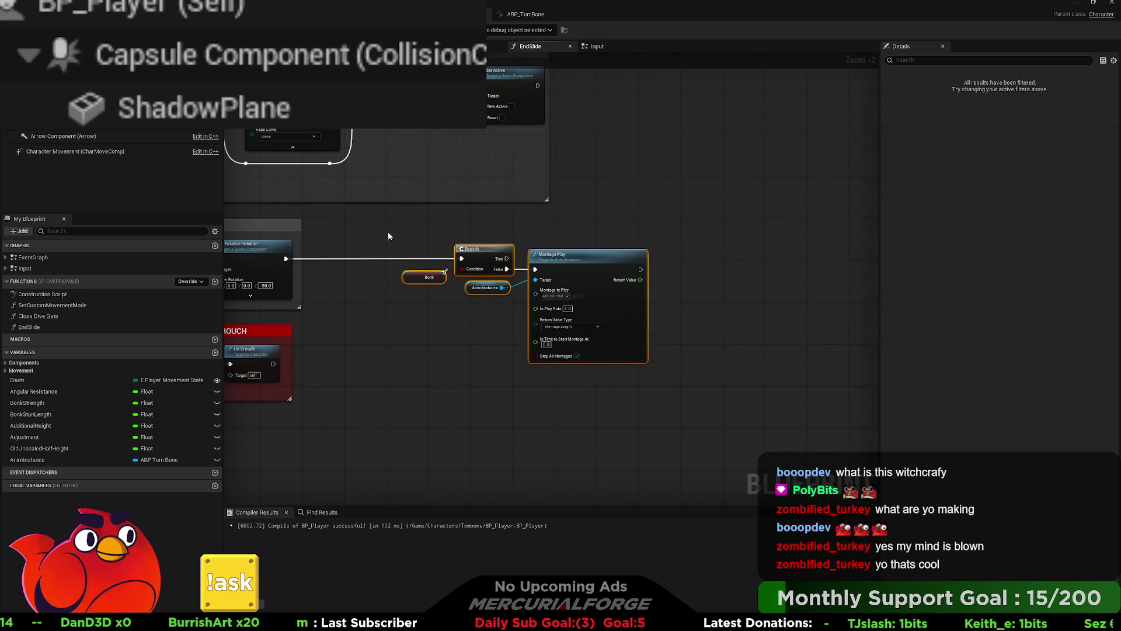
pyautogui.press('c')
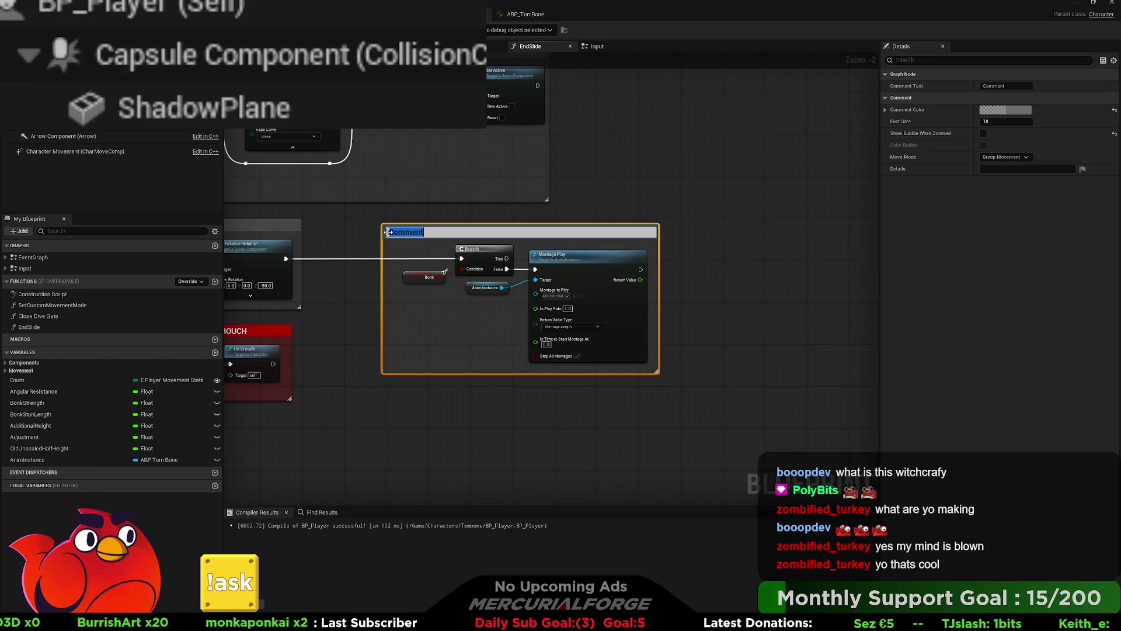
pyautogui.write('PlayMo')
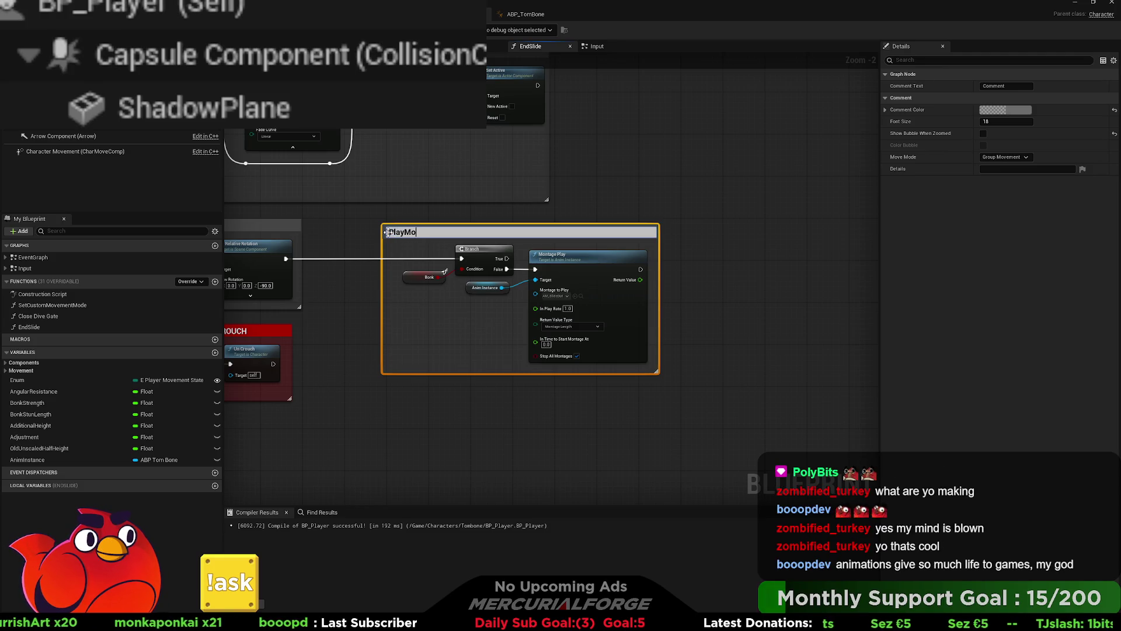
pyautogui.write(' Montage')
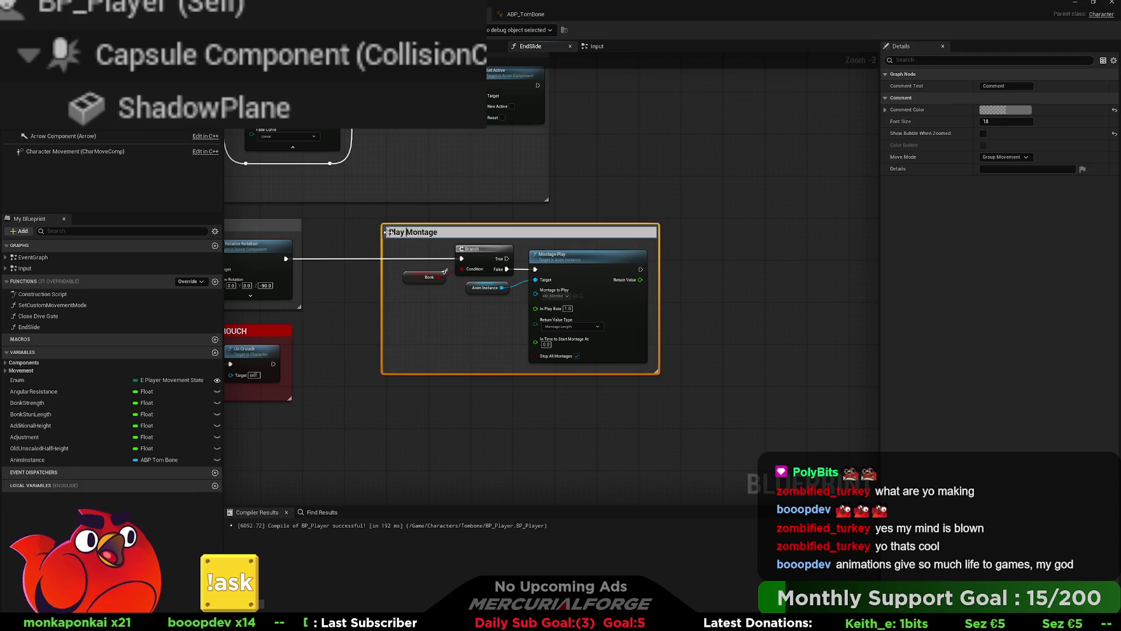
pyautogui.press('Left')
pyautogui.press('Left')
pyautogui.press('Left')
pyautogui.press('Return')
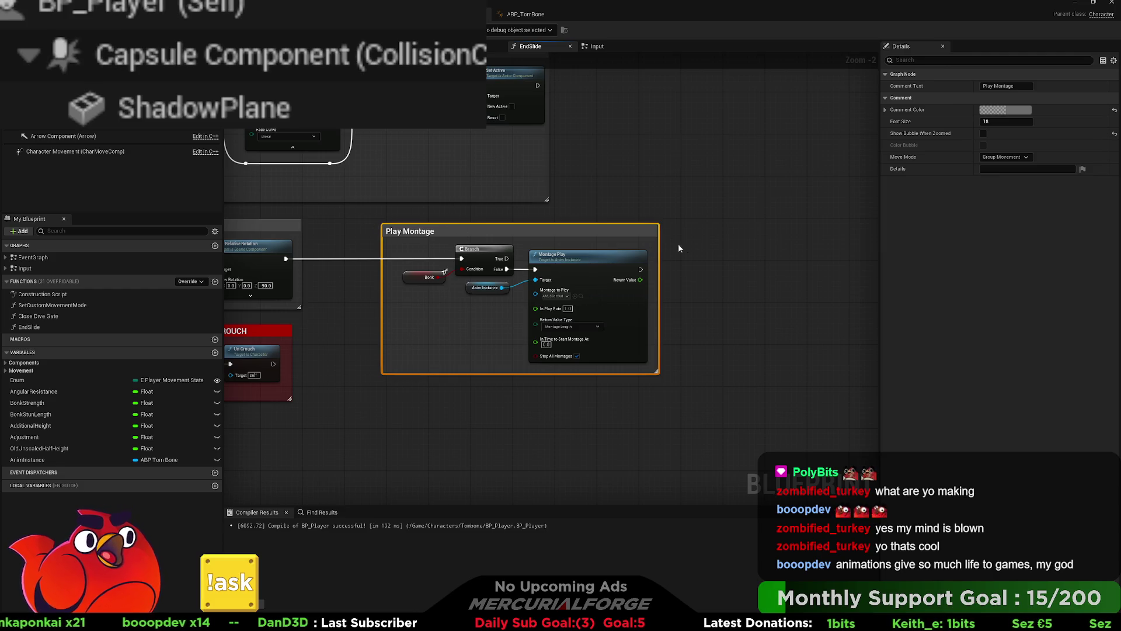
pyautogui.click(700, 298)
# - Position the Play Montage comment beside Reset Rotation and view the Fade Out nodes
pyautogui.moveTo(701, 298); pyautogui.dragTo(848, 287)
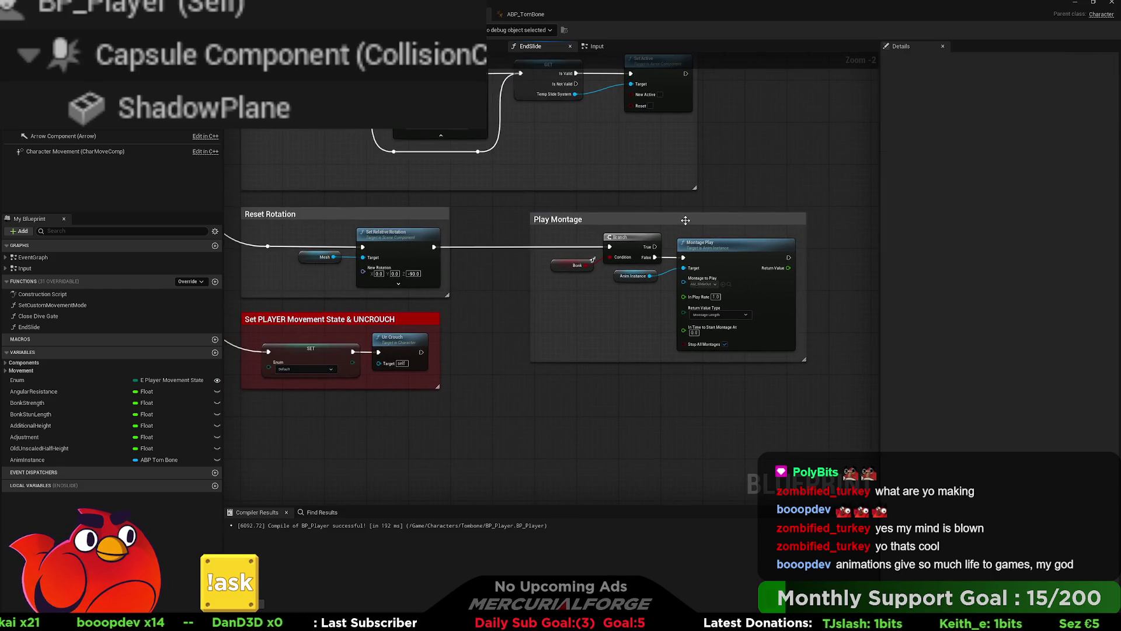
pyautogui.moveTo(686, 221); pyautogui.dragTo(622, 218)
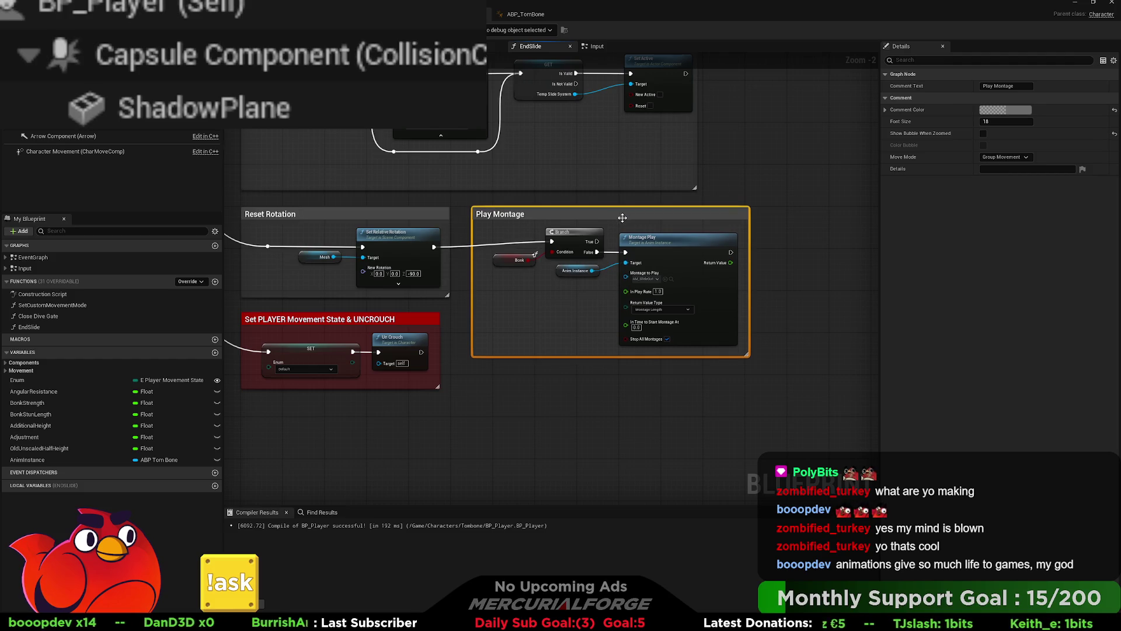
pyautogui.click(787, 254)
pyautogui.moveTo(788, 255)
pyautogui.mouseDown()
pyautogui.moveTo(735, 282)
pyautogui.moveTo(745, 283)
pyautogui.mouseUp()
pyautogui.moveTo(546, 231); pyautogui.dragTo(764, 228)
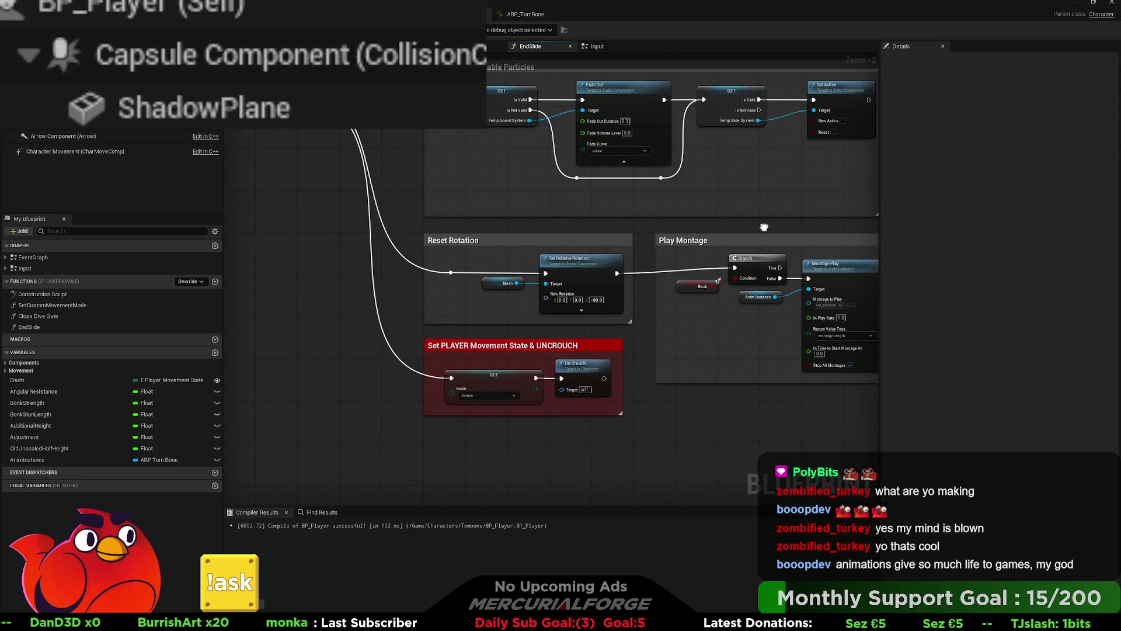
pyautogui.scroll(-3, 600, 276)
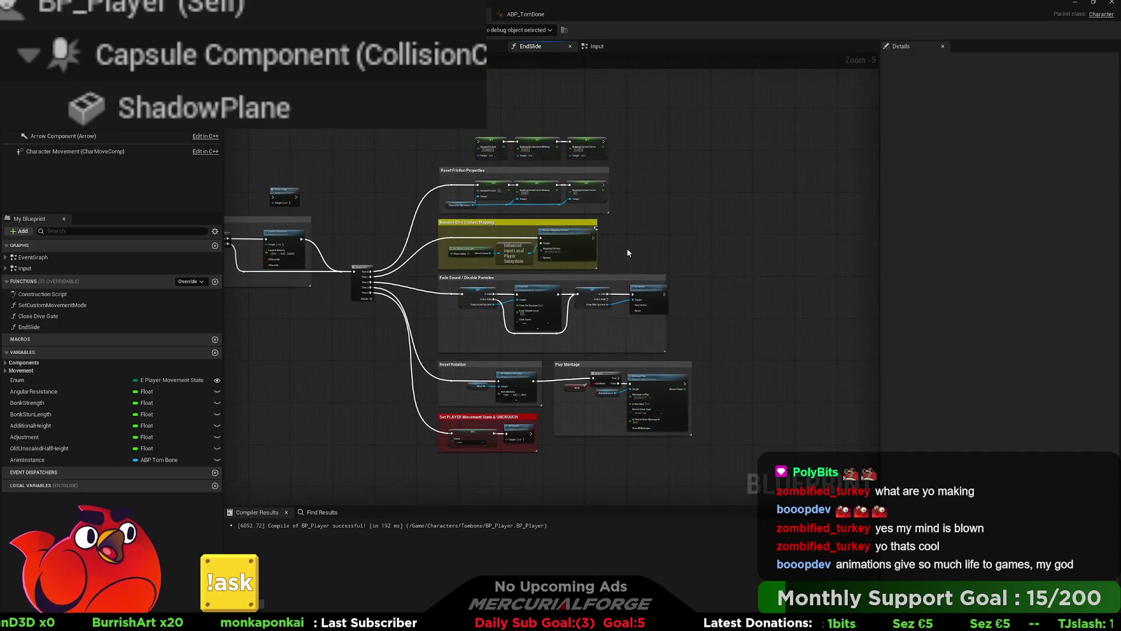
# - Frame the Reset Friction SET nodes and review Character Movement's Walking friction and braking defaults in Details
pyautogui.scroll(1, 636, 239)
pyautogui.scroll(4, 524, 163)
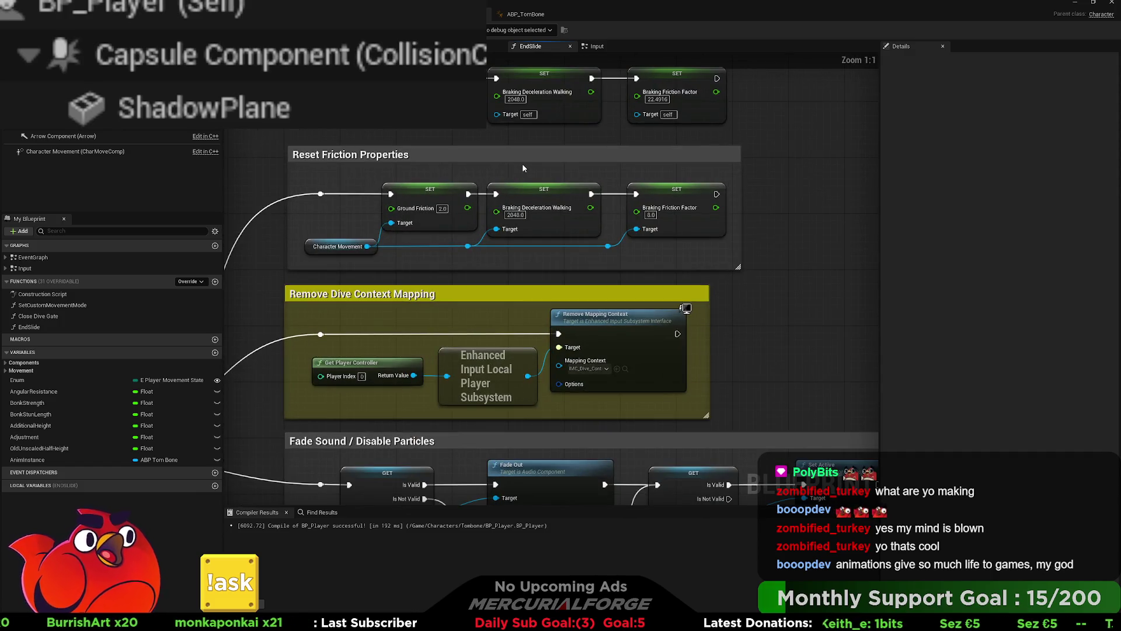
pyautogui.moveTo(523, 166); pyautogui.dragTo(538, 235)
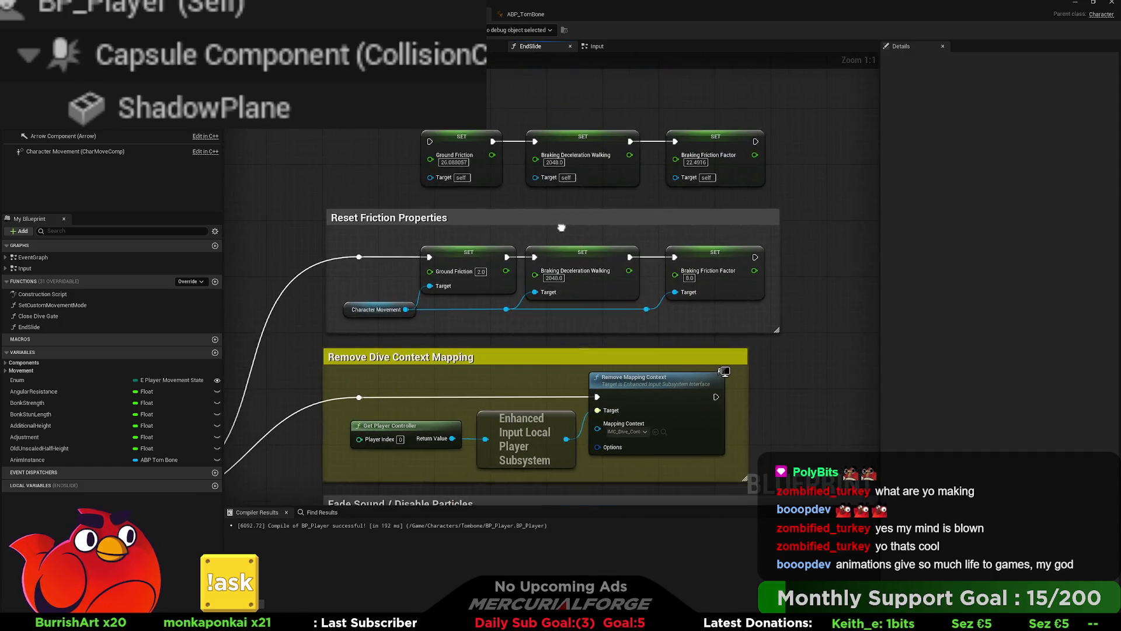
pyautogui.click(81, 151)
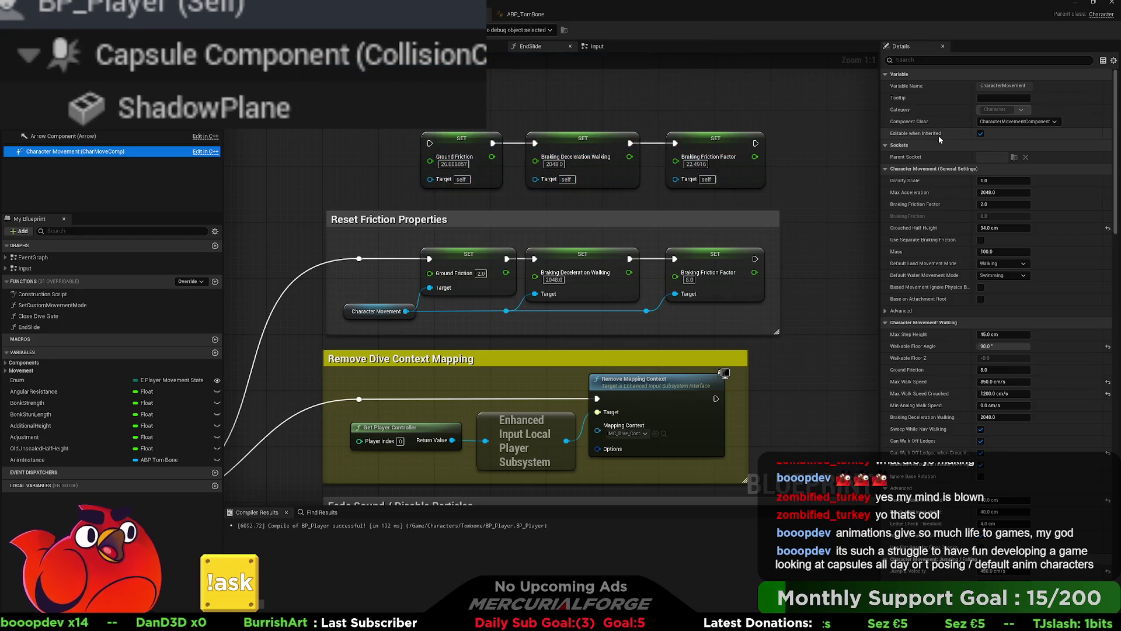
pyautogui.scroll(-3, 897, 365)
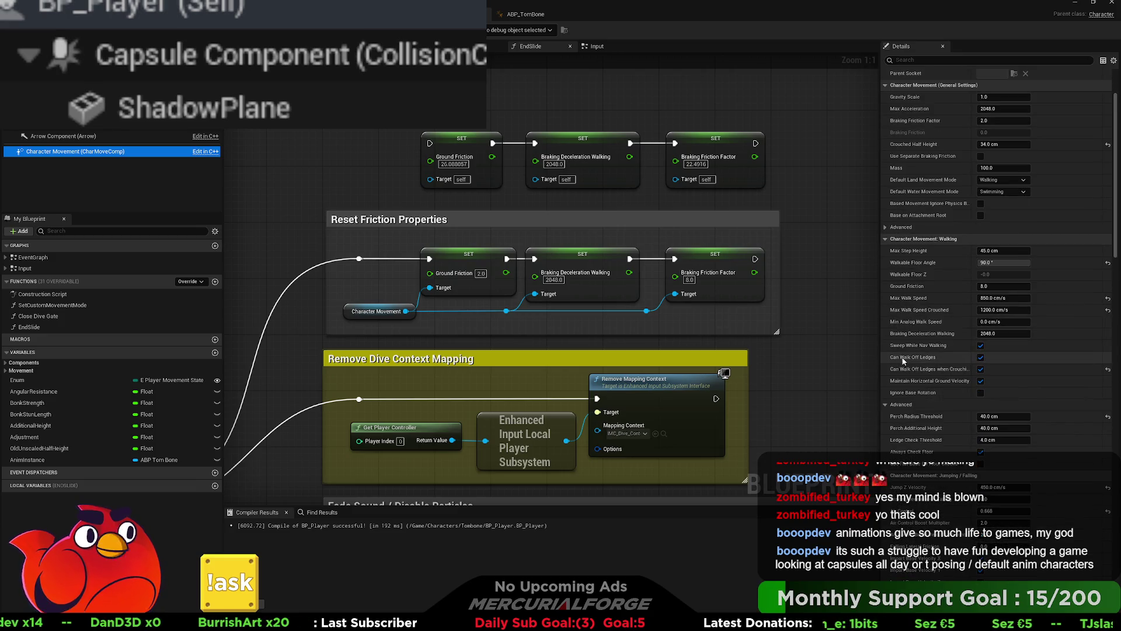
pyautogui.scroll(-2, 903, 360)
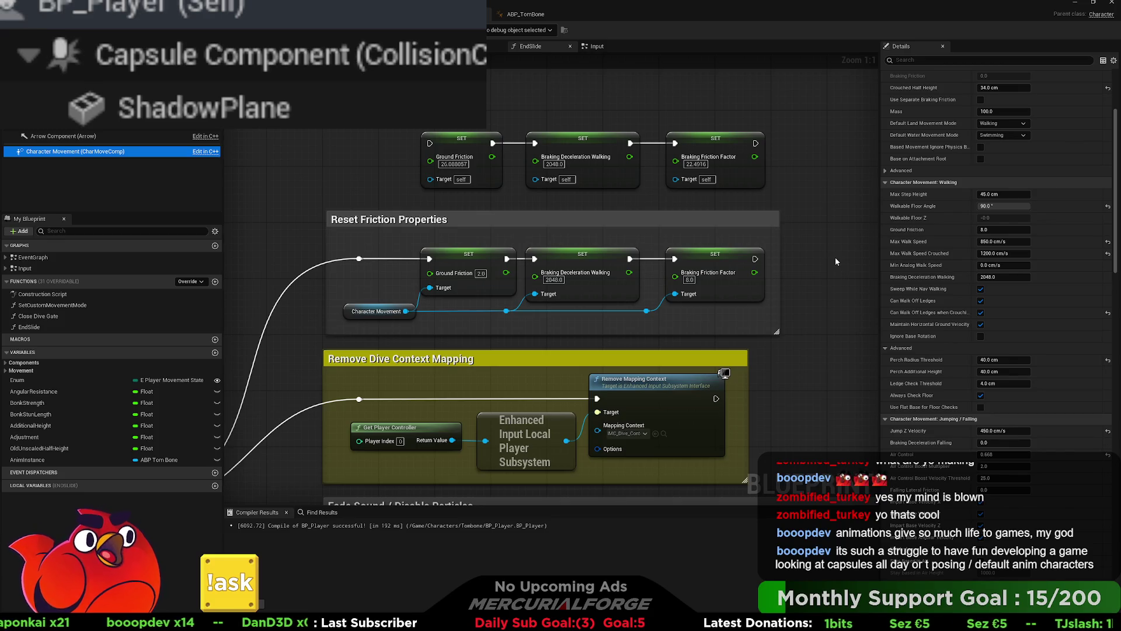
pyautogui.scroll(-3, 818, 334)
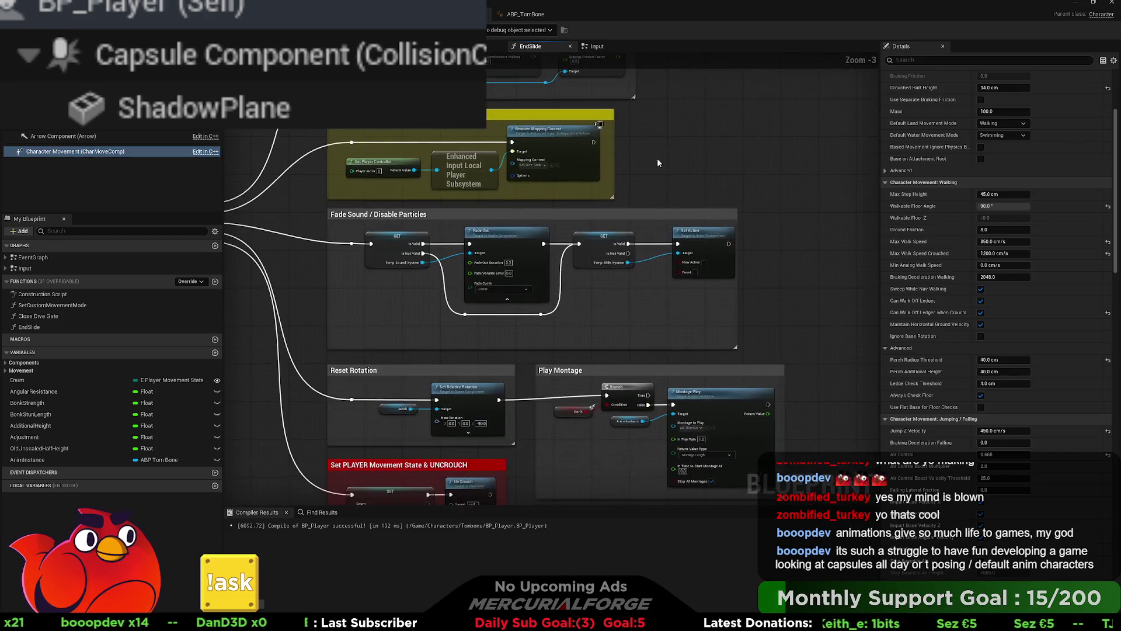
pyautogui.scroll(3, 660, 342)
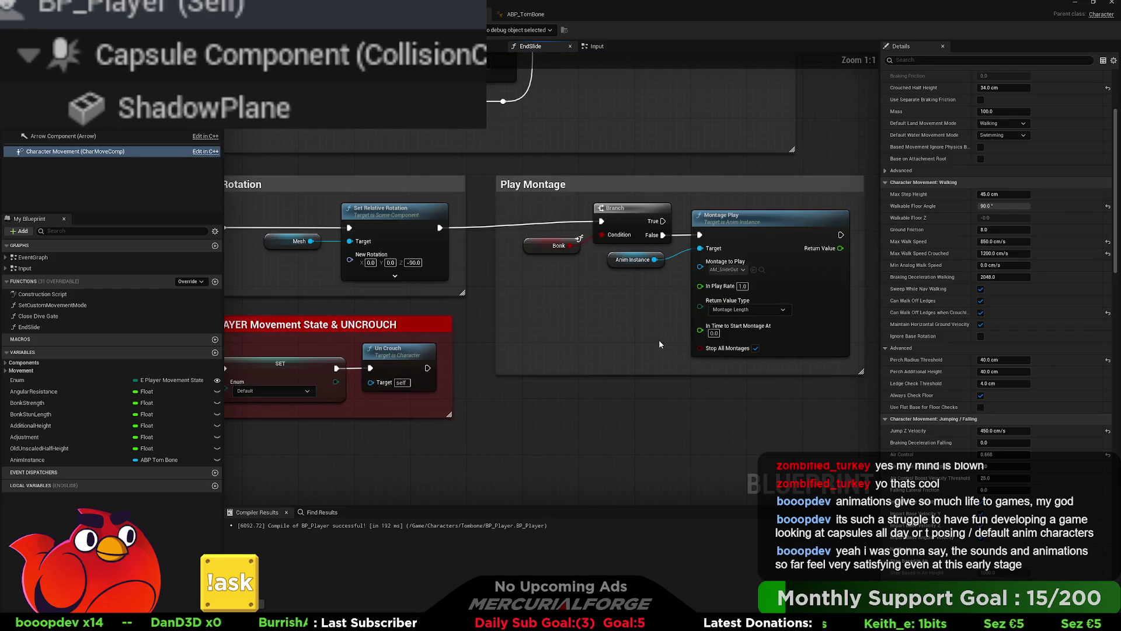
pyautogui.moveTo(664, 334); pyautogui.dragTo(571, 365)
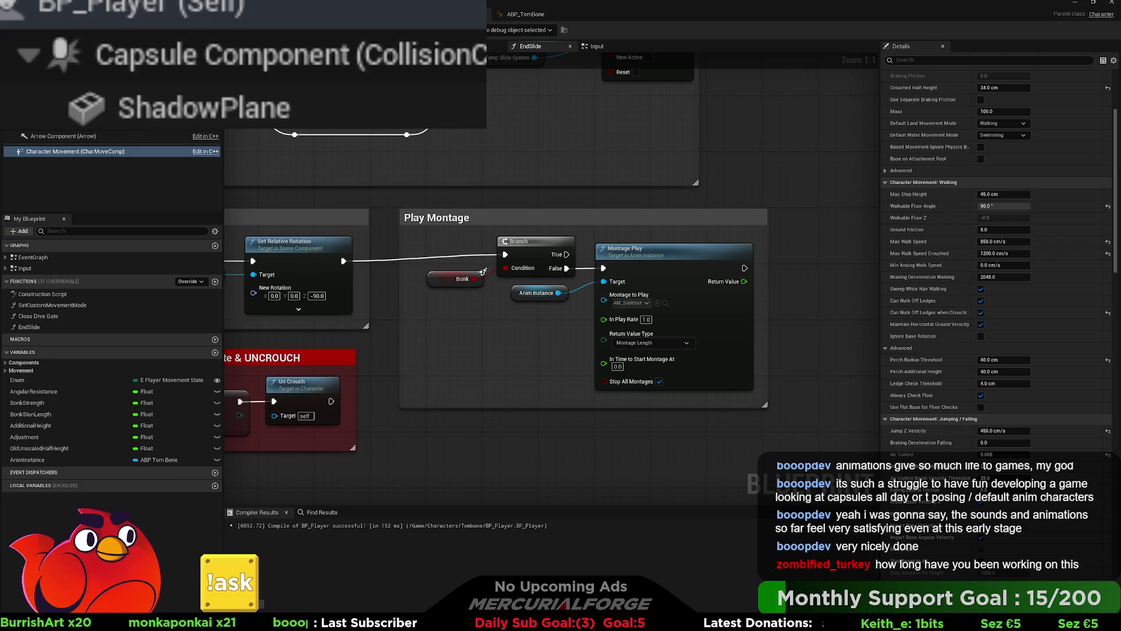
# - Compile BP_Player, cycle through the open editors back to it, and focus the Details search box
pyautogui.press('F7')
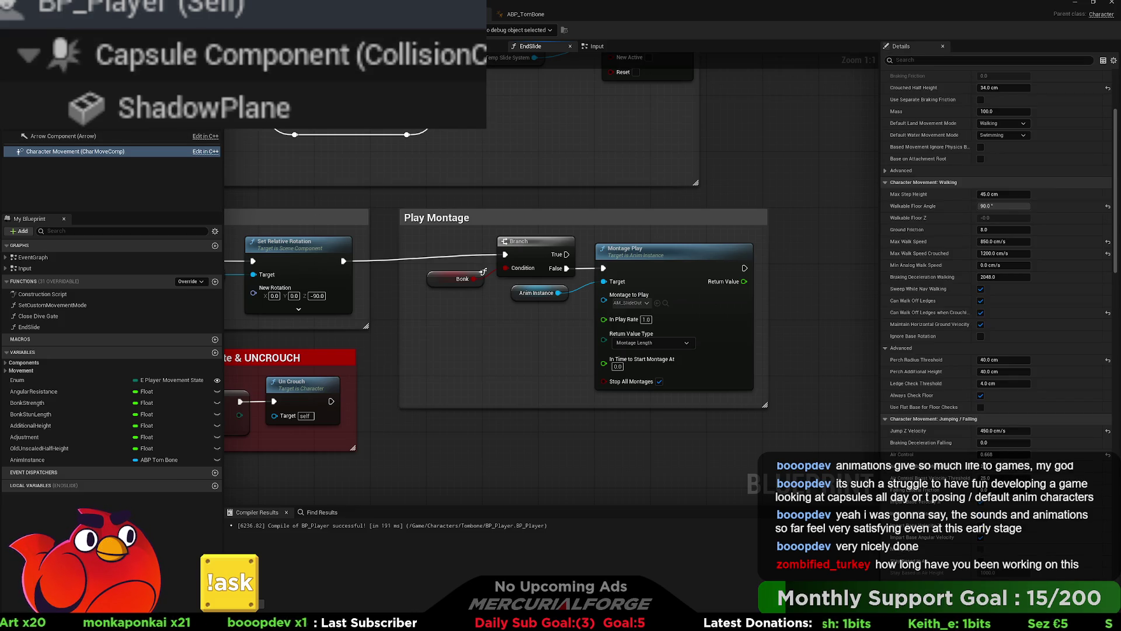
pyautogui.hotkey('ctrl', 'Tab')
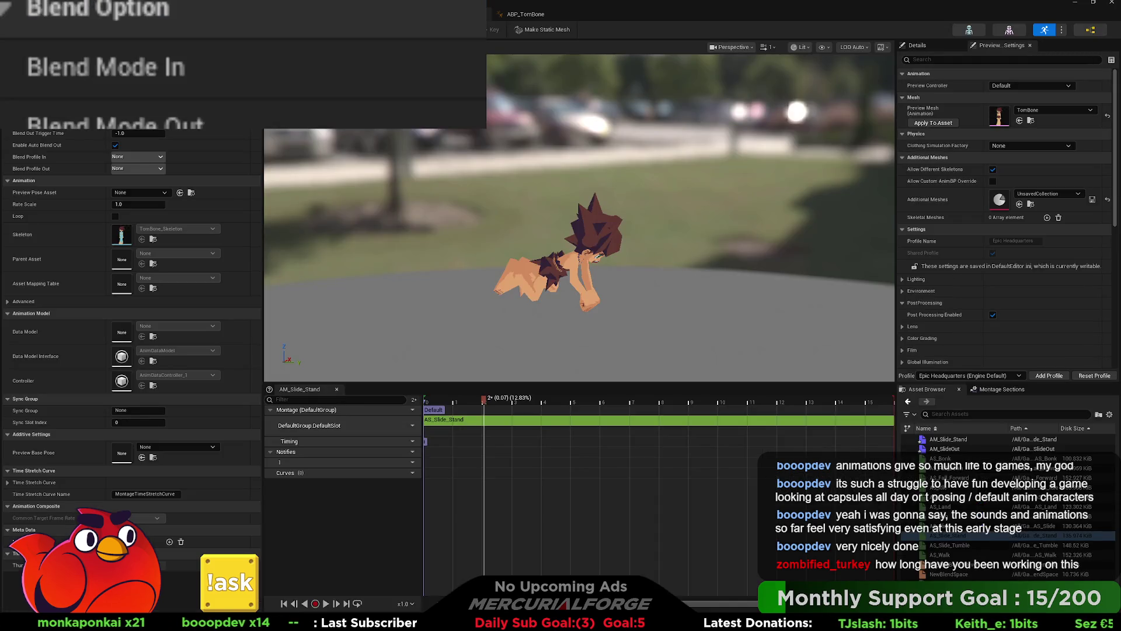
pyautogui.hotkey('ctrl', 'Tab')
pyautogui.hotkey('ctrl', 'Tab')
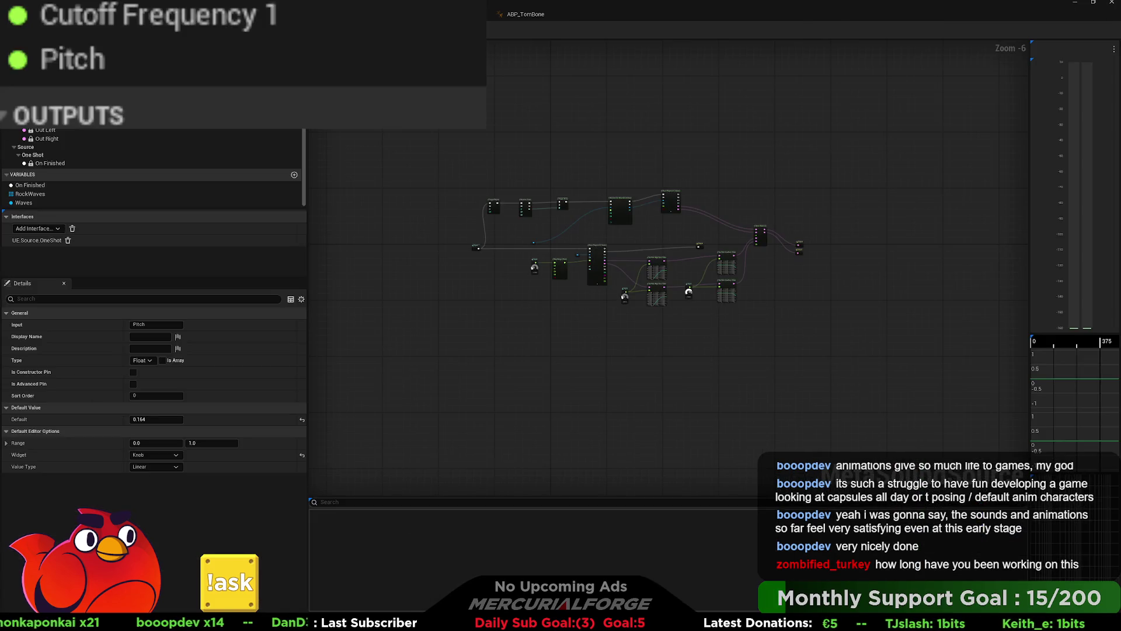
pyautogui.hotkey('ctrl', 'Tab')
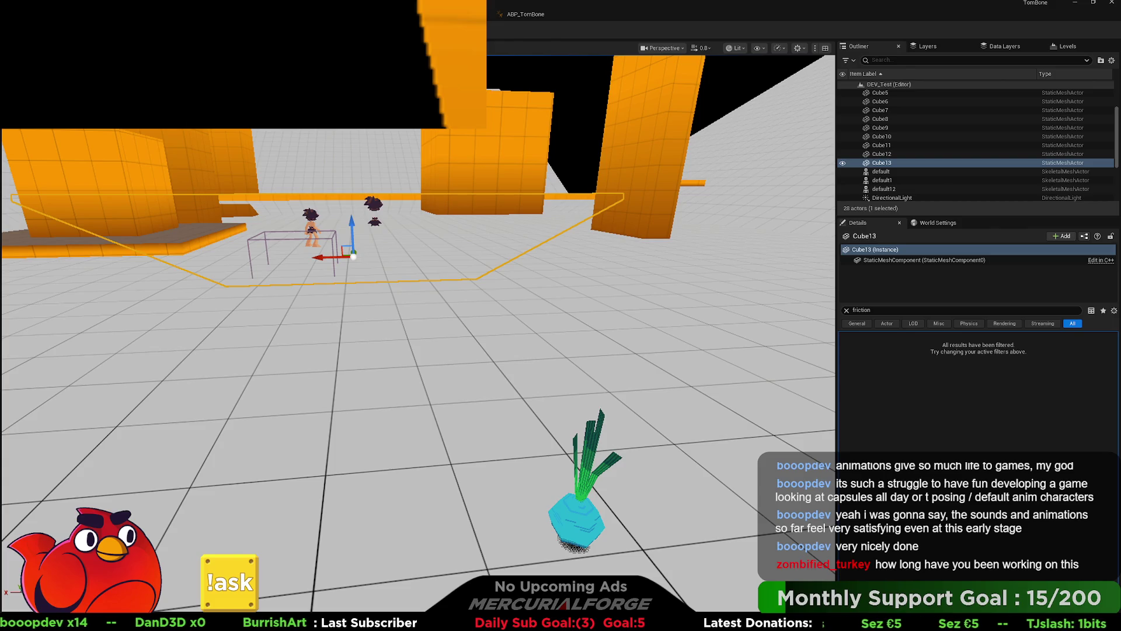
pyautogui.hotkey('ctrl', 'Tab')
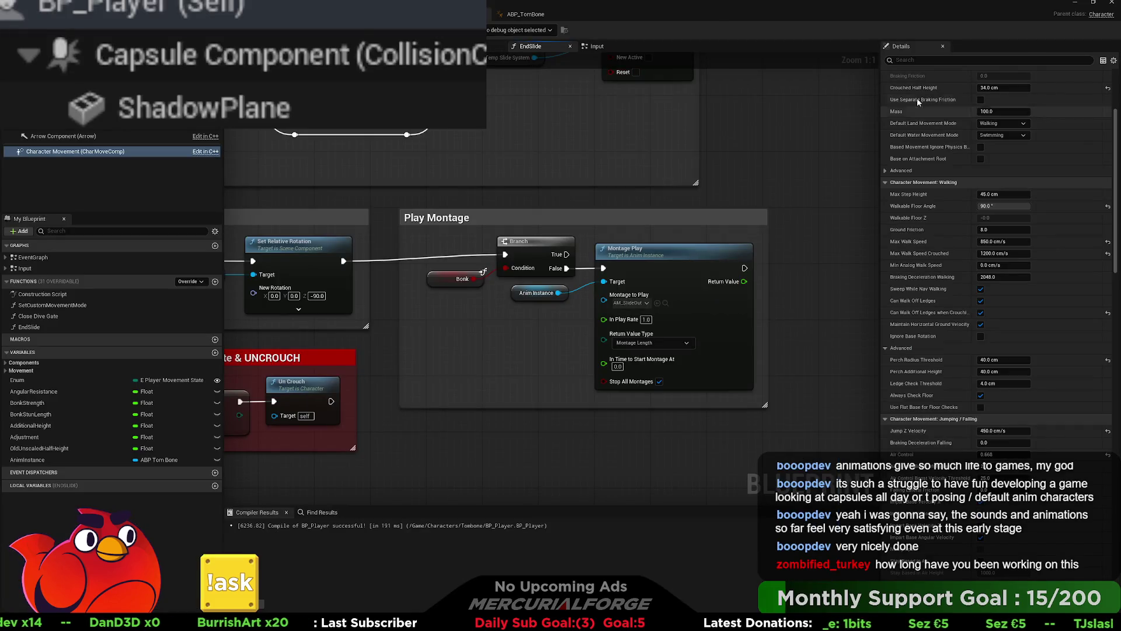
pyautogui.click(945, 60)
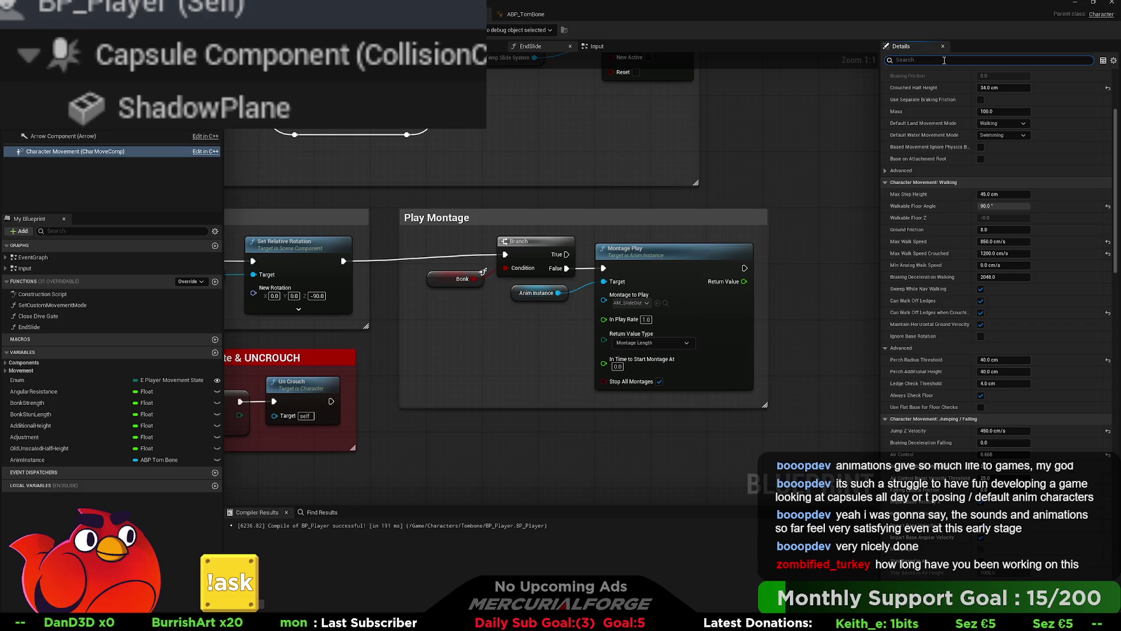
# - Filter Details by 'walk' and re-enter the default Braking Deceleration Walking value
pyautogui.write('walk')
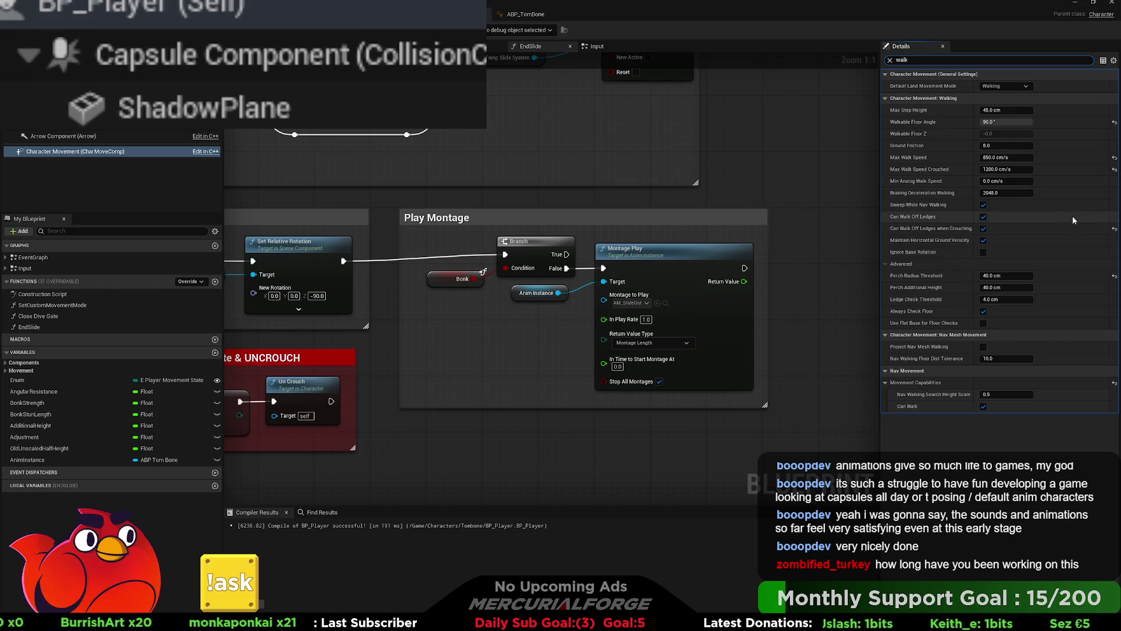
pyautogui.click(1016, 194)
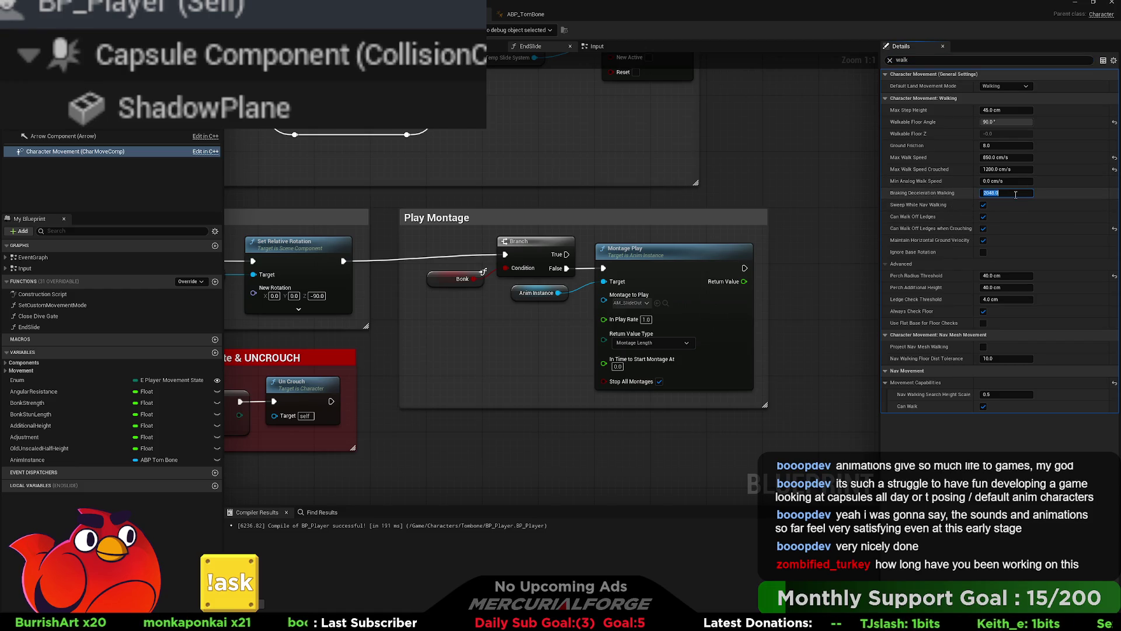
pyautogui.press('Return')
pyautogui.scroll(-4, 774, 167)
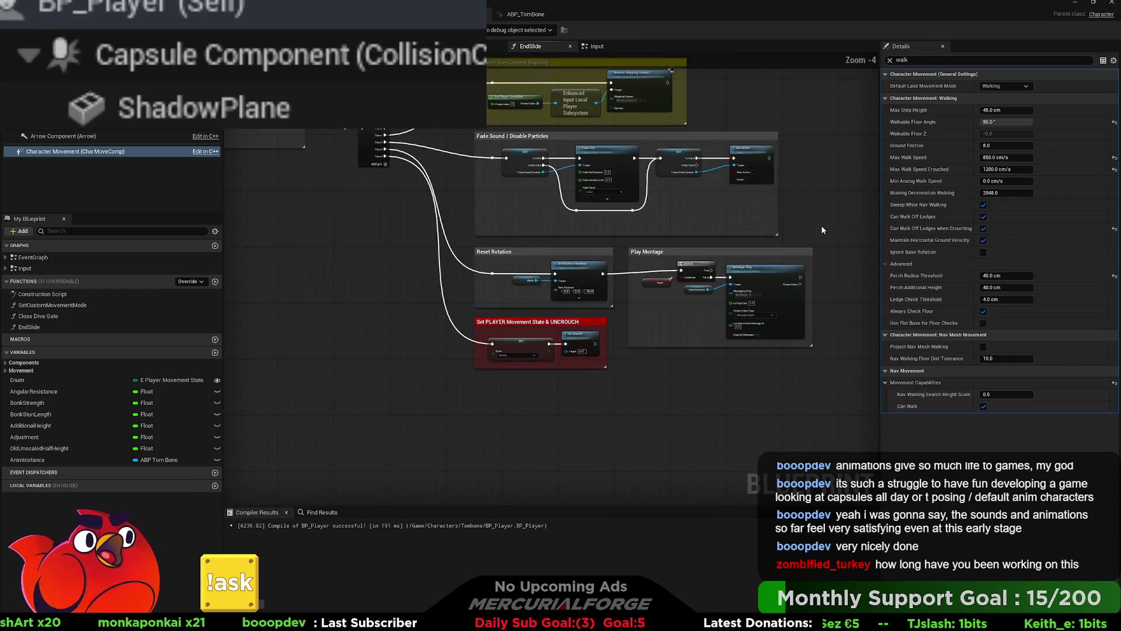
pyautogui.scroll(4, 789, 282)
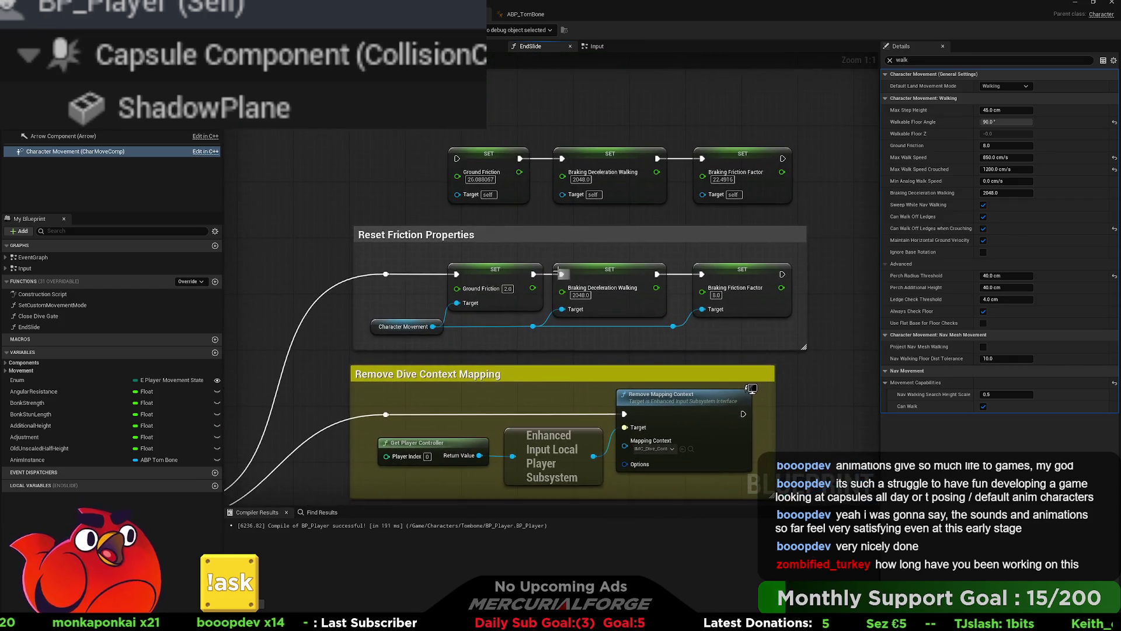
# - Copy the slide's Ground Friction 26.088057 and Braking Friction Factor 22.4916 into the reset SET nodes
pyautogui.click(480, 180)
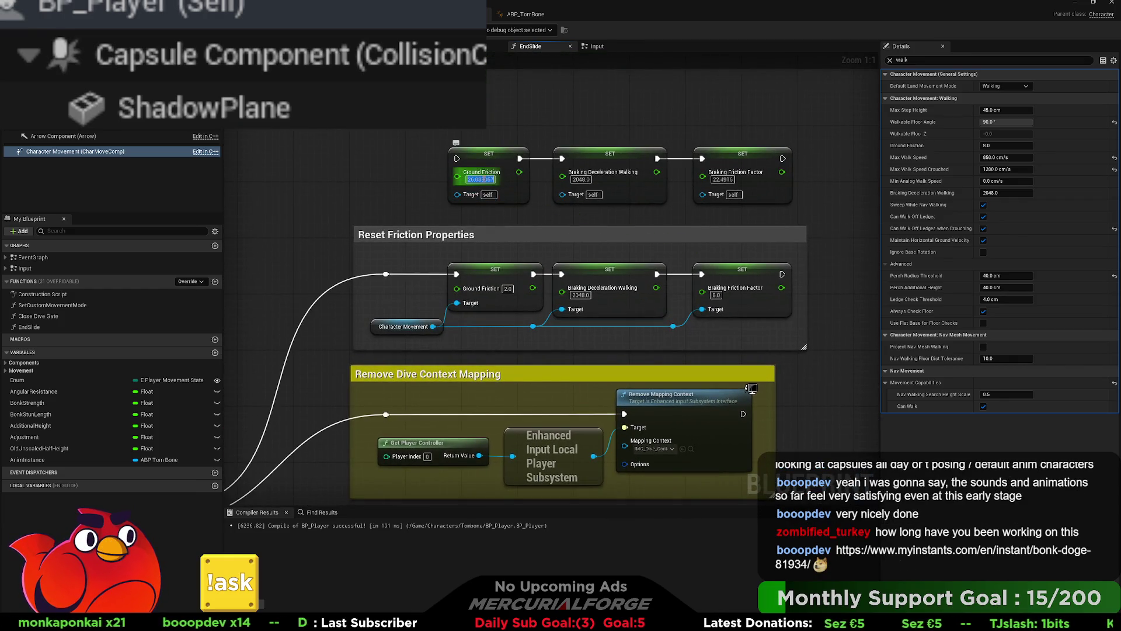
pyautogui.hotkey('ctrl', 'c')
pyautogui.click(507, 289)
pyautogui.hotkey('ctrl', 'v')
pyautogui.press('Return')
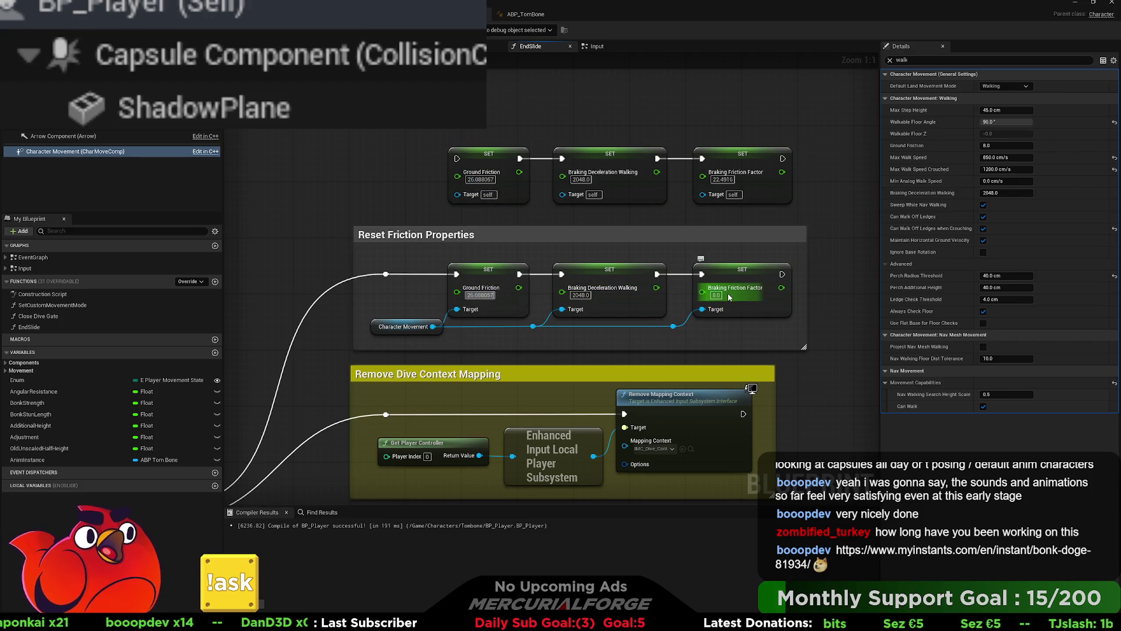
pyautogui.click(723, 179)
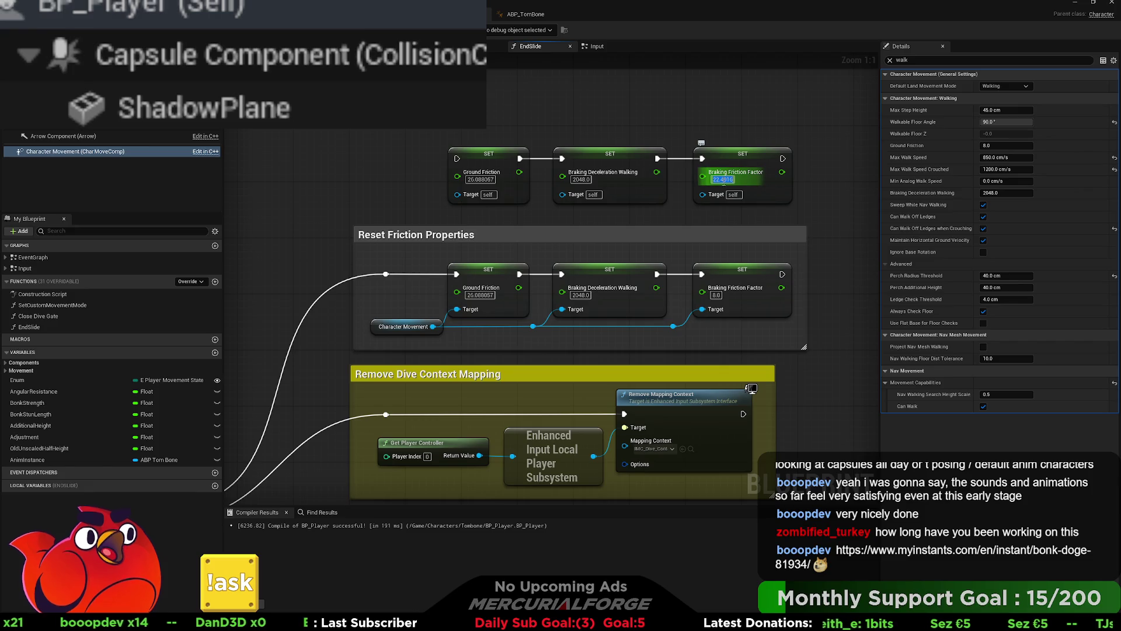
pyautogui.hotkey('ctrl', 'c')
pyautogui.click(716, 295)
pyautogui.hotkey('ctrl', 'v')
pyautogui.press('Return')
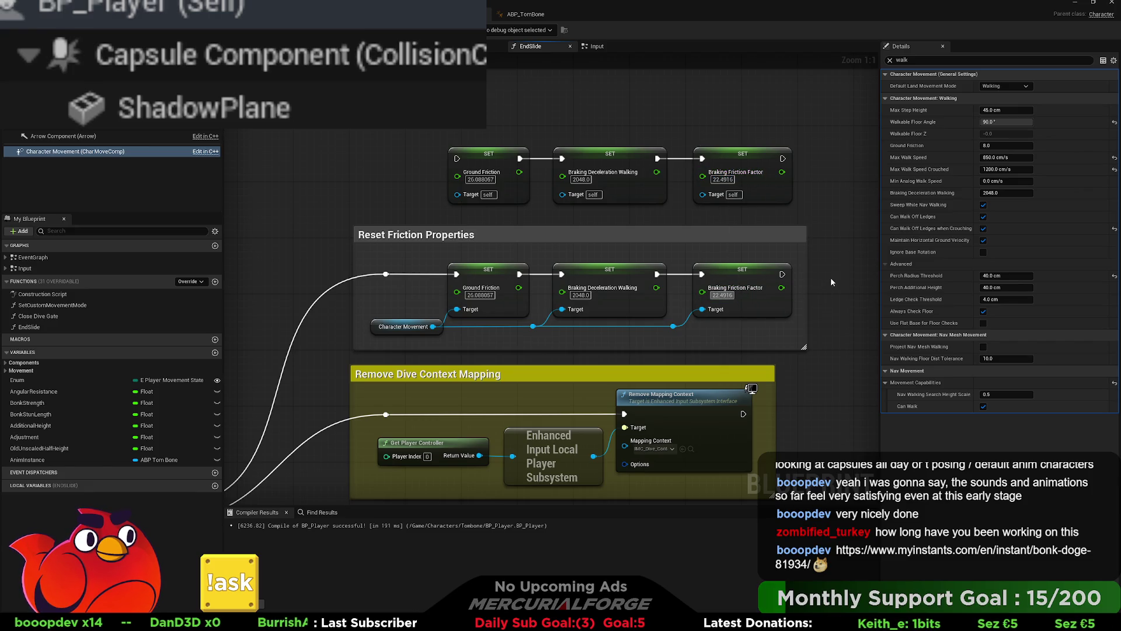
# - Set the reset node's Braking Deceleration Walking to 100.0
pyautogui.click(581, 295)
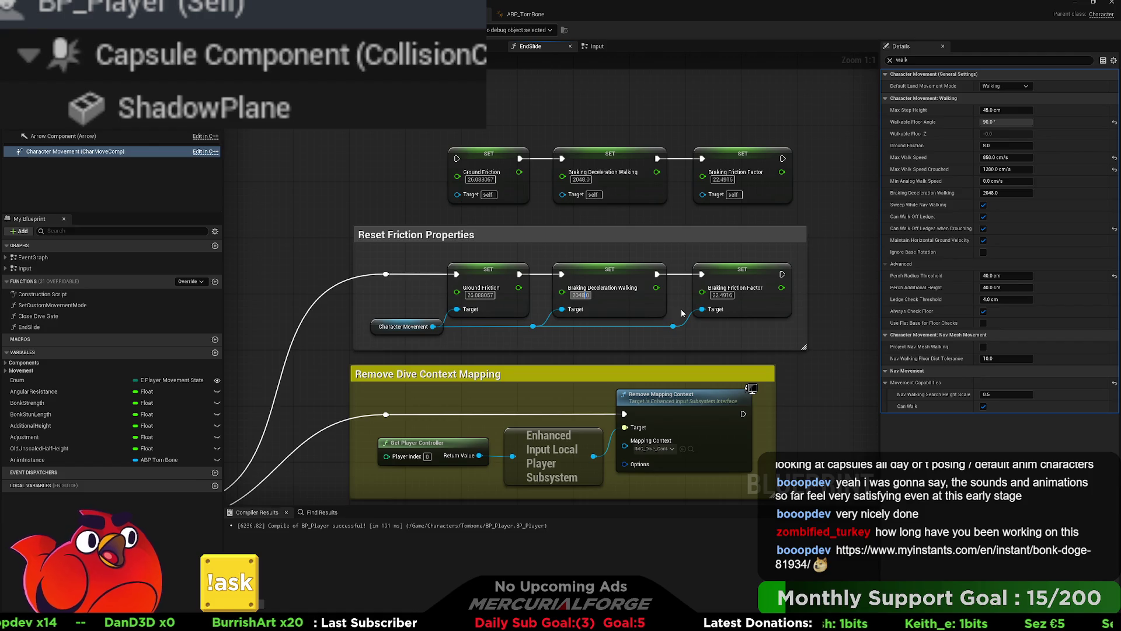
pyautogui.write('0')
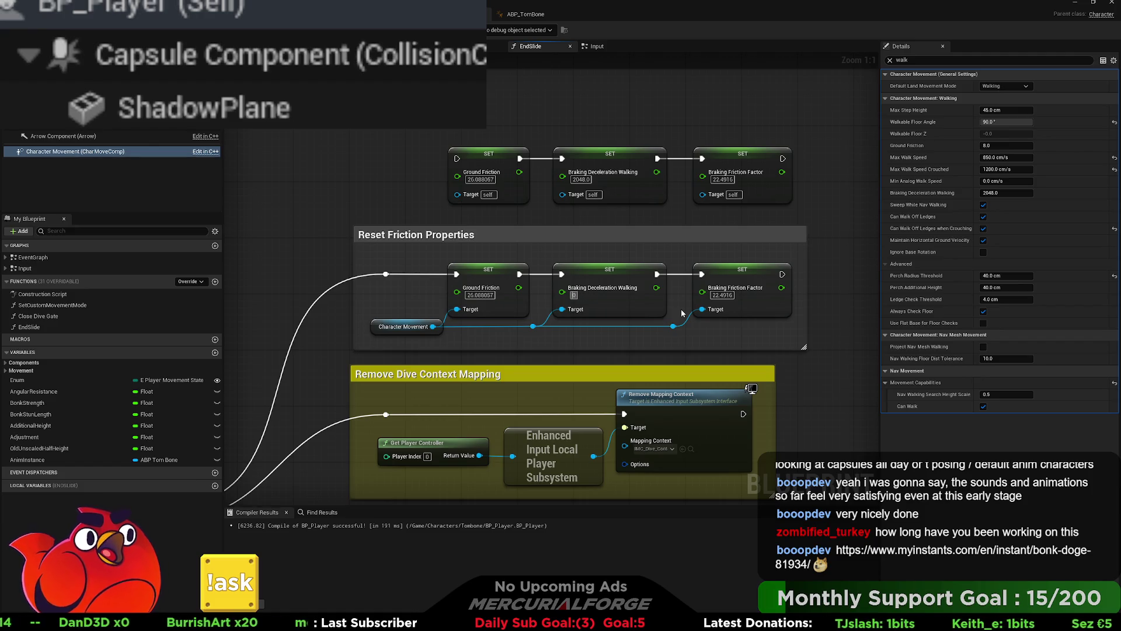
pyautogui.write('000')
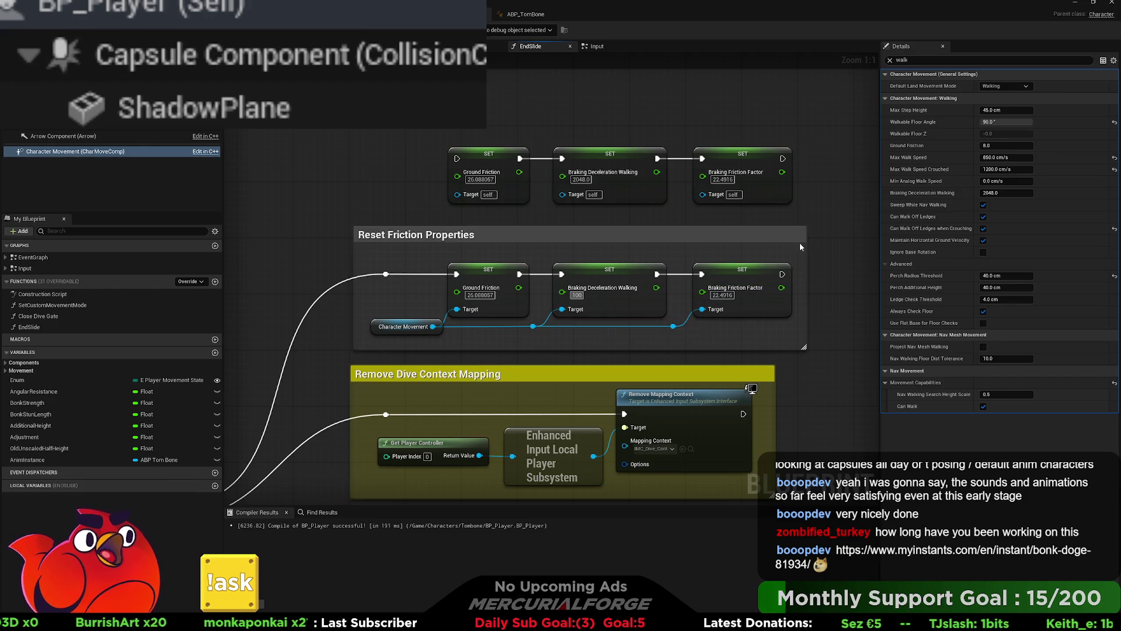
pyautogui.press('Return')
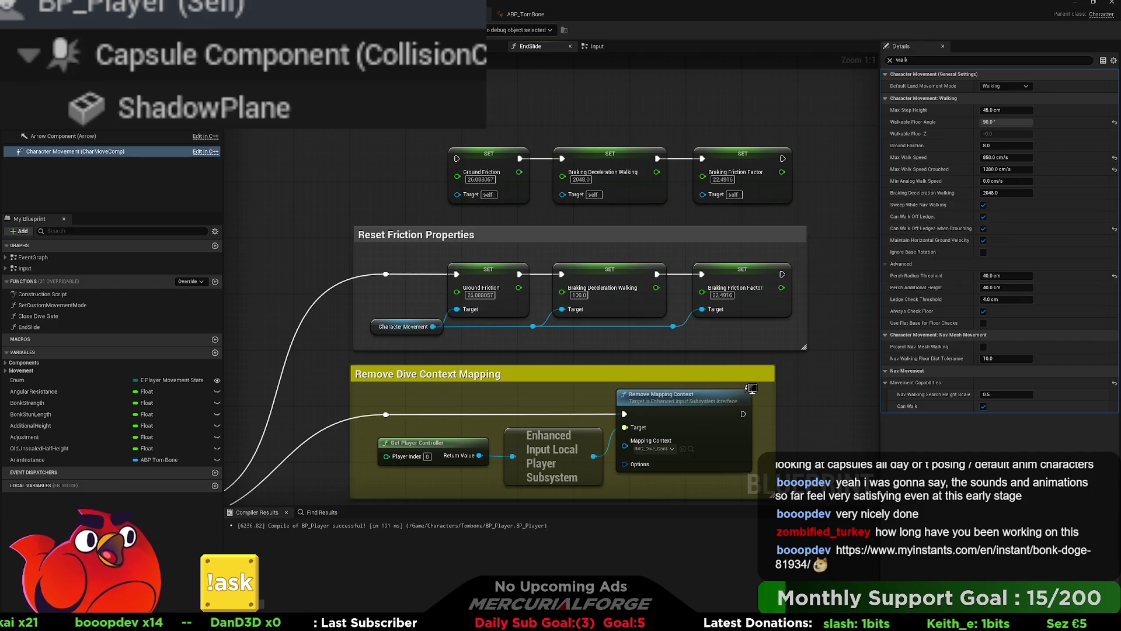
pyautogui.hotkey('ctrl', 'space')
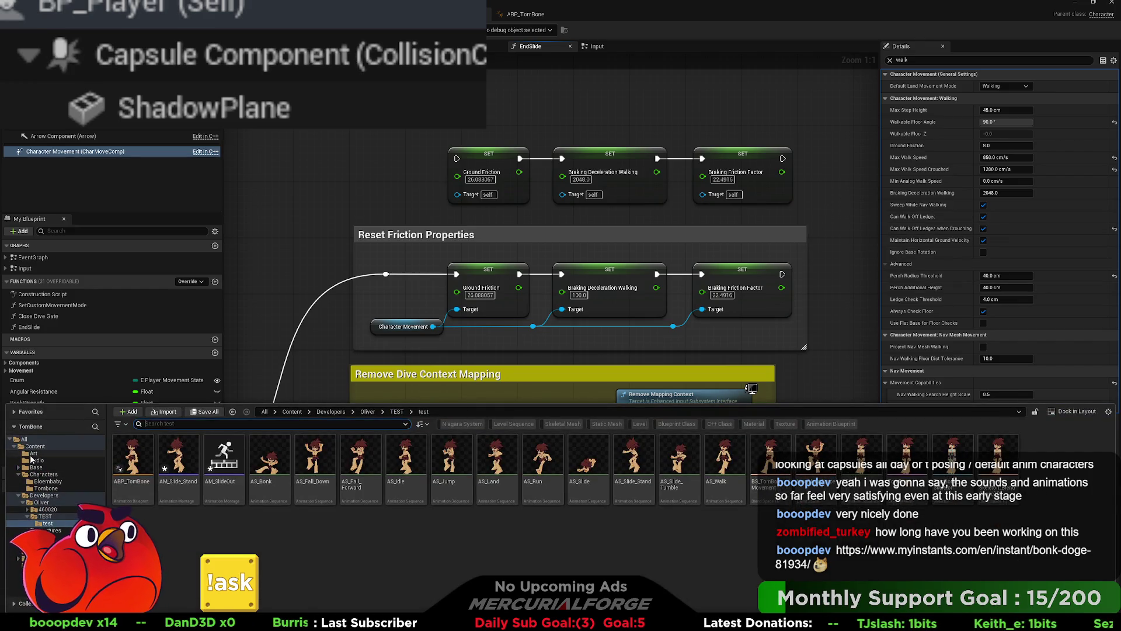
# - Browse the Audio folder's sound assets for the bonk sound
pyautogui.click(36, 460)
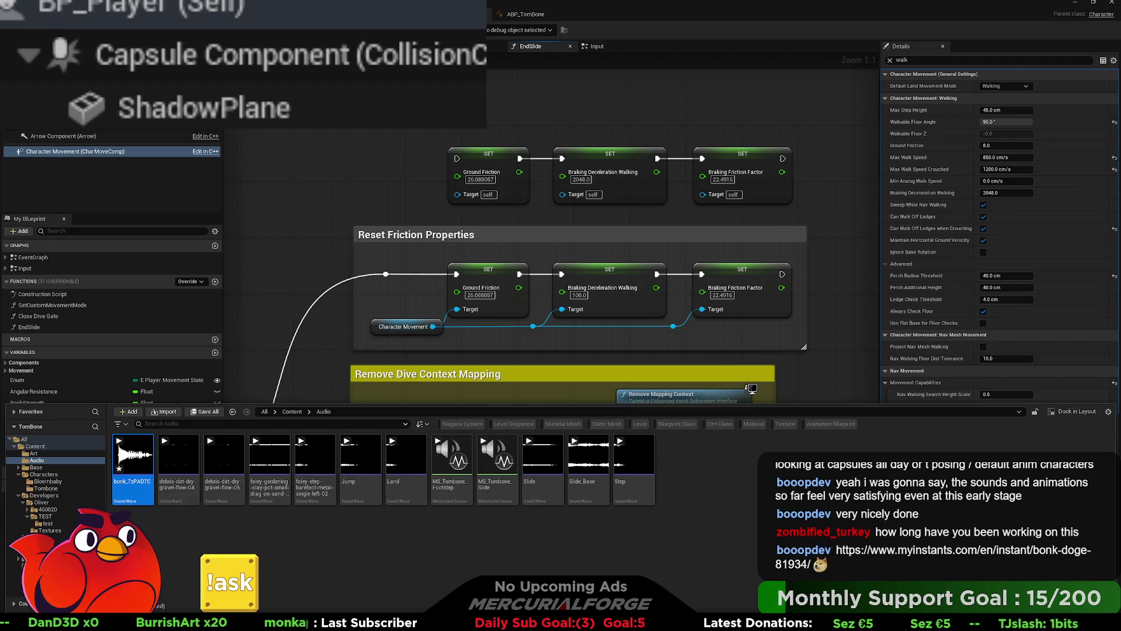
pyautogui.scroll(-4, 458, 243)
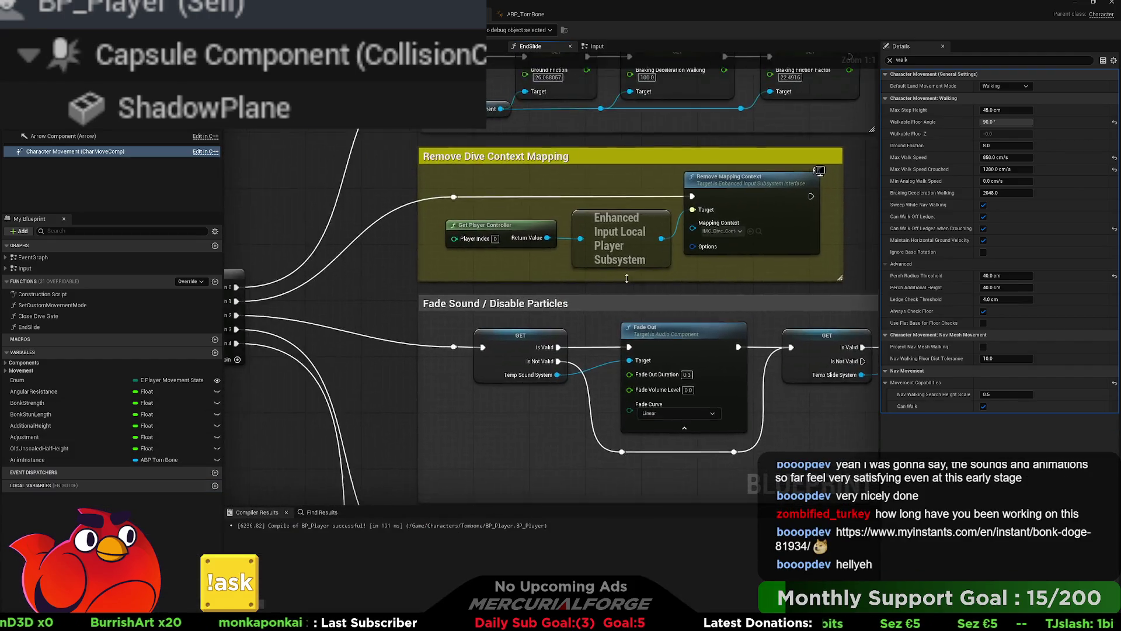
pyautogui.moveTo(309, 192); pyautogui.dragTo(561, 239)
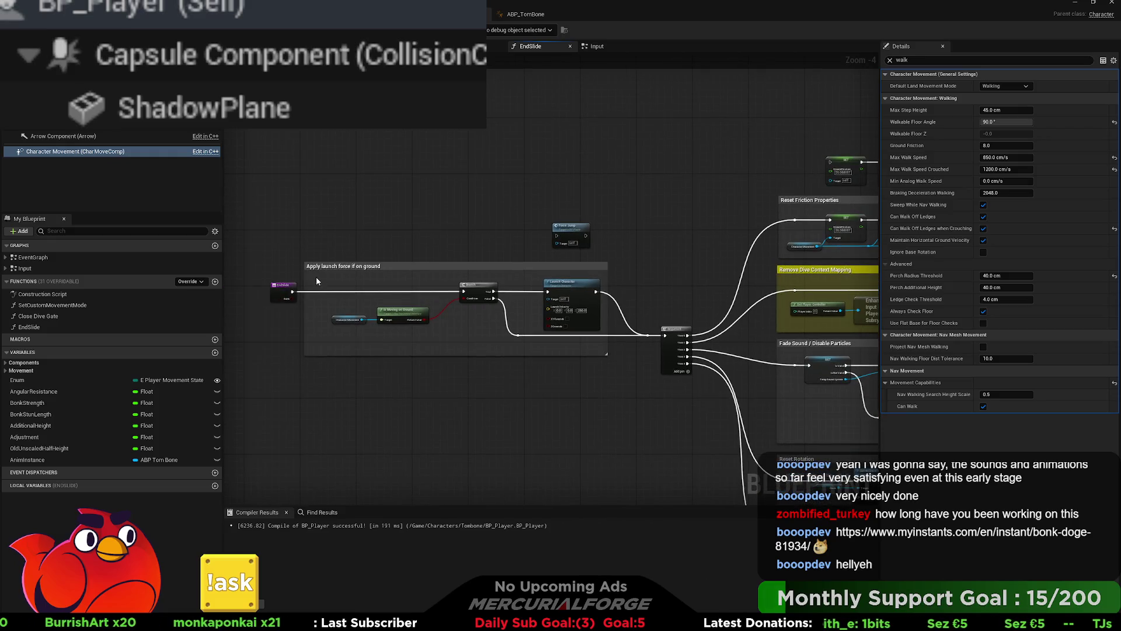
# - Switch to the Input graph and pan to Launch Character and Set Actor Rotation
pyautogui.click(593, 51)
pyautogui.moveTo(719, 215)
pyautogui.mouseDown()
pyautogui.moveTo(602, 203)
pyautogui.moveTo(1069, 139)
pyautogui.moveTo(1110, 145)
pyautogui.mouseUp()
pyautogui.moveTo(552, 307)
pyautogui.mouseDown()
pyautogui.moveTo(625, 309)
pyautogui.moveTo(284, 309)
pyautogui.mouseUp()
pyautogui.moveTo(864, 303)
pyautogui.mouseDown()
pyautogui.moveTo(283, 300)
pyautogui.moveTo(233, 234)
pyautogui.mouseUp()
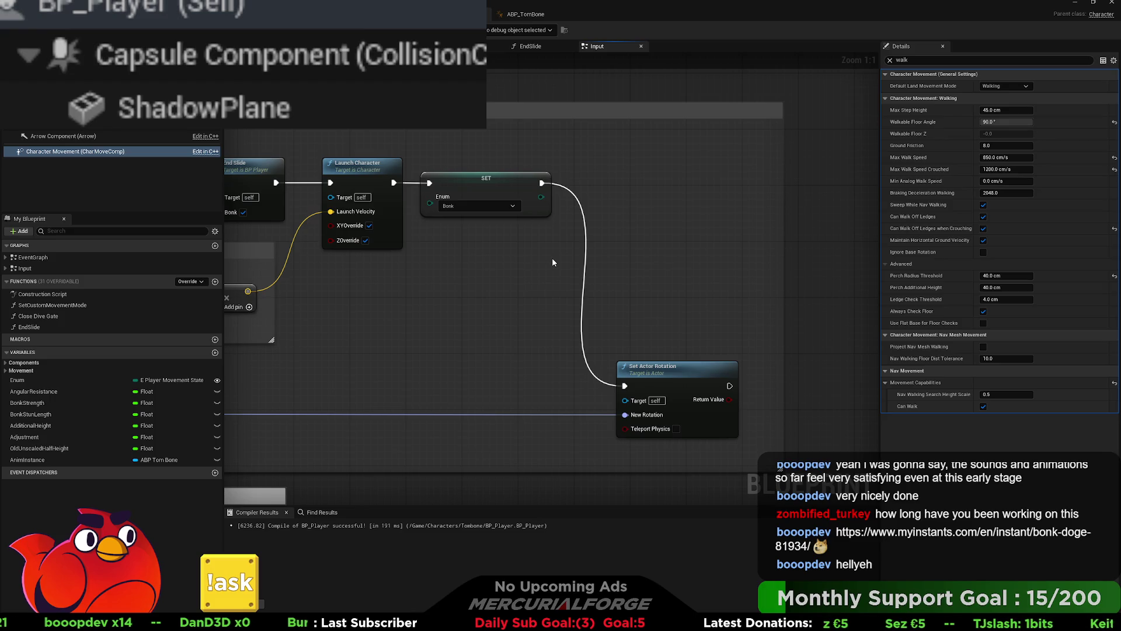
pyautogui.scroll(-4, 532, 251)
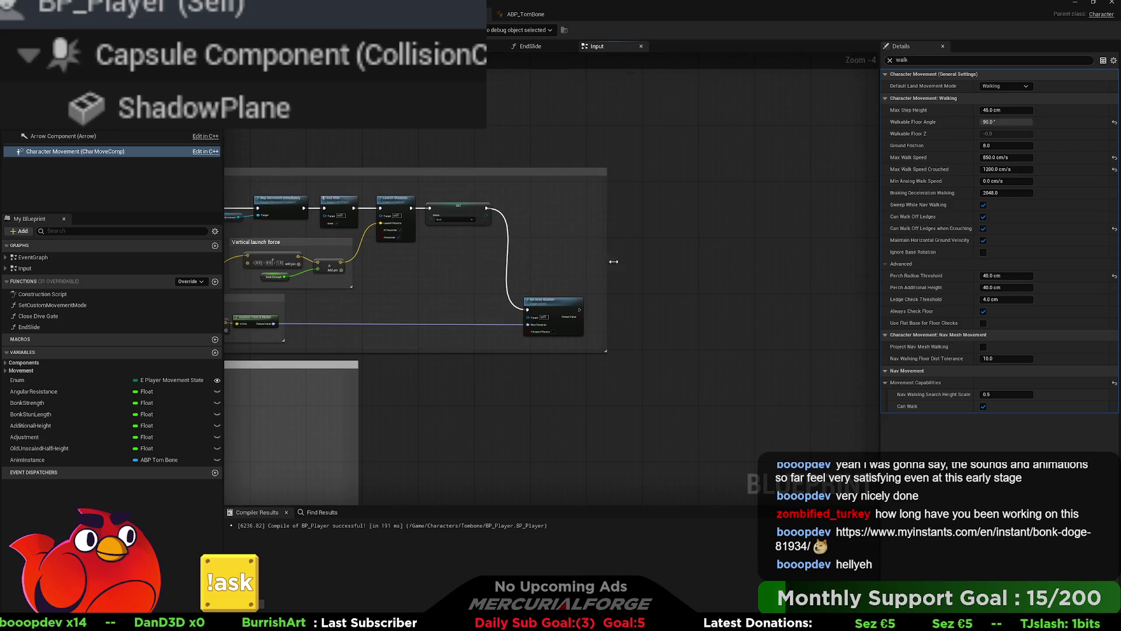
pyautogui.scroll(3, 608, 260)
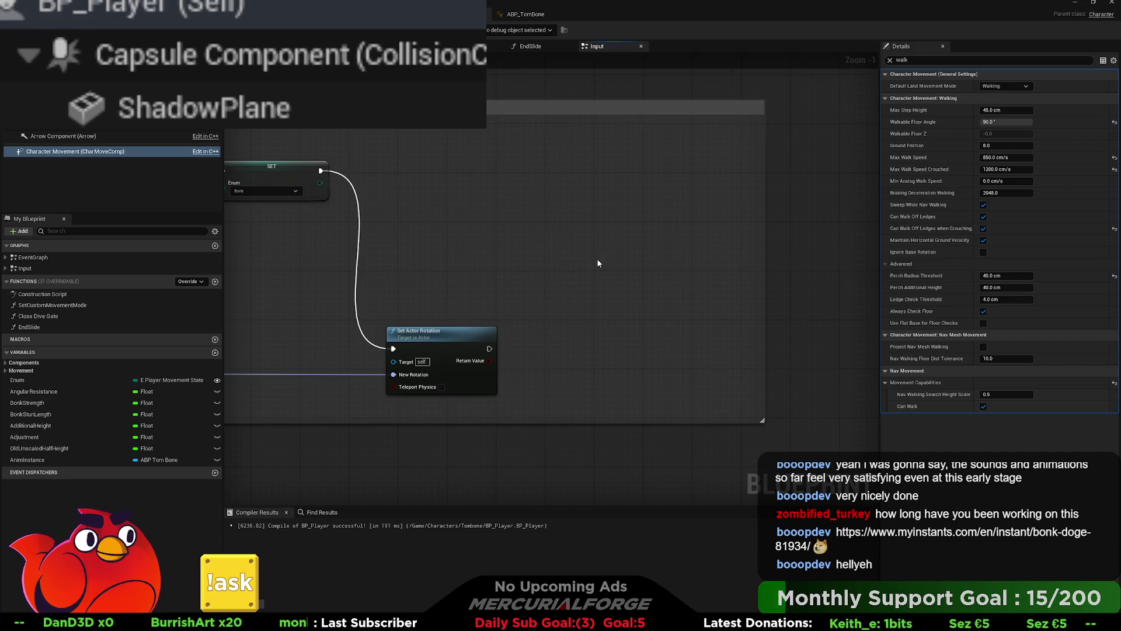
# - Attach a Play Sound at Location node with the bonk sound after Set Actor Rotation
pyautogui.hotkey('ctrl', 'v')
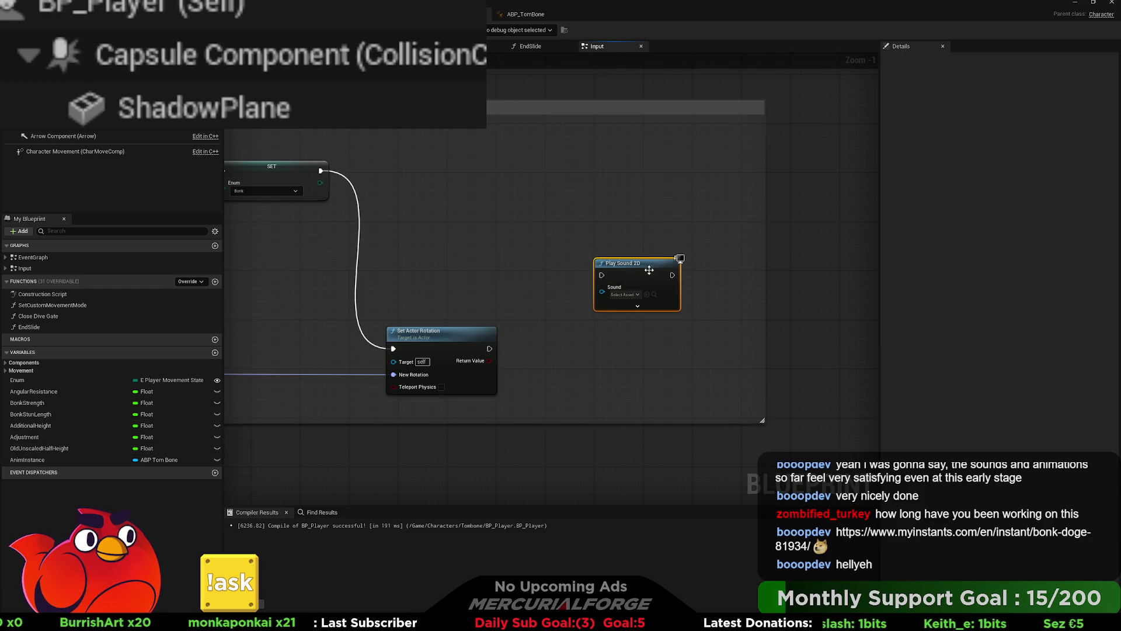
pyautogui.press('Delete')
pyautogui.moveTo(490, 349); pyautogui.dragTo(579, 306)
pyautogui.moveTo(134, 304)
pyautogui.mouseDown()
pyautogui.moveTo(520, 286)
pyautogui.moveTo(1098, 287)
pyautogui.moveTo(836, 268)
pyautogui.moveTo(645, 273)
pyautogui.moveTo(688, 304)
pyautogui.mouseUp()
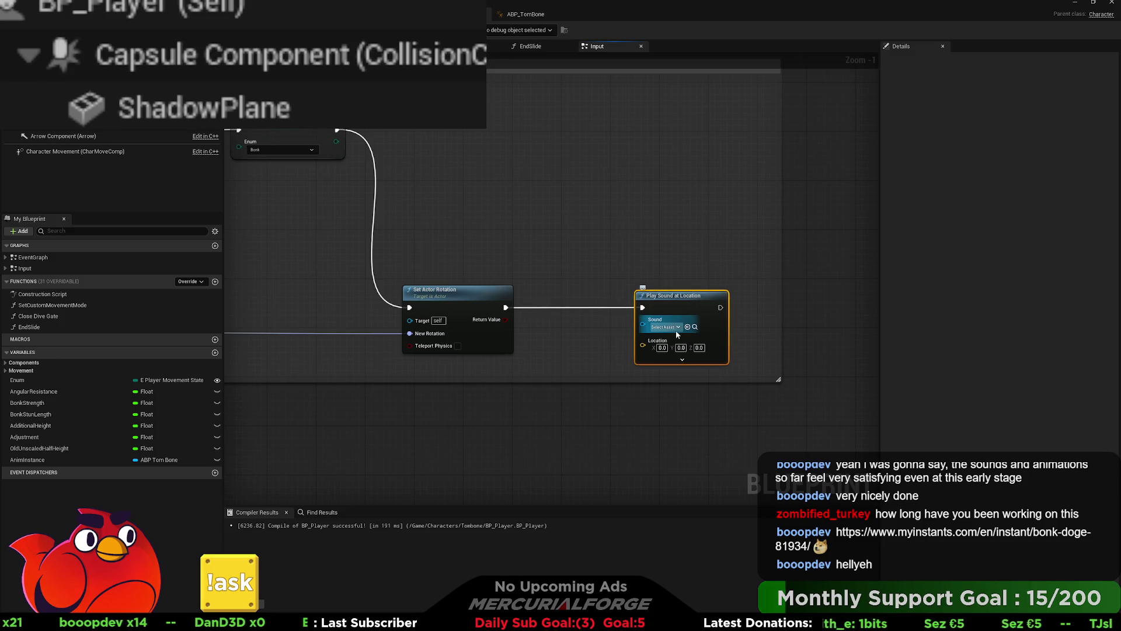
pyautogui.click(688, 326)
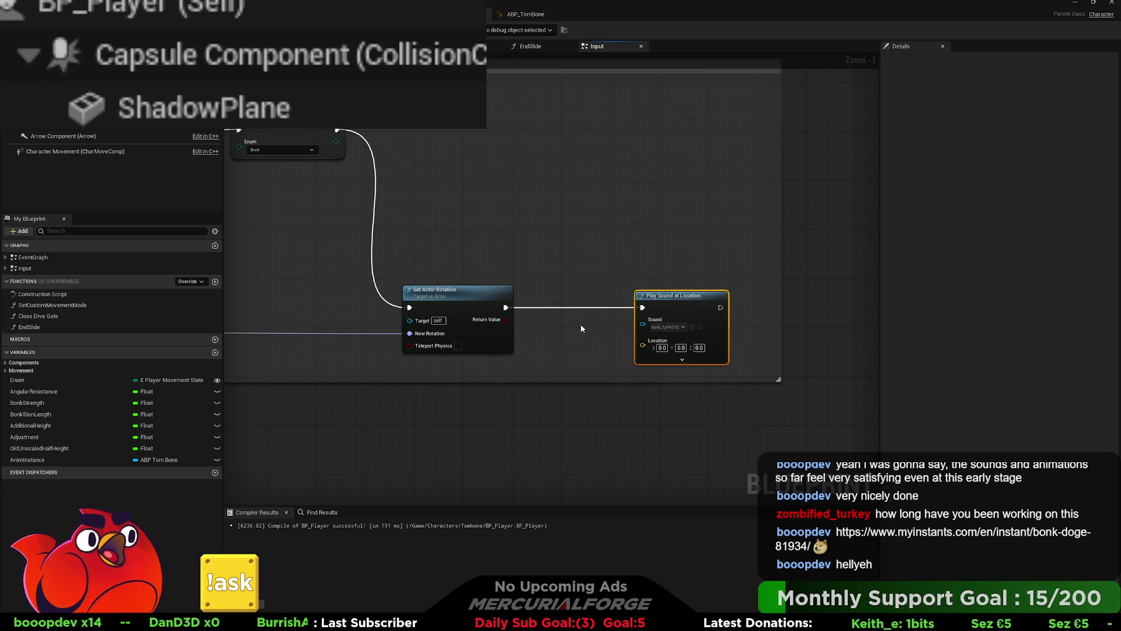
# - Move the Branch and DiveSlide check rightward among the Bonk hit-handling nodes
pyautogui.moveTo(582, 329); pyautogui.dragTo(761, 298)
pyautogui.moveTo(559, 287)
pyautogui.mouseDown()
pyautogui.moveTo(587, 276)
pyautogui.moveTo(928, 273)
pyautogui.mouseUp()
pyautogui.moveTo(303, 257); pyautogui.dragTo(586, 261)
pyautogui.moveTo(441, 260); pyautogui.dragTo(729, 266)
pyautogui.moveTo(386, 255)
pyautogui.mouseDown()
pyautogui.moveTo(576, 313)
pyautogui.moveTo(576, 367)
pyautogui.moveTo(478, 349)
pyautogui.mouseUp()
pyautogui.moveTo(597, 310)
pyautogui.mouseDown()
pyautogui.moveTo(493, 205)
pyautogui.moveTo(606, 210)
pyautogui.moveTo(543, 211)
pyautogui.mouseUp()
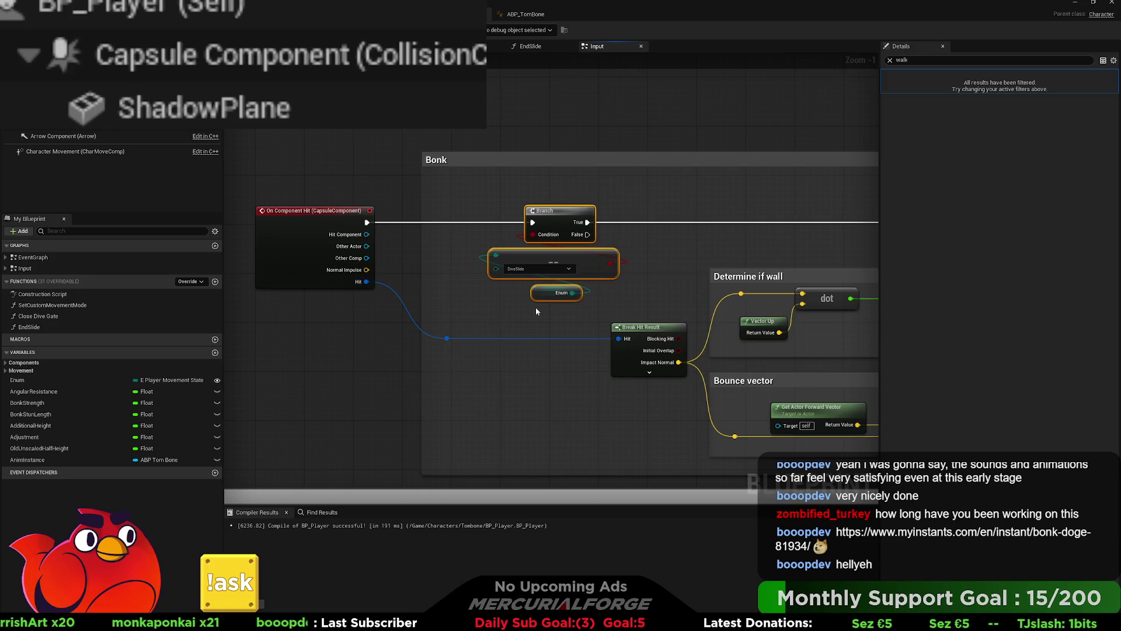
pyautogui.moveTo(535, 306)
pyautogui.mouseDown()
pyautogui.moveTo(208, 261)
pyautogui.moveTo(0, 193)
pyautogui.mouseUp()
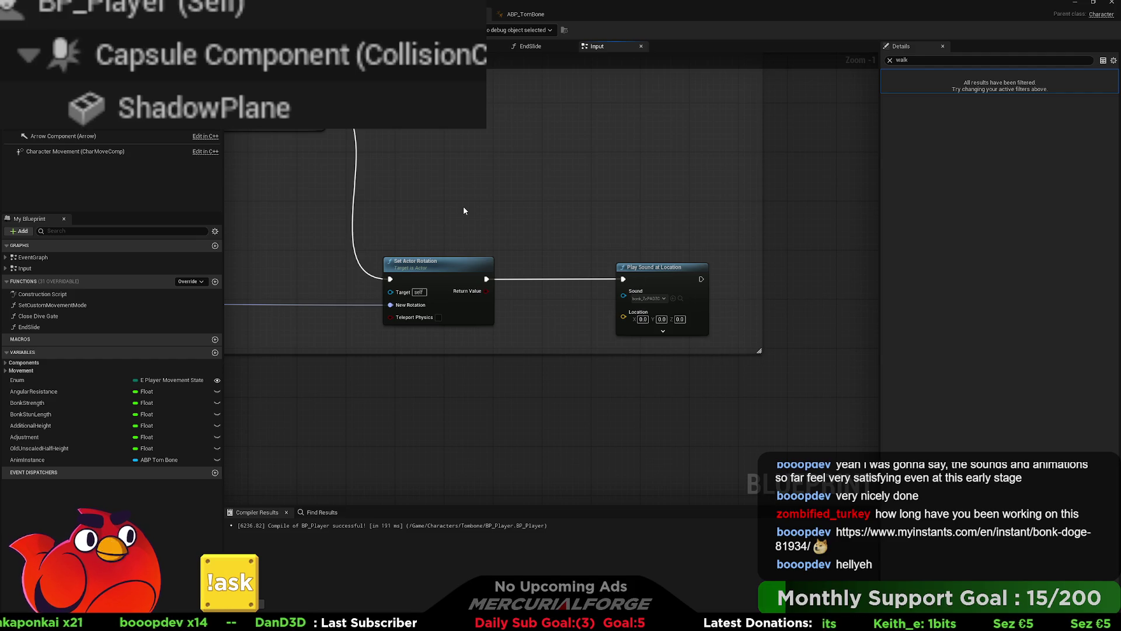
# - Wire Get Actor Location into the sound's Location pin and launch a playtest
pyautogui.hotkey('ctrl', 'v')
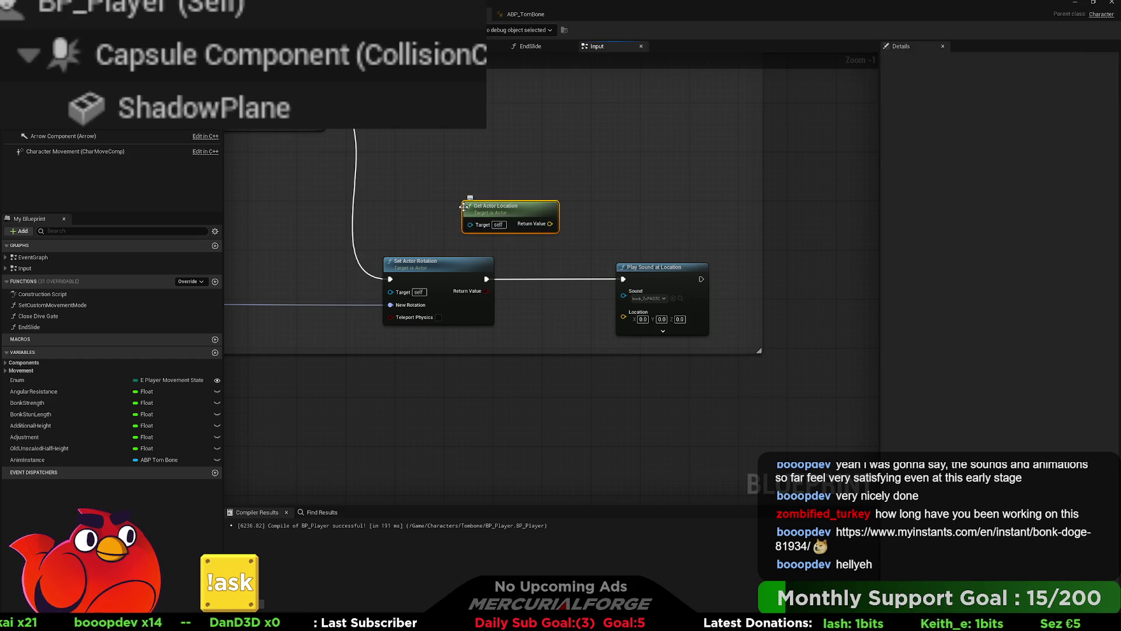
pyautogui.moveTo(550, 228); pyautogui.dragTo(623, 316)
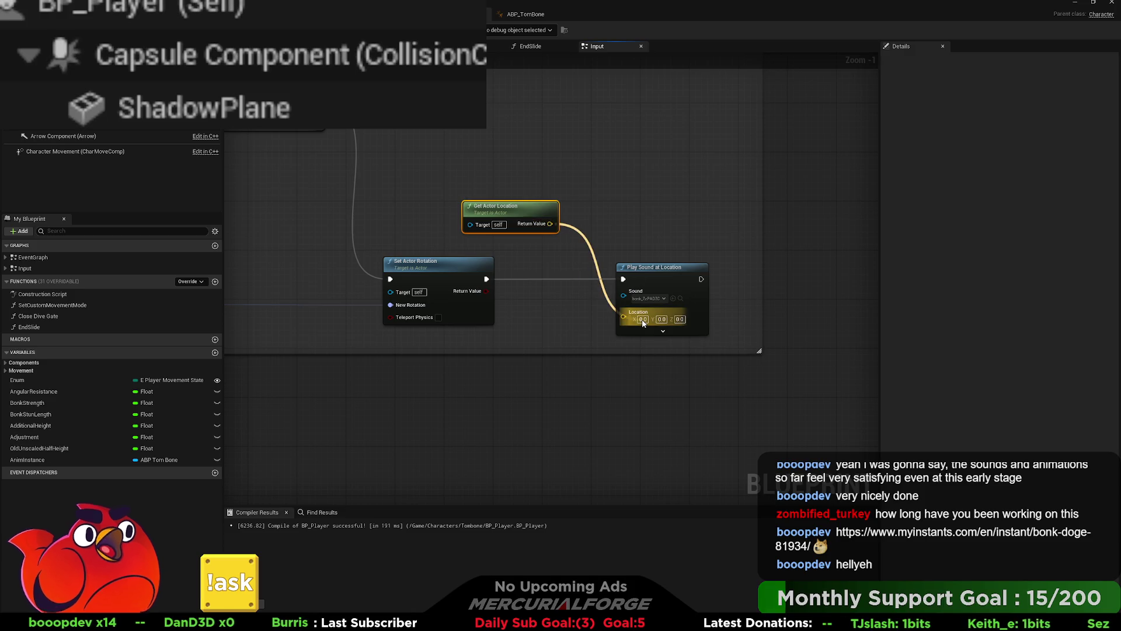
pyautogui.moveTo(542, 216); pyautogui.dragTo(591, 309)
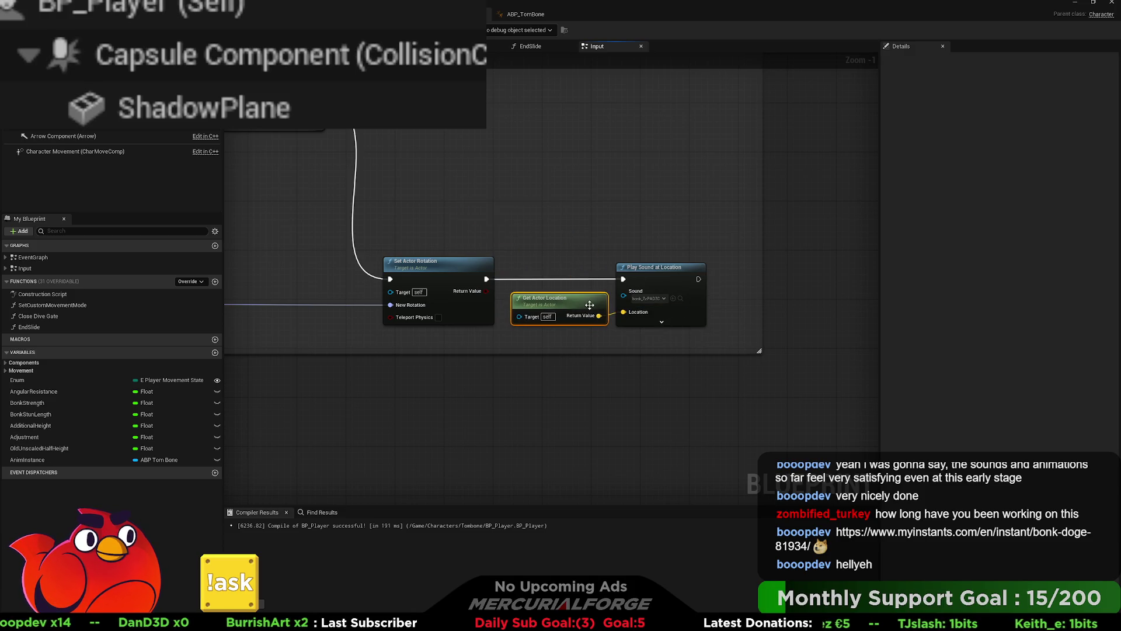
pyautogui.click(583, 236)
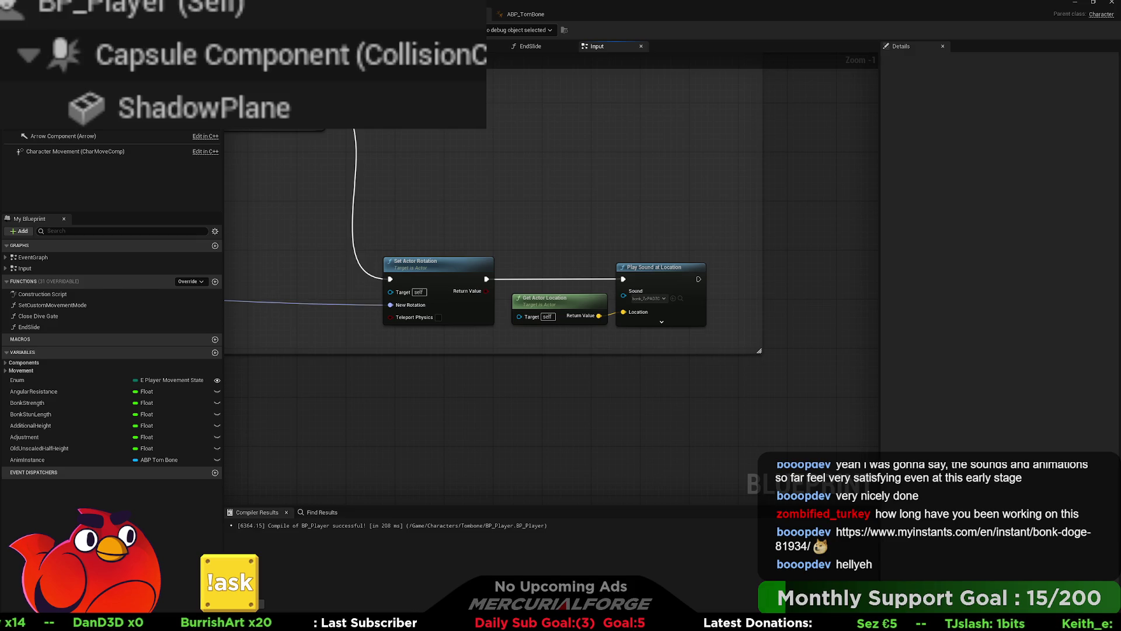
pyautogui.hotkey('alt', 'Tab')
pyautogui.hotkey('alt', 'p')
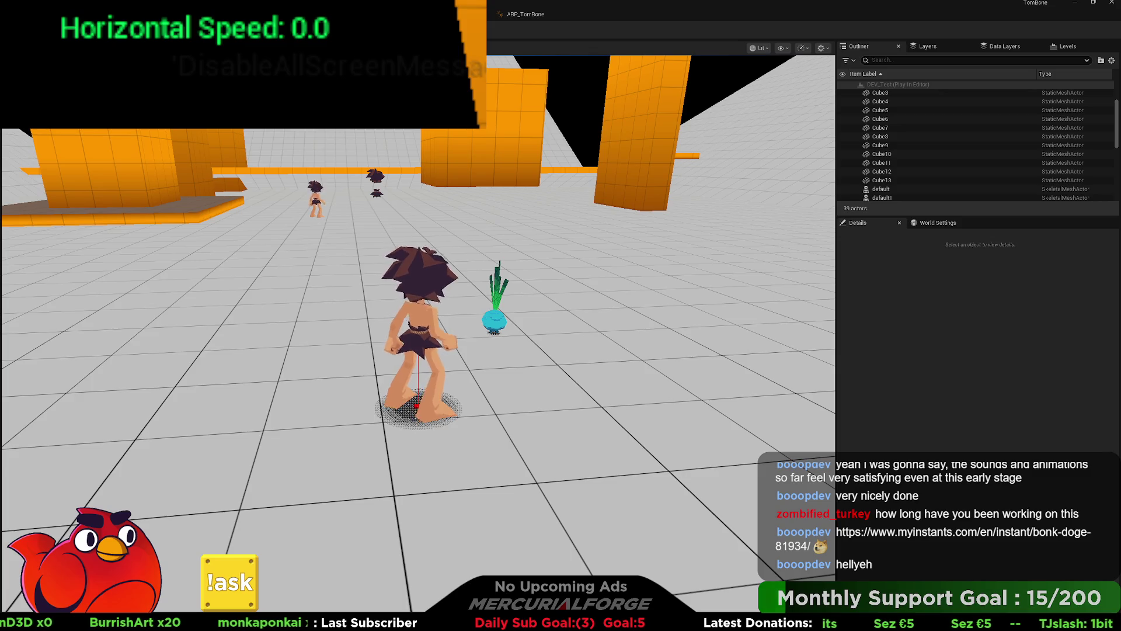
# - Run onto the platform, climb the orange wall, dive toward it, jump back up, then stop playing
pyautogui.press('a')
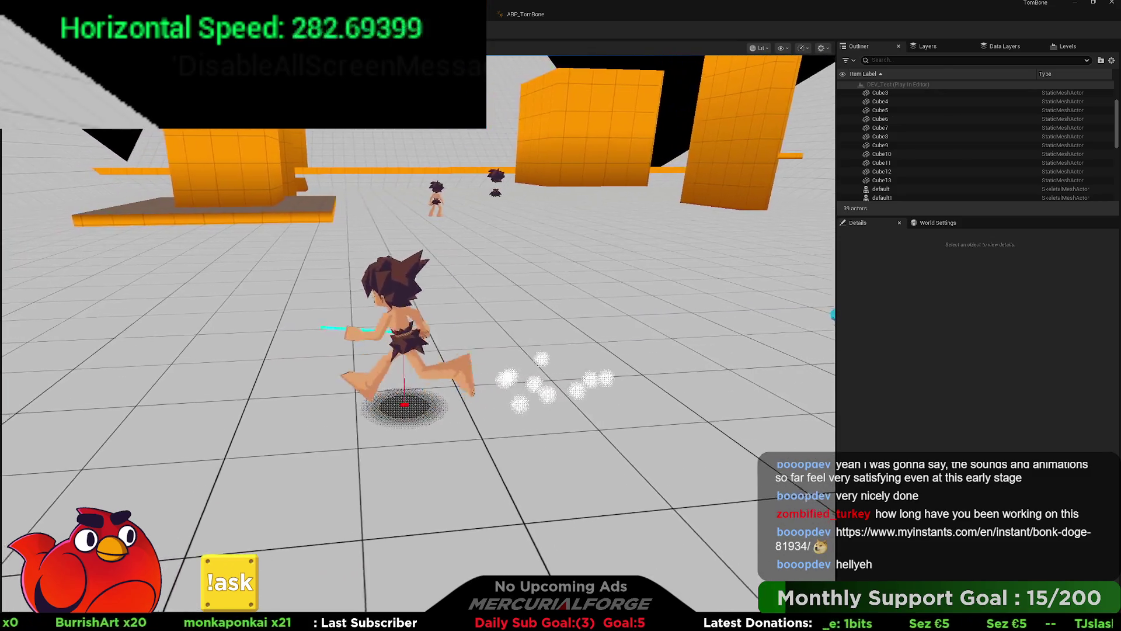
pyautogui.press('shift')
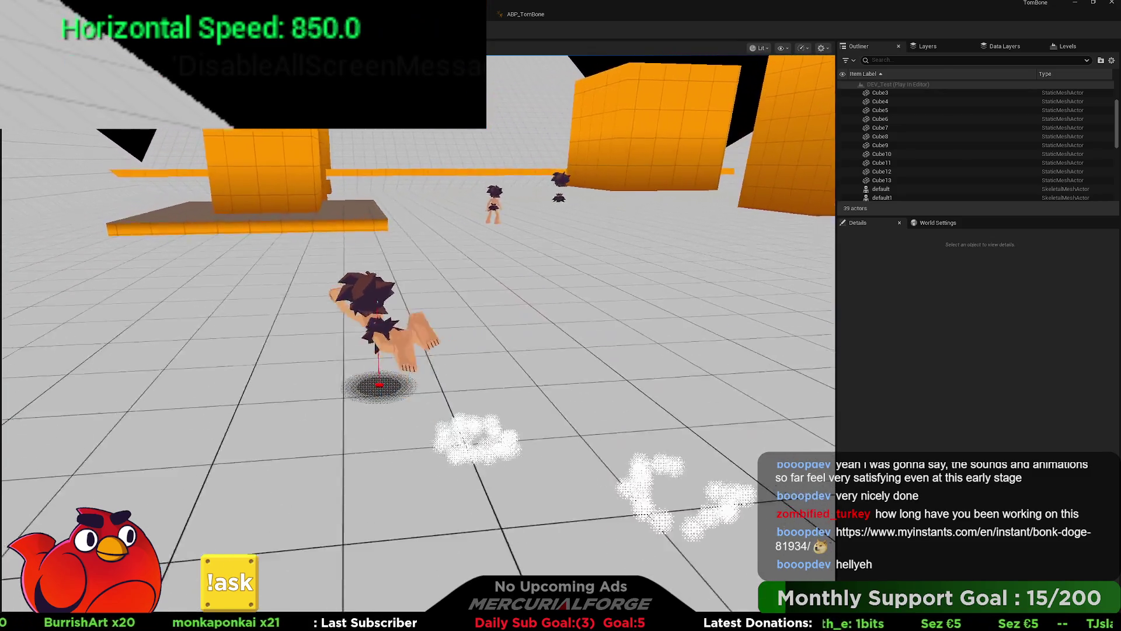
pyautogui.press('space')
pyautogui.press('w')
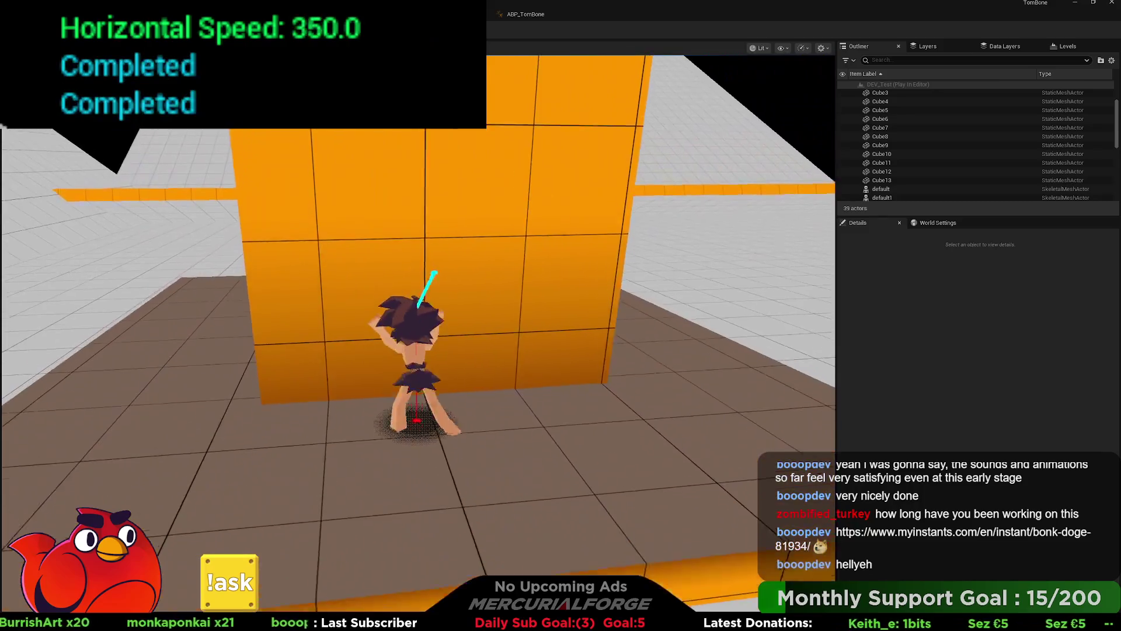
pyautogui.press('space')
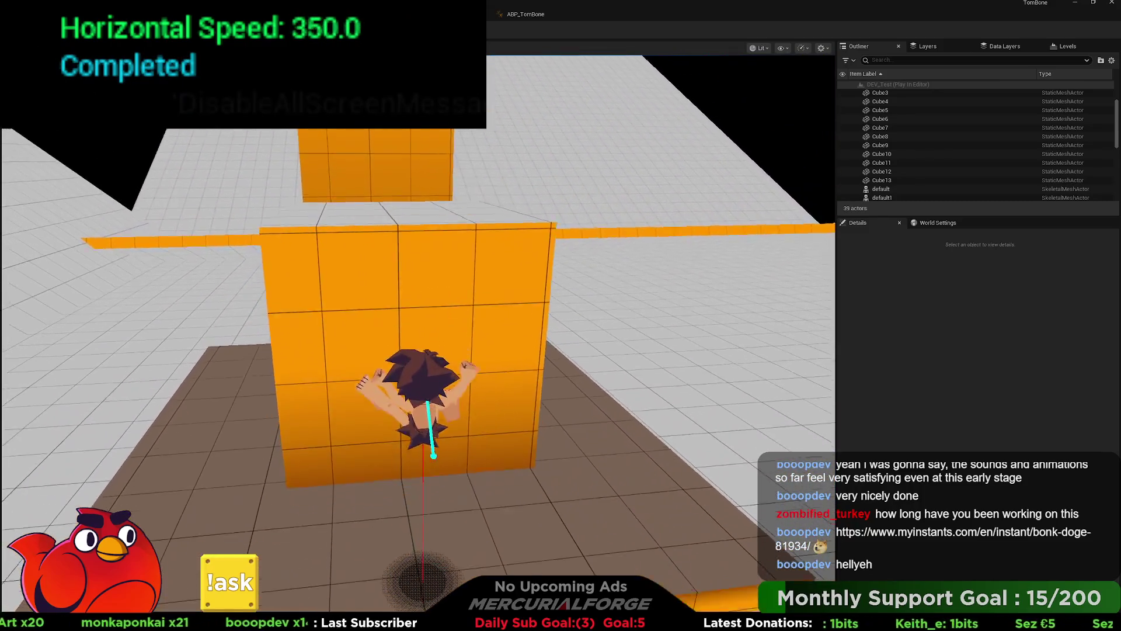
pyautogui.press('w')
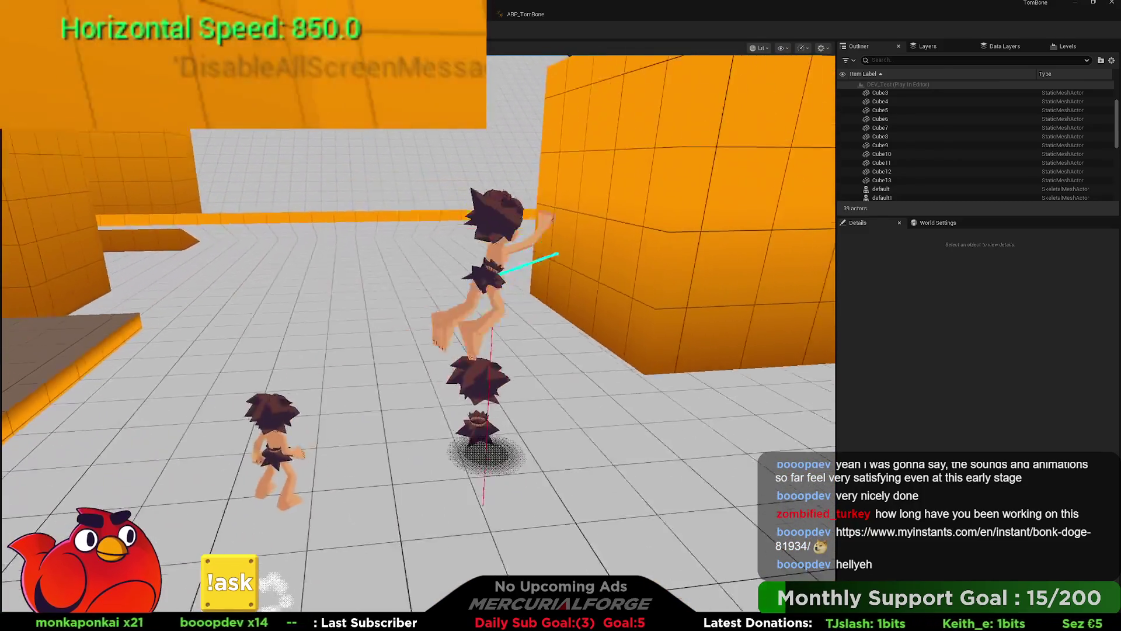
pyautogui.press('s')
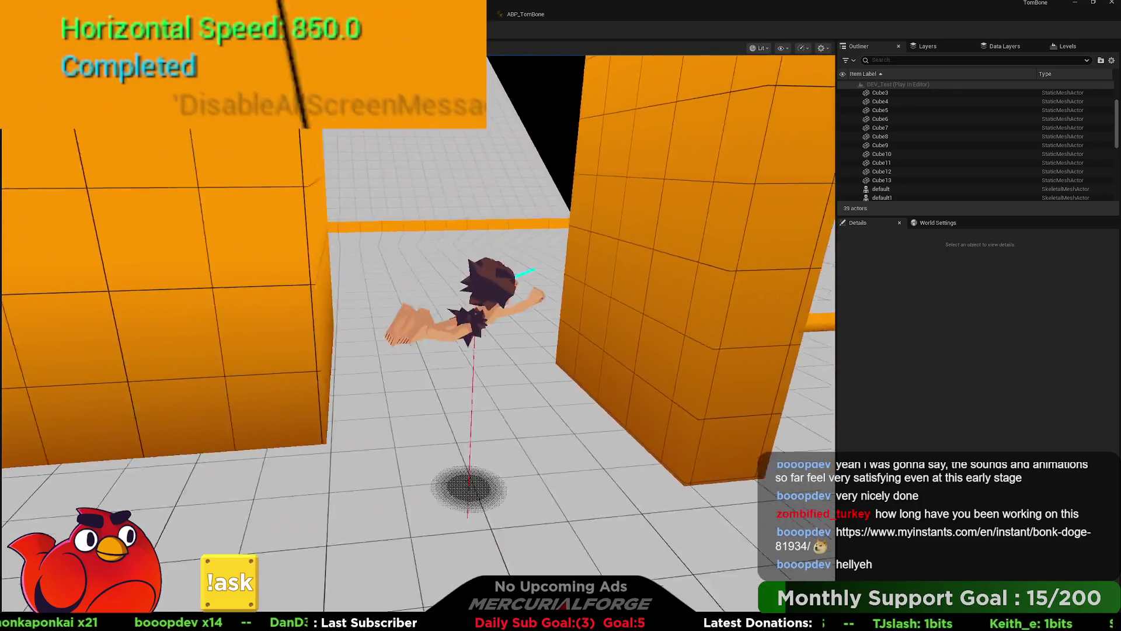
pyautogui.press('shift')
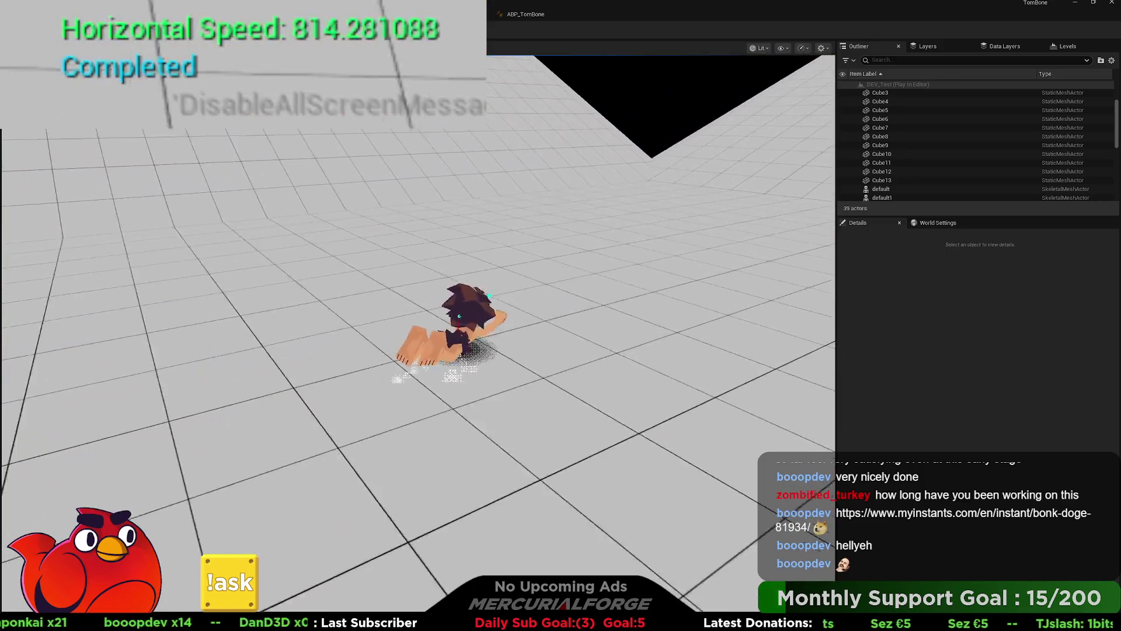
pyautogui.press('w')
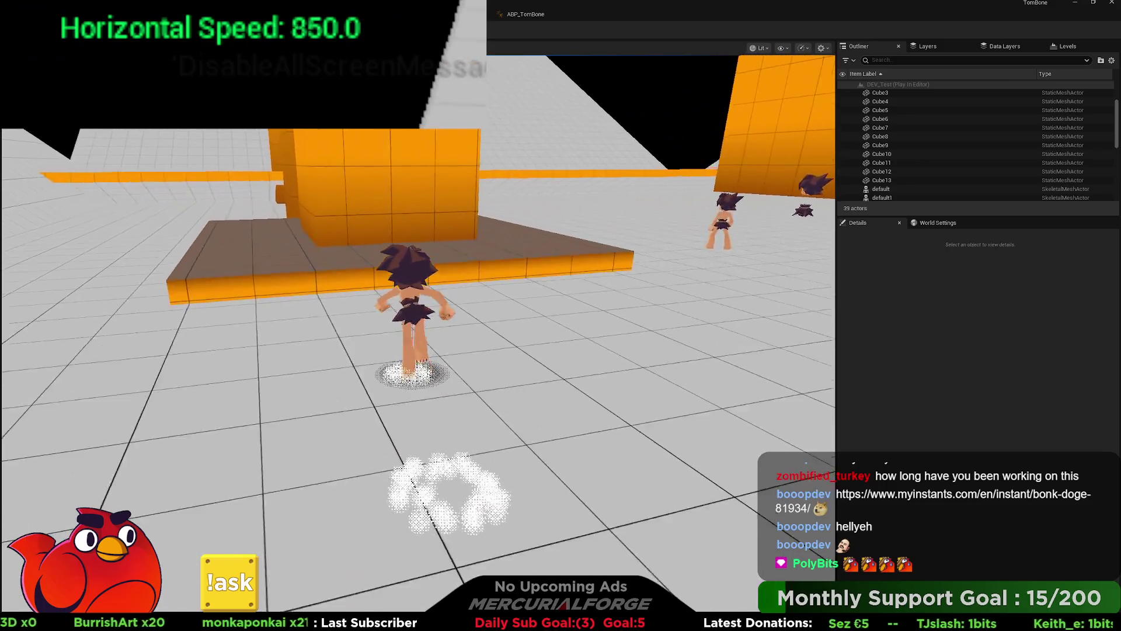
pyautogui.press('space')
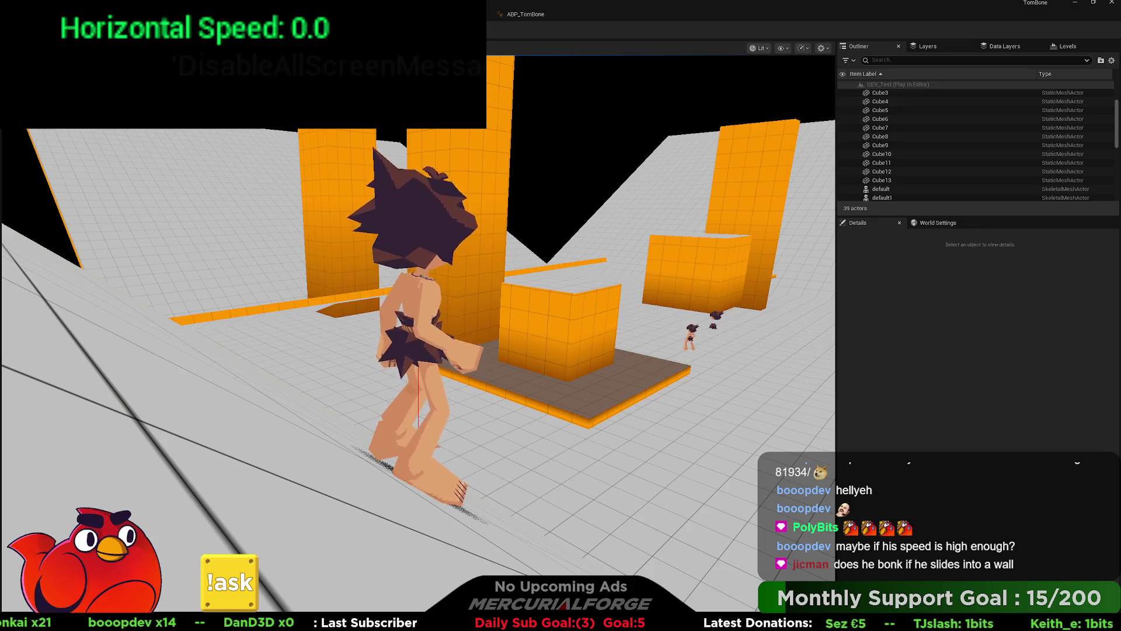
pyautogui.press('Escape')
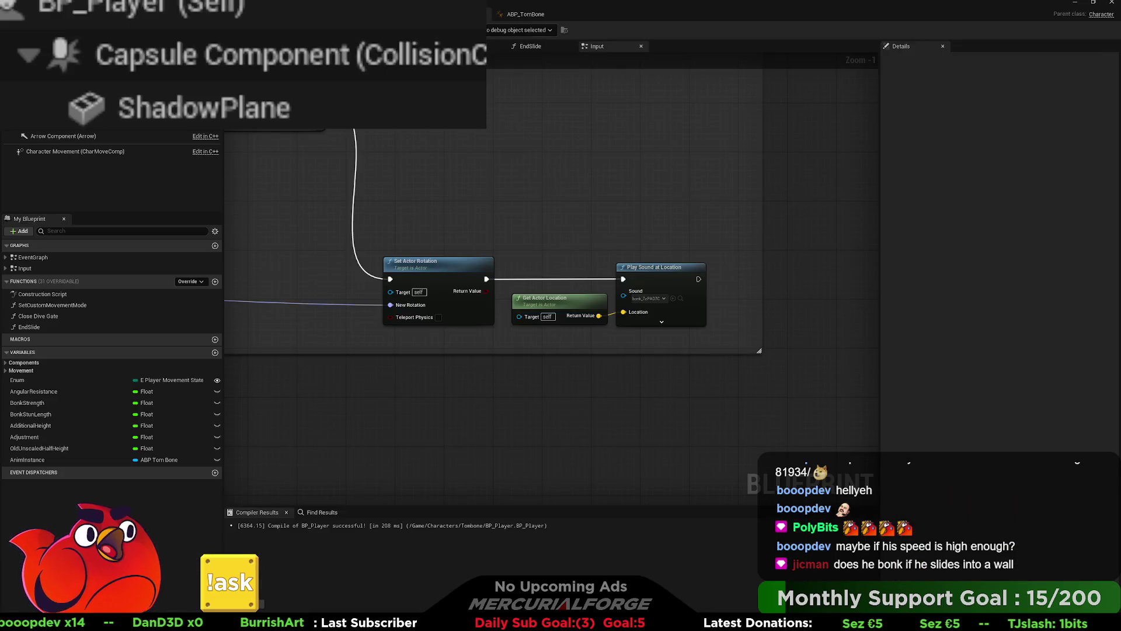
# - Turn off Hidden in Game on the Capsule Component and start a new playtest
pyautogui.click(275, 41)
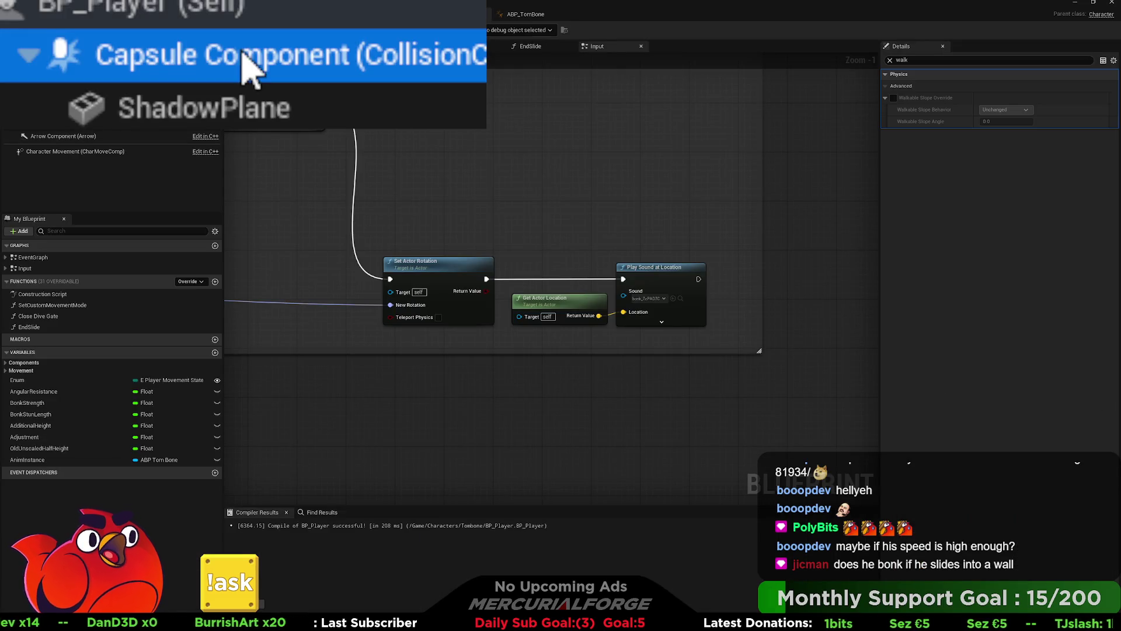
pyautogui.click(890, 60)
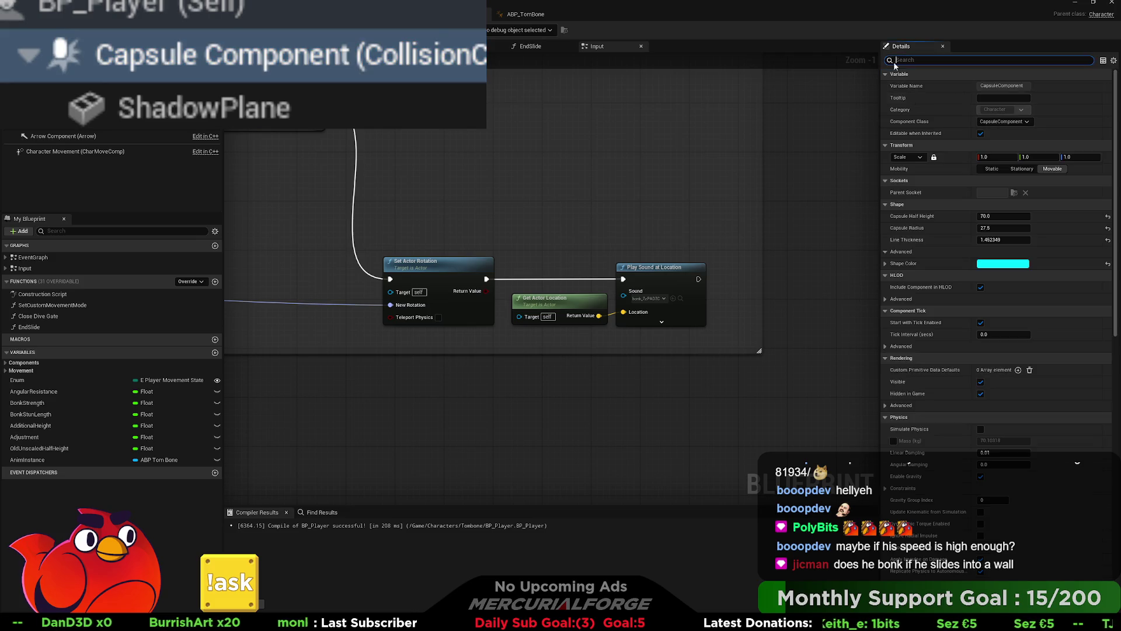
pyautogui.scroll(-3, 977, 412)
pyautogui.scroll(-3, 978, 416)
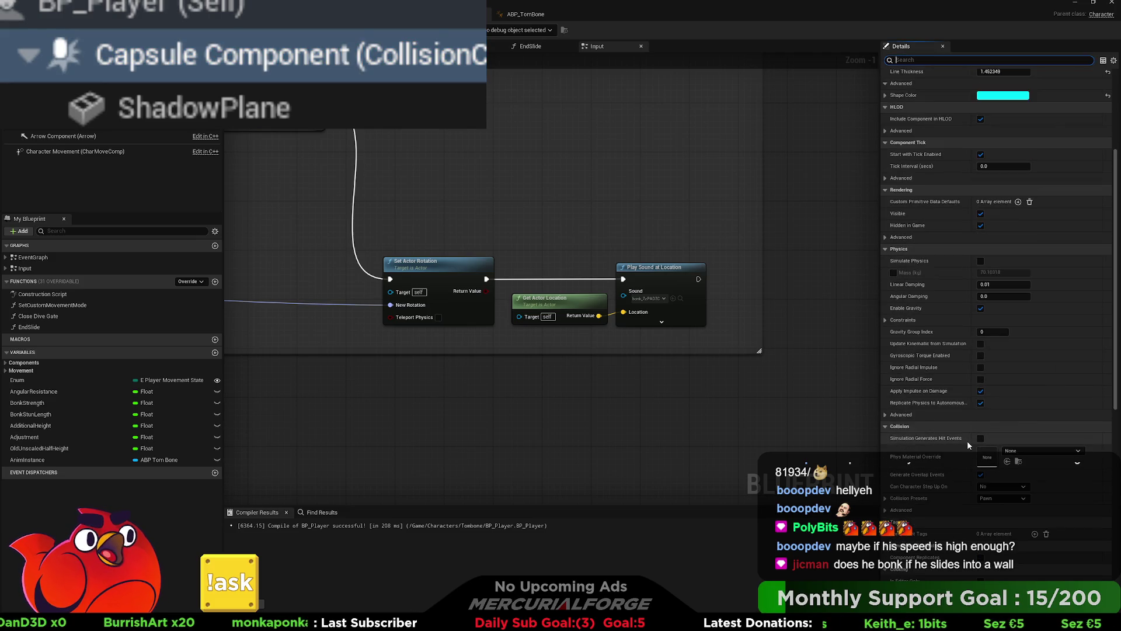
pyautogui.scroll(2, 981, 404)
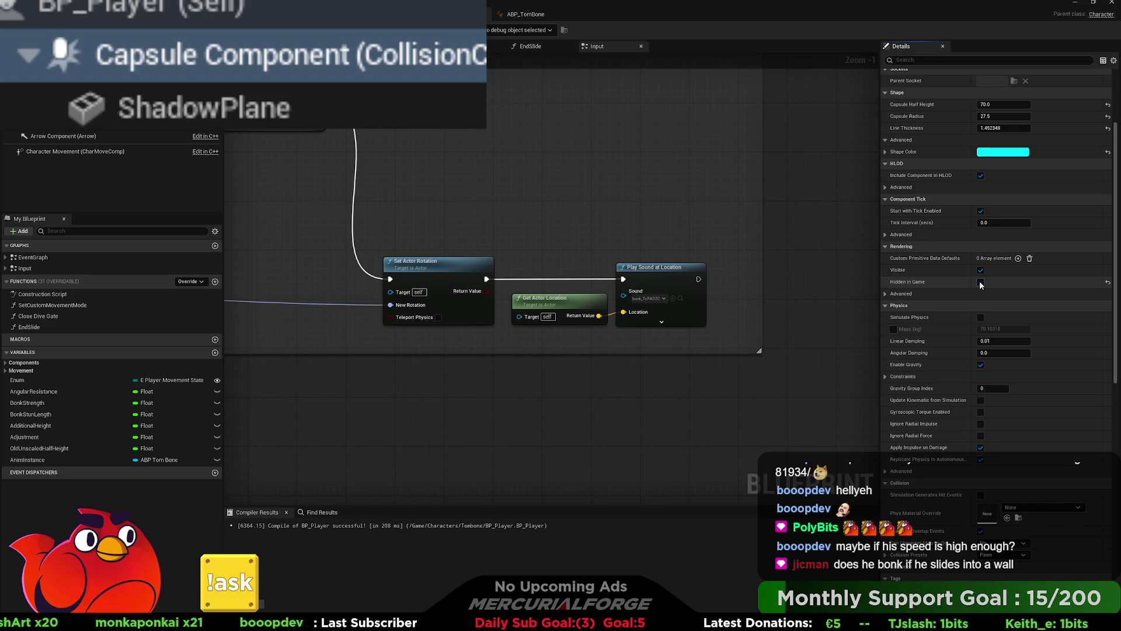
pyautogui.click(980, 283)
pyautogui.hotkey('alt', 'Tab')
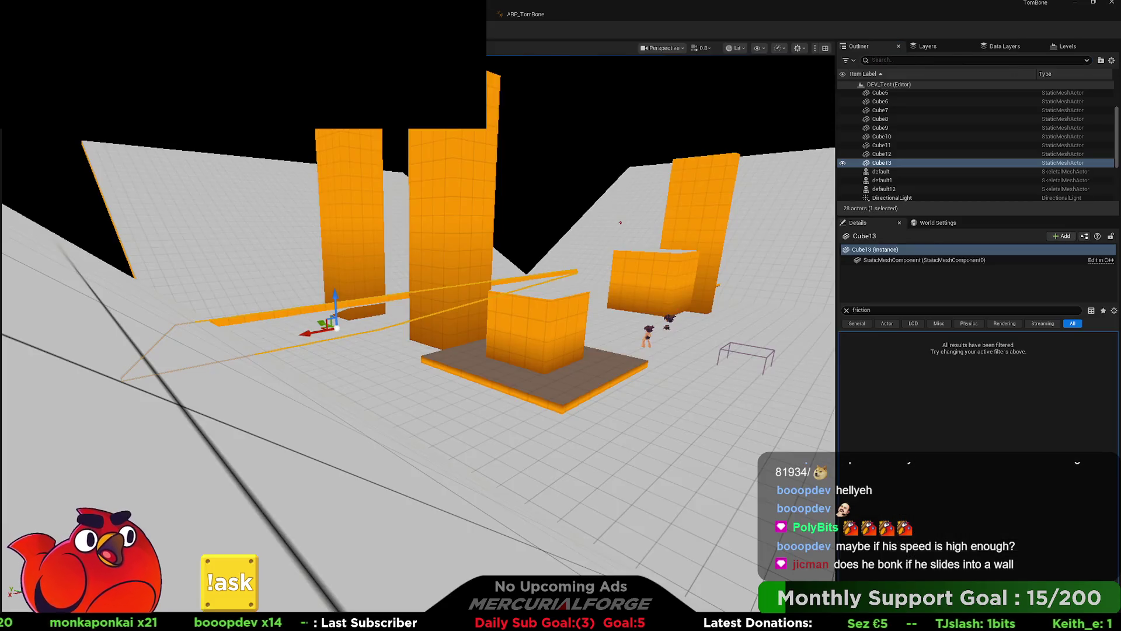
pyautogui.hotkey('alt', 'p')
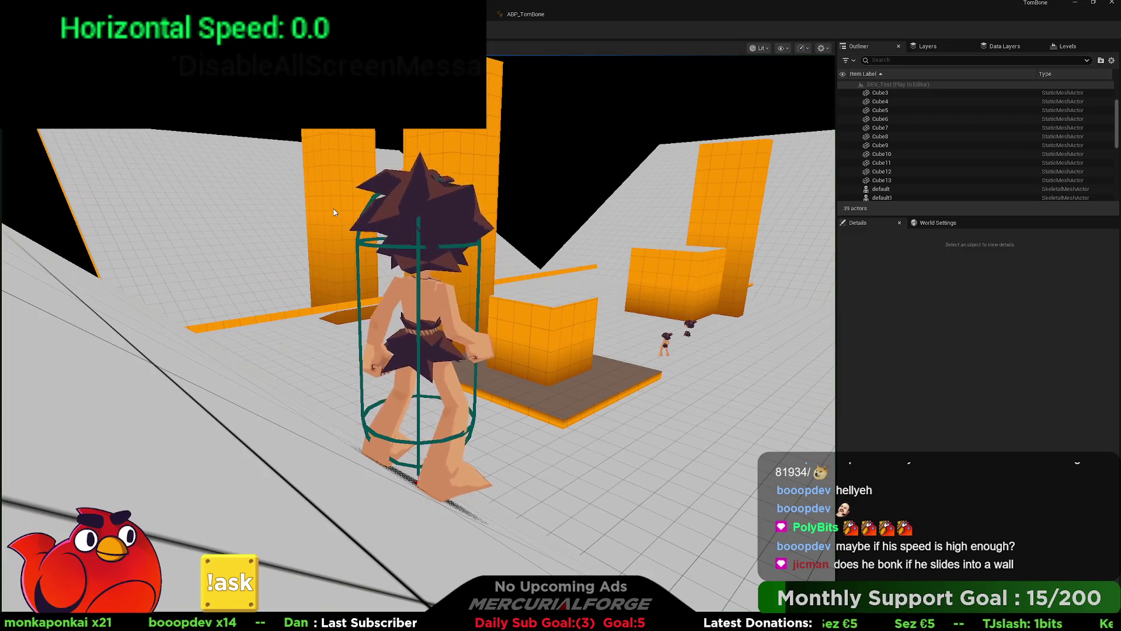
# - Run, slide and belly-dive toward the orange wall while watching the capsule outline, then stop playing
pyautogui.click(335, 212)
pyautogui.press('a')
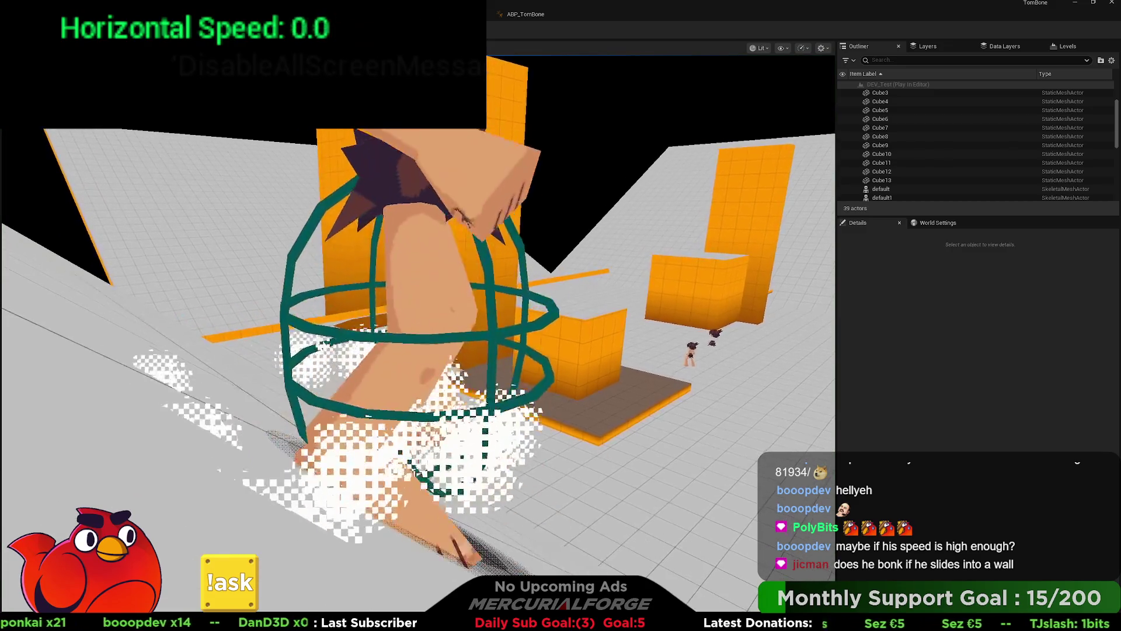
pyautogui.press('s')
pyautogui.press('ctrl')
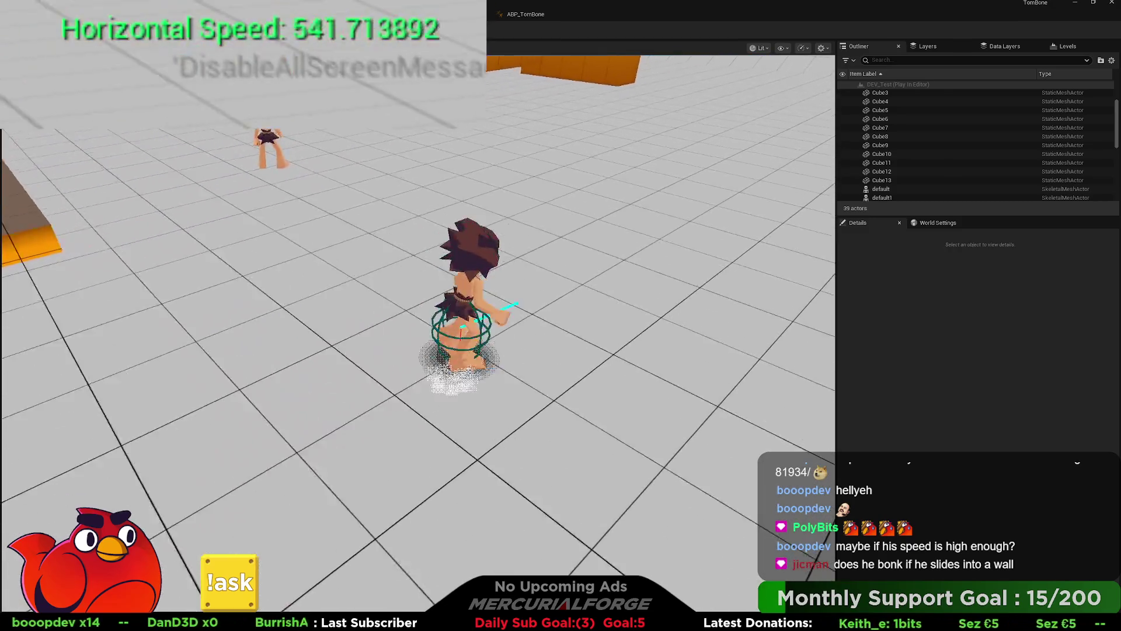
pyautogui.press('w')
pyautogui.press('ctrl')
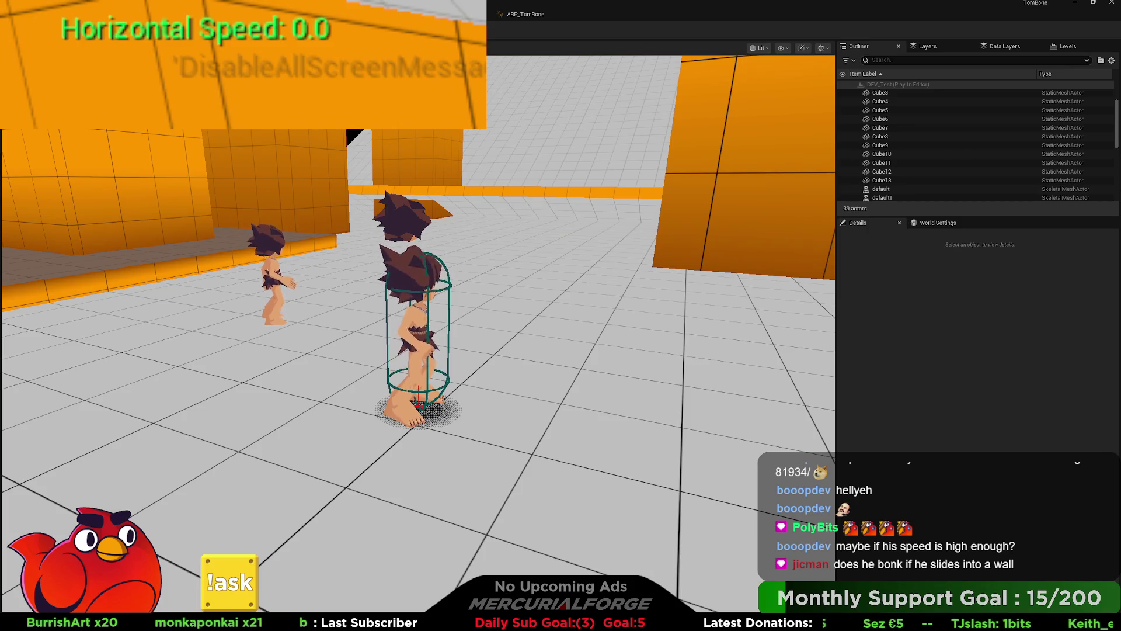
pyautogui.press('s')
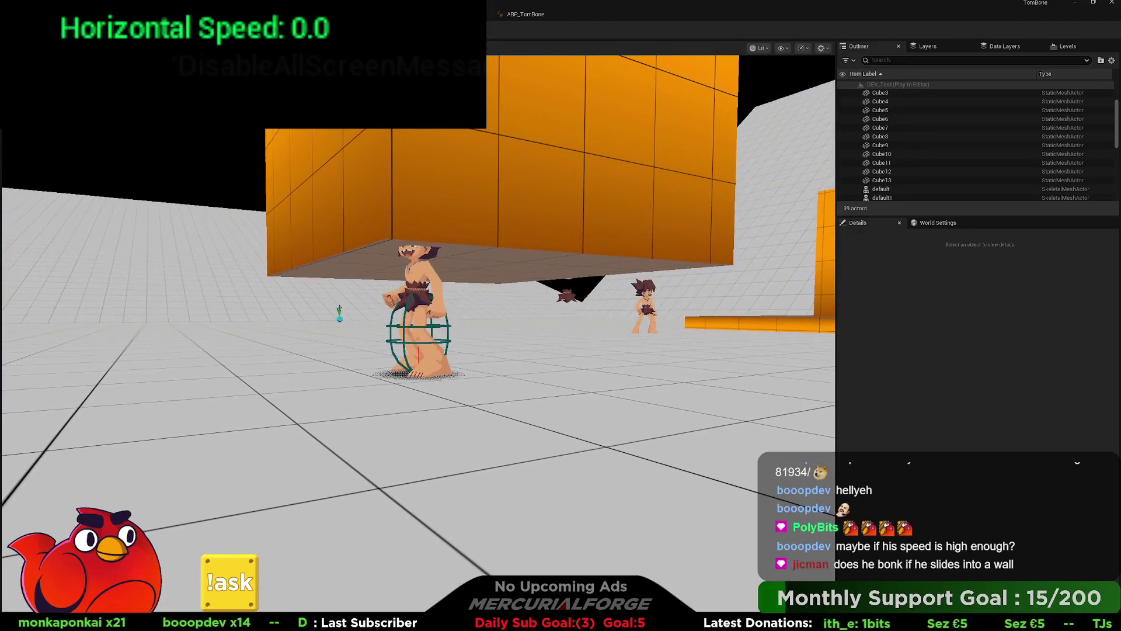
pyautogui.press('w')
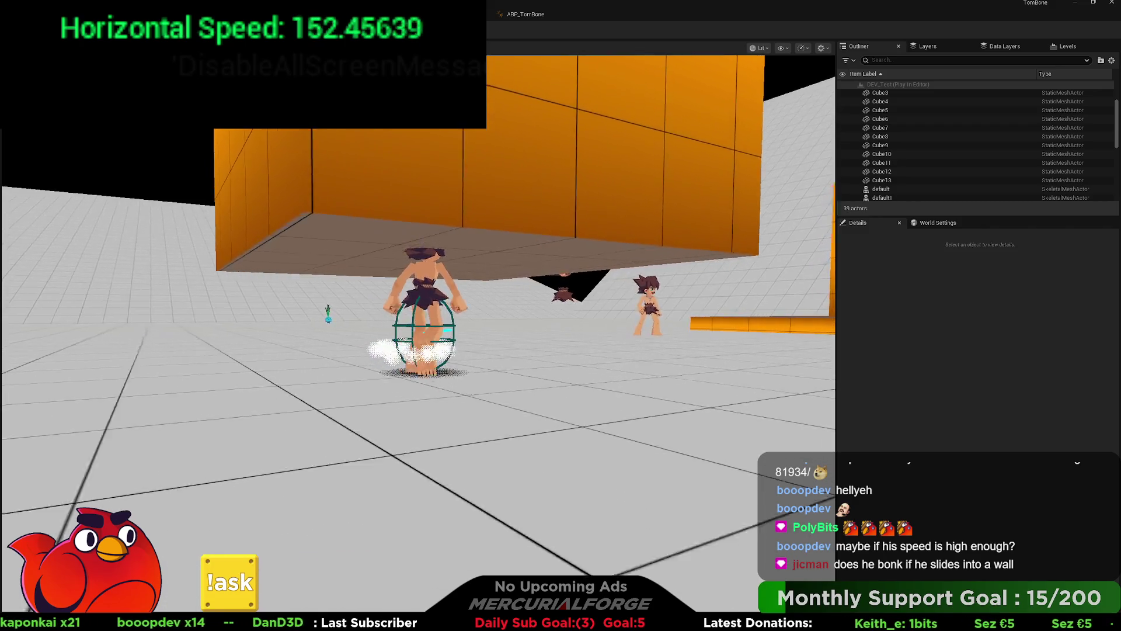
pyautogui.press('d')
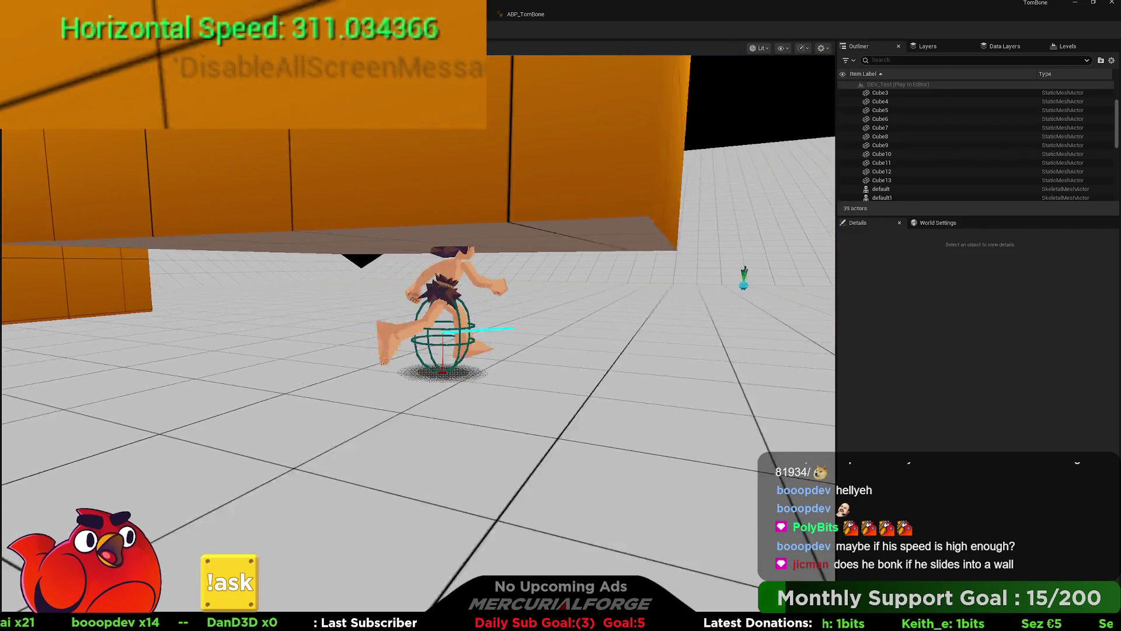
pyautogui.press('ctrl')
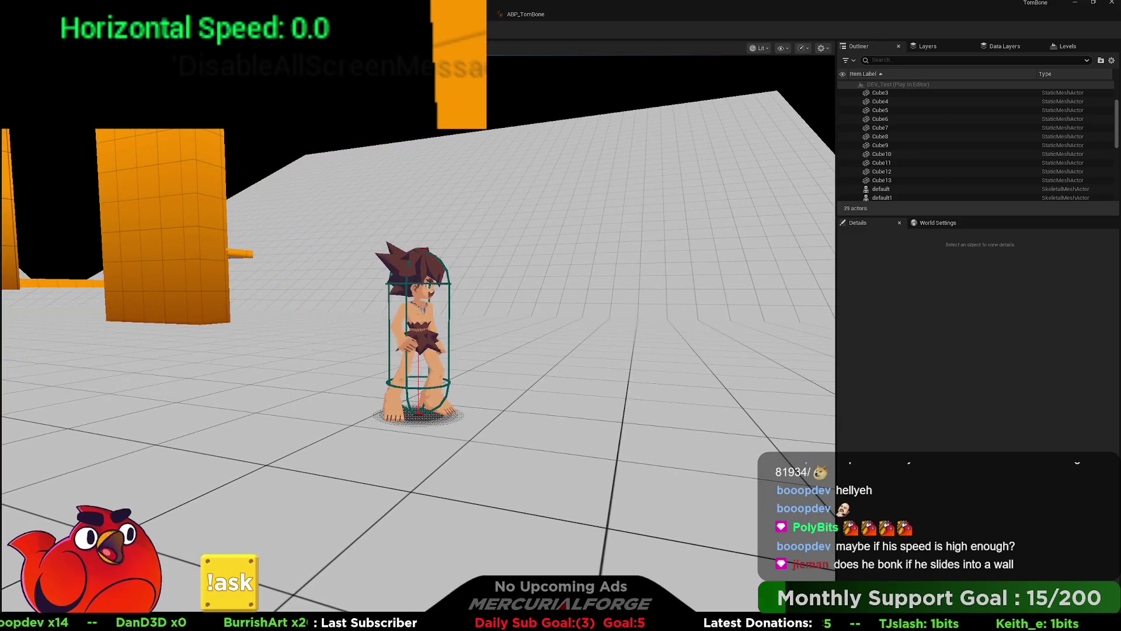
pyautogui.press('Escape')
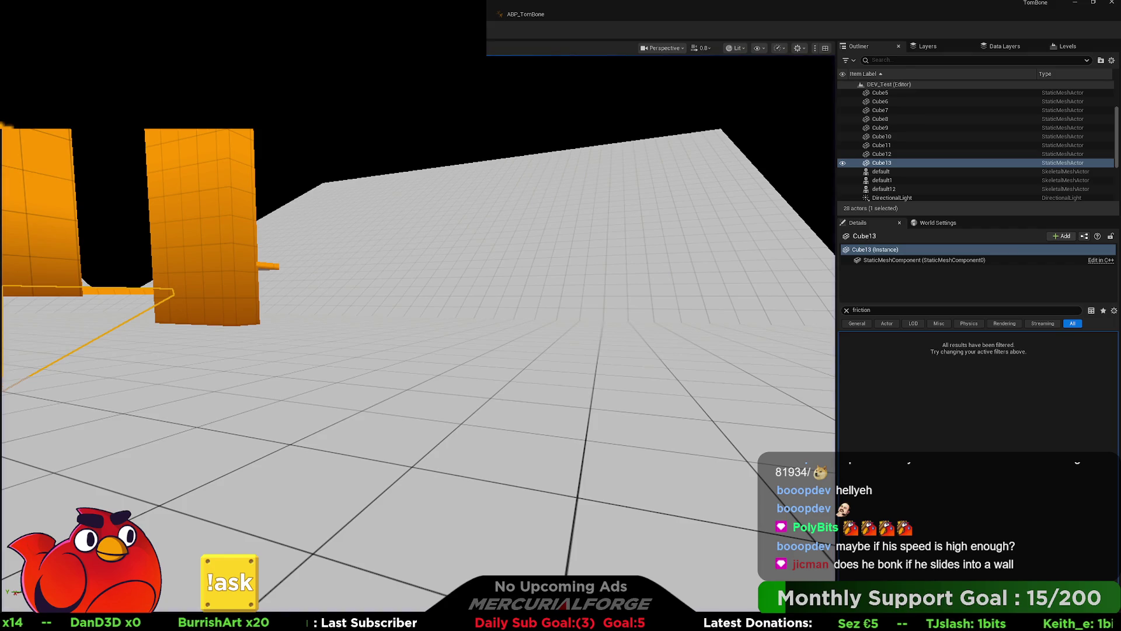
# - Return to BP_Player and pan the Input graph across the launch nodes
pyautogui.hotkey('alt', 'Tab')
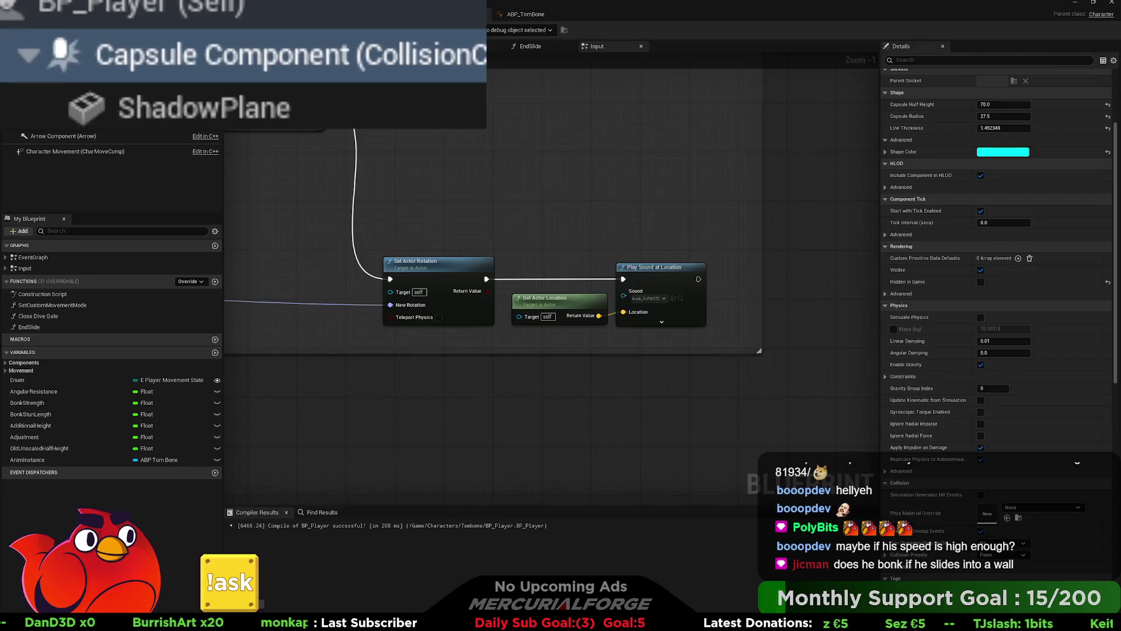
pyautogui.moveTo(353, 149); pyautogui.dragTo(552, 170)
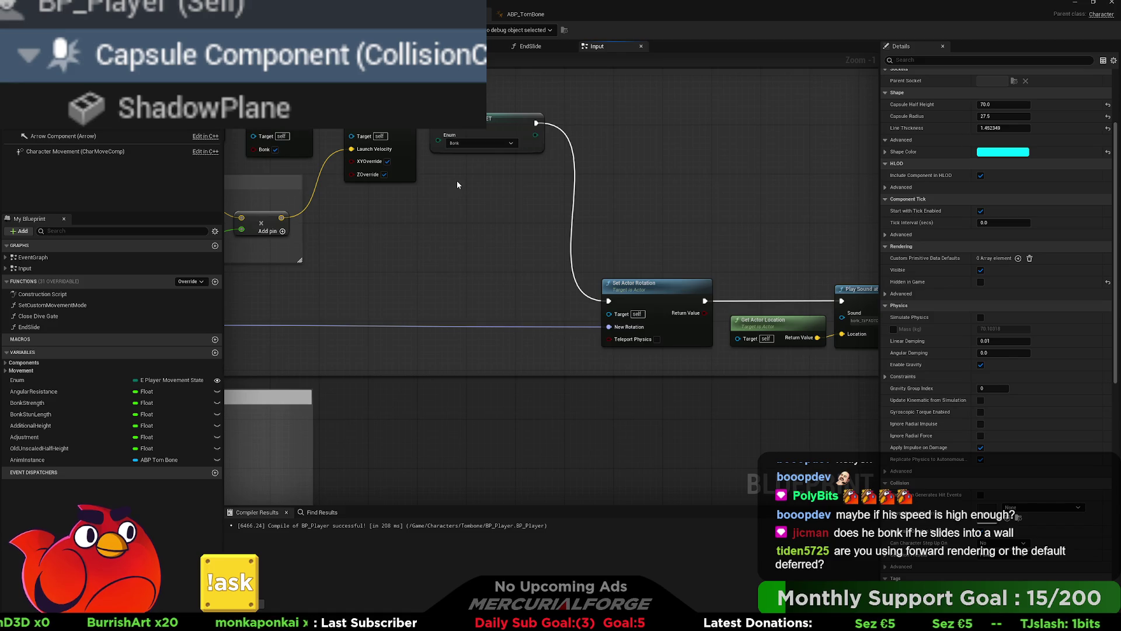
pyautogui.moveTo(456, 180); pyautogui.dragTo(671, 196)
pyautogui.scroll(-3, 670, 196)
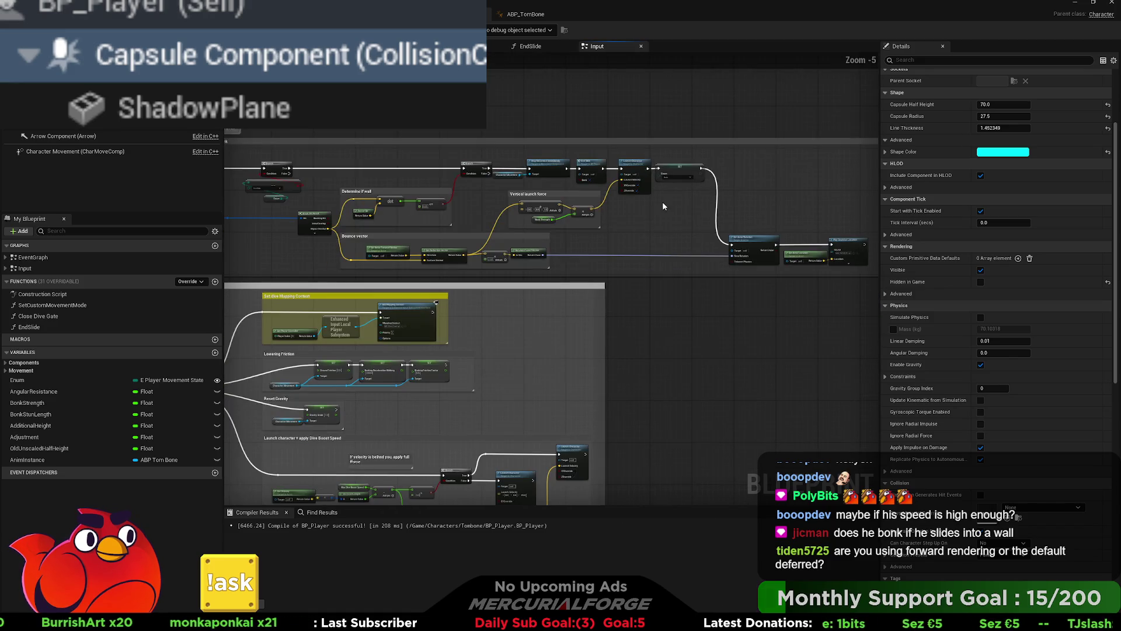
pyautogui.scroll(2, 654, 204)
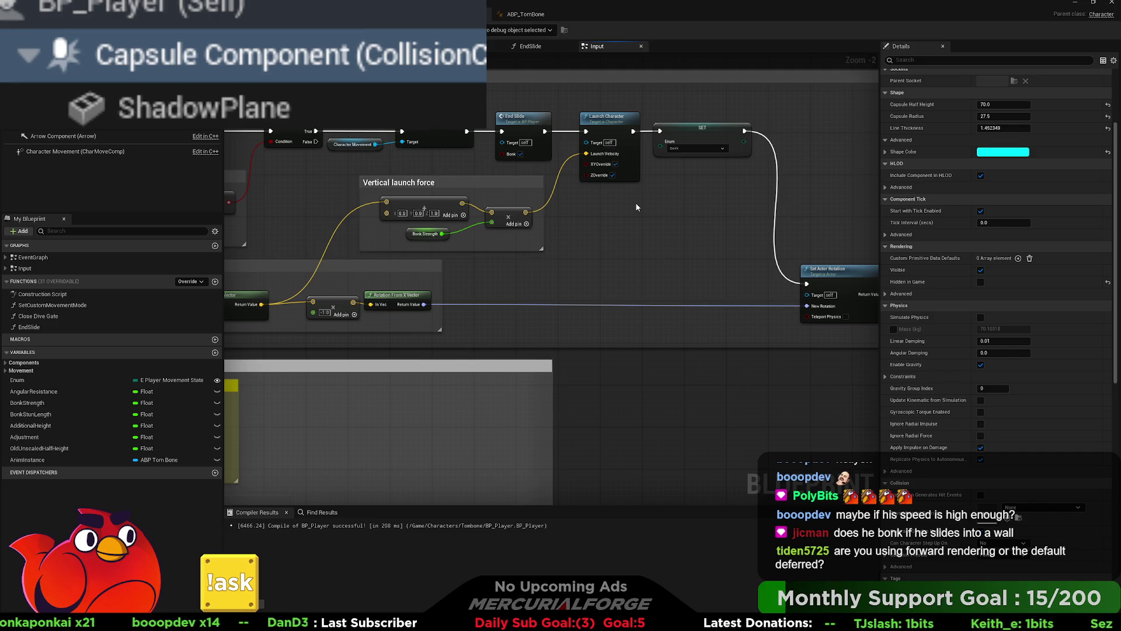
# - Open the EndSlide function and pan down to the Reset Friction Properties nodes
pyautogui.doubleClick(525, 124)
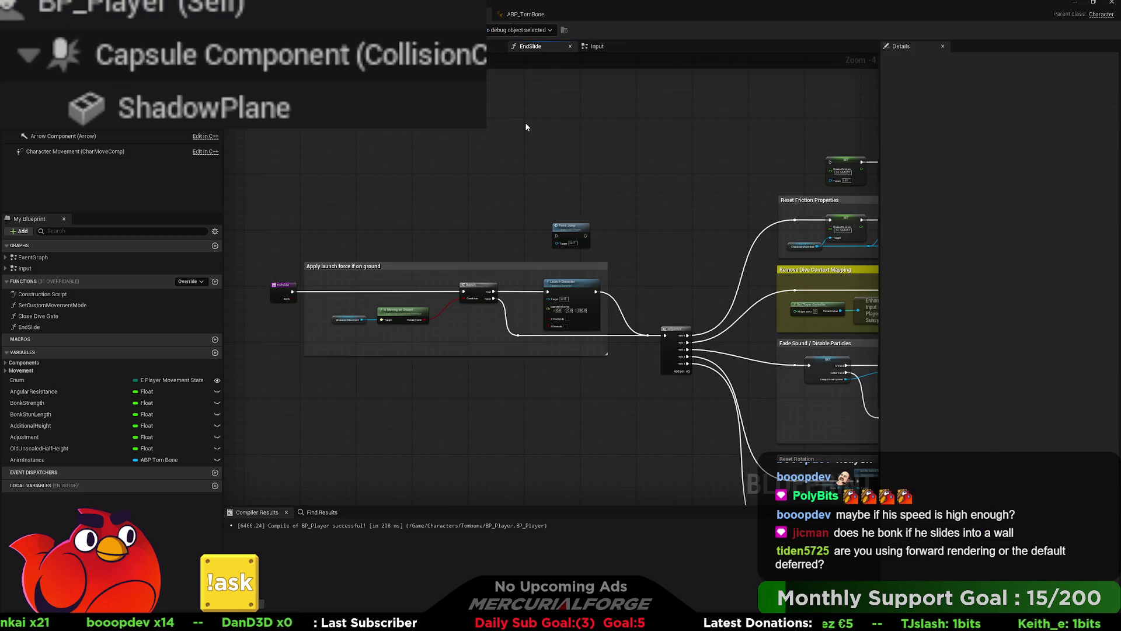
pyautogui.moveTo(620, 244)
pyautogui.mouseDown()
pyautogui.moveTo(650, 200)
pyautogui.moveTo(509, 201)
pyautogui.moveTo(625, 248)
pyautogui.moveTo(576, 212)
pyautogui.mouseUp()
pyautogui.scroll(2, 636, 201)
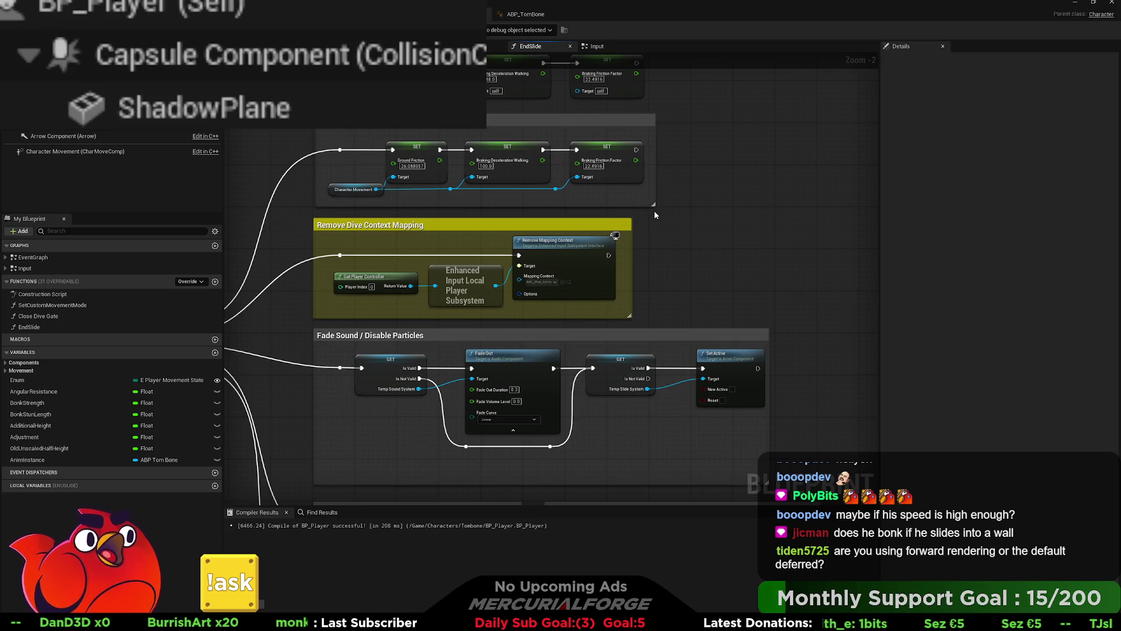
pyautogui.moveTo(655, 214)
pyautogui.mouseDown()
pyautogui.moveTo(671, 223)
pyautogui.moveTo(713, 173)
pyautogui.moveTo(748, 156)
pyautogui.mouseUp()
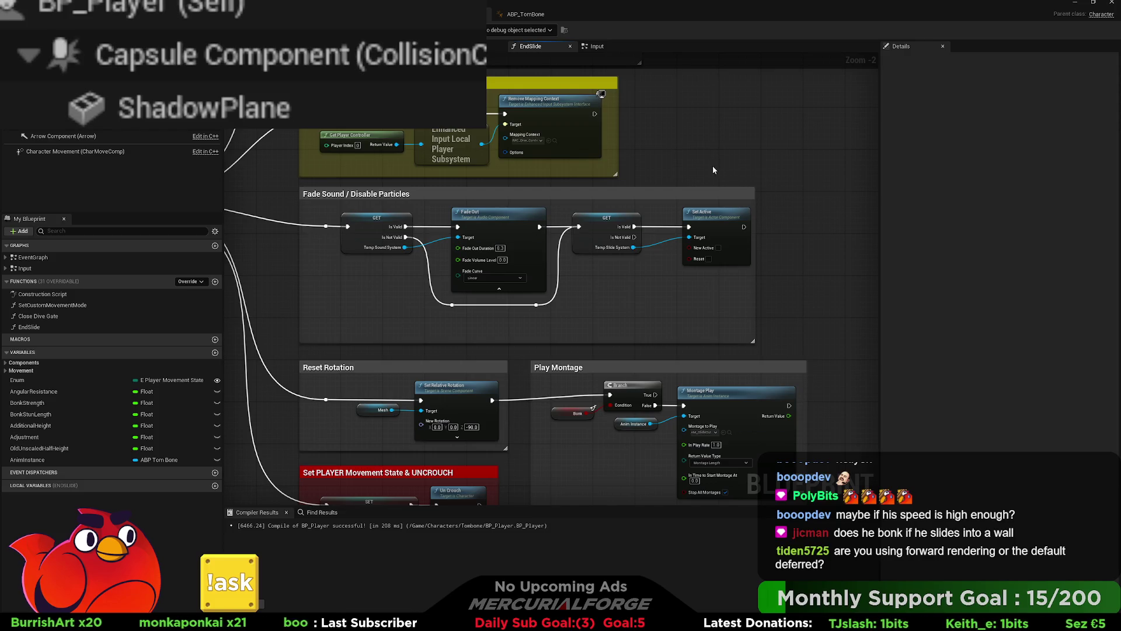
pyautogui.moveTo(681, 135)
pyautogui.mouseDown()
pyautogui.moveTo(676, 262)
pyautogui.moveTo(687, 306)
pyautogui.mouseUp()
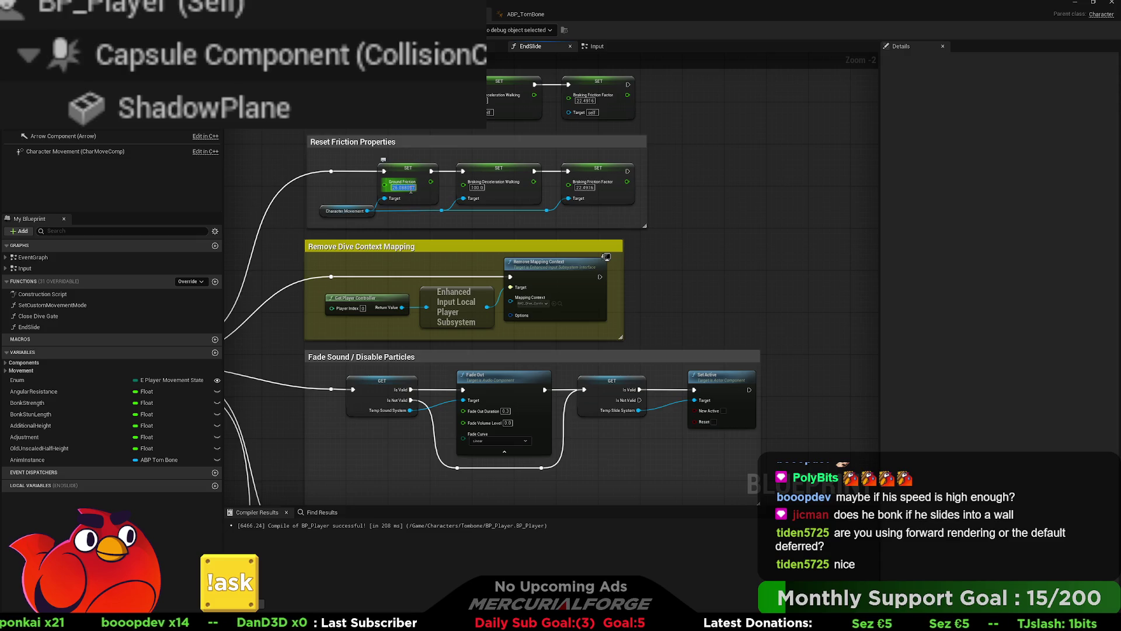
# - Set the reset Ground Friction to 2.0 and Braking Friction Factor to 8.0
pyautogui.write('2')
pyautogui.press('Return')
pyautogui.click(584, 188)
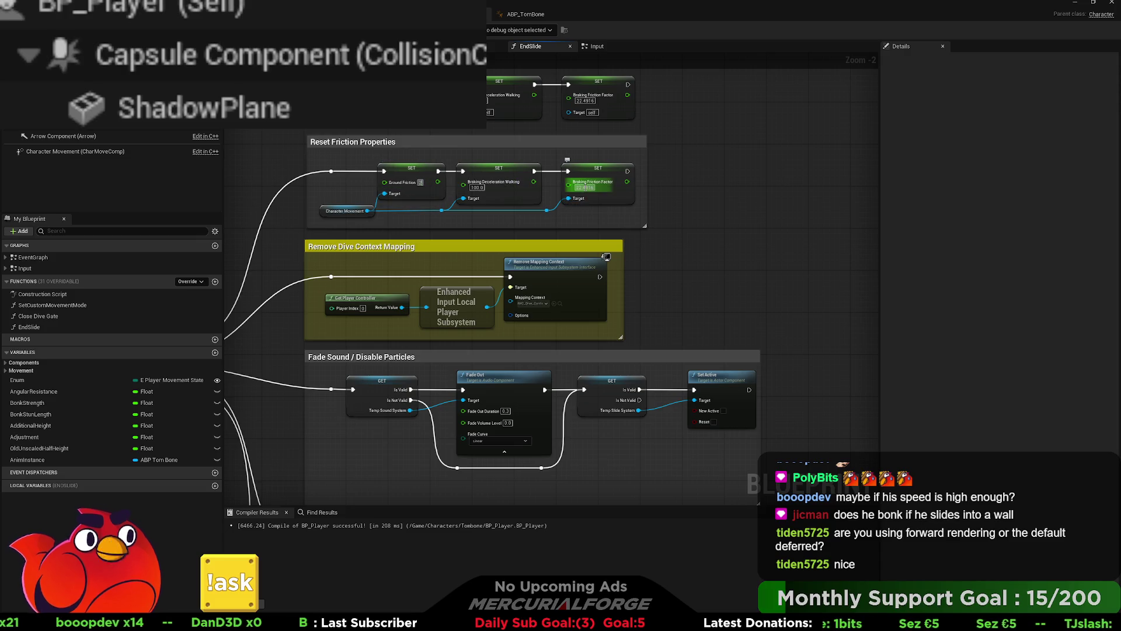
pyautogui.write('8')
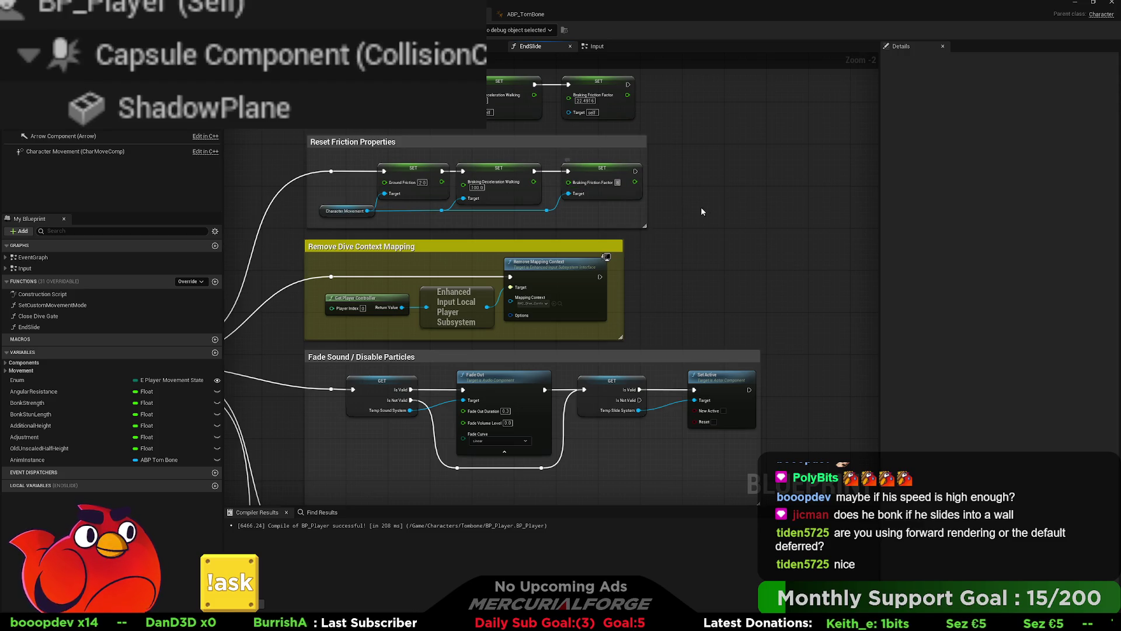
pyautogui.press('Return')
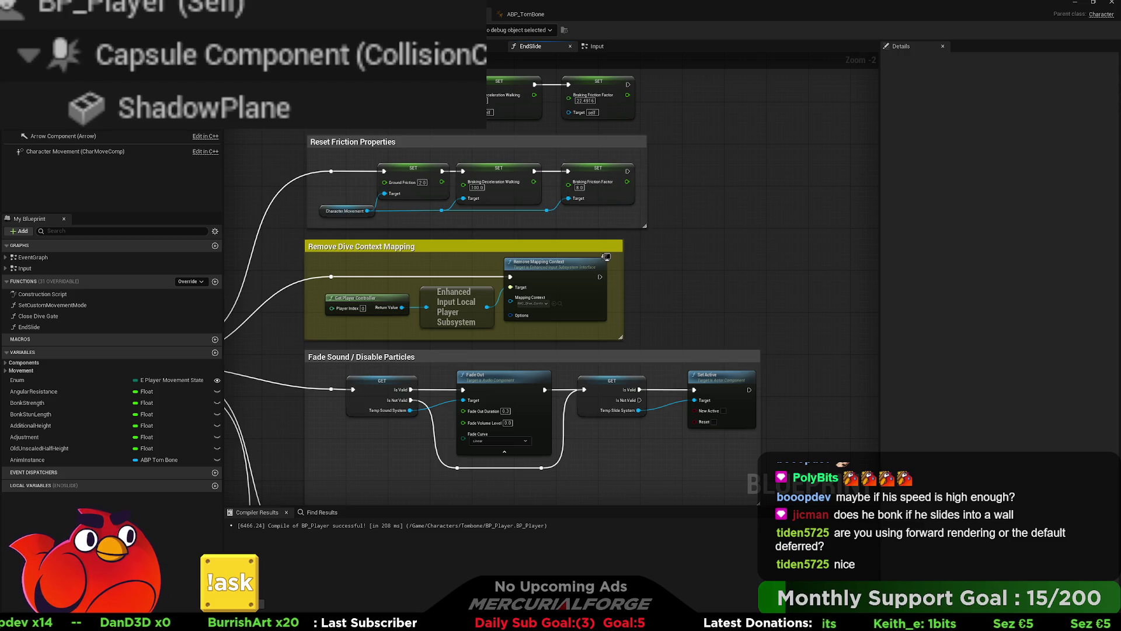
# - Playtest the slide twice from the level editor, returning to EndSlide between runs, then start another
pyautogui.hotkey('alt', 'Tab')
pyautogui.hotkey('alt', 'p')
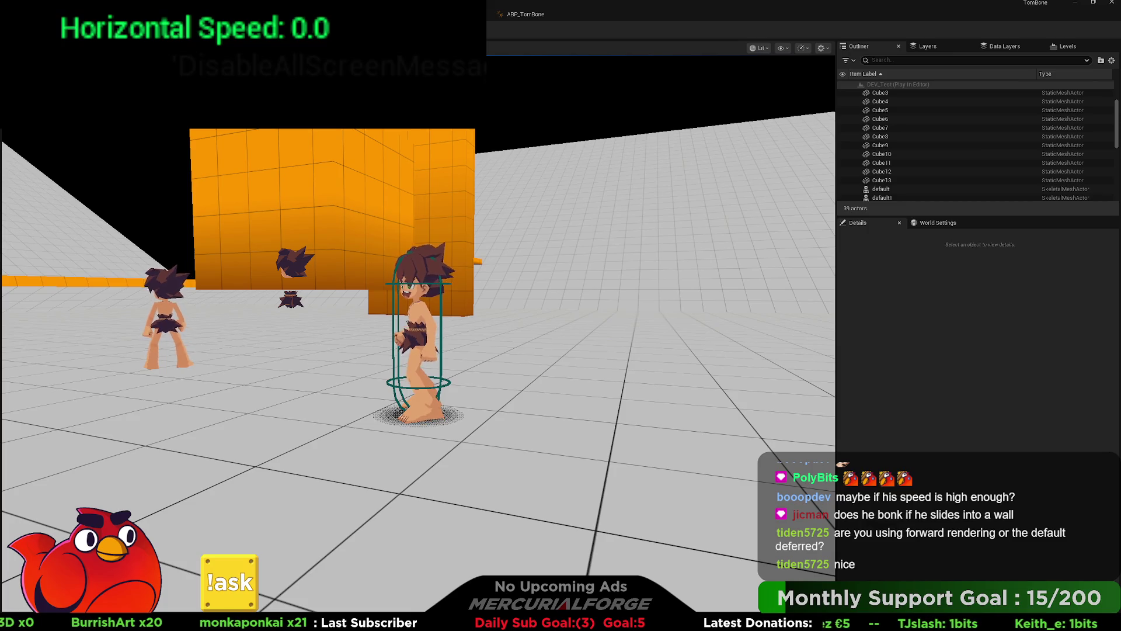
pyautogui.press('Escape')
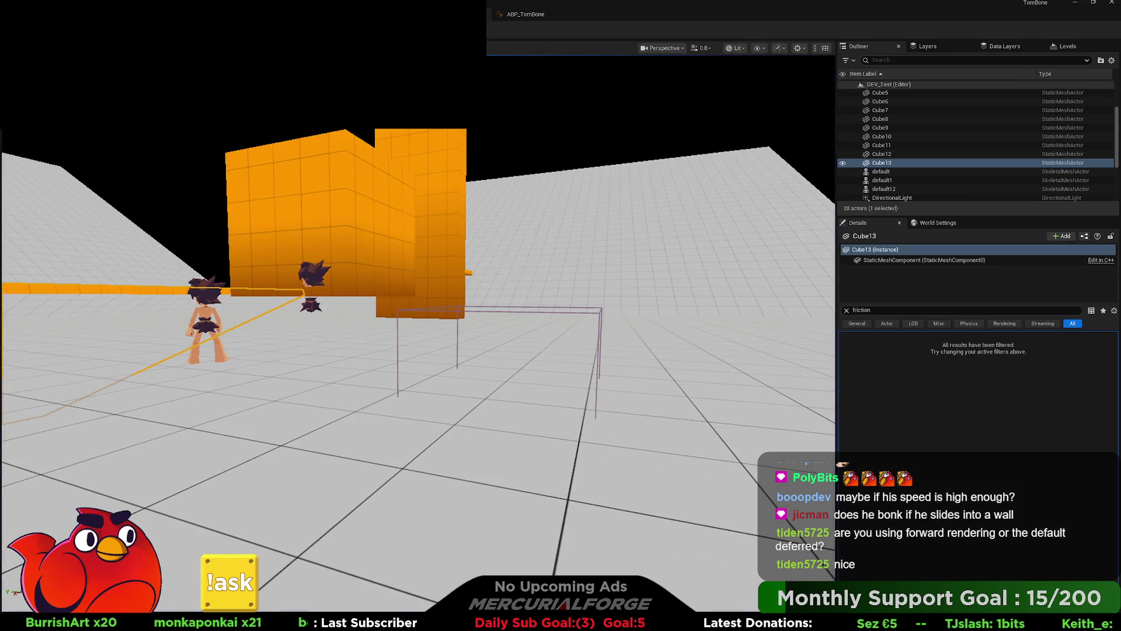
pyautogui.hotkey('alt', 'Tab')
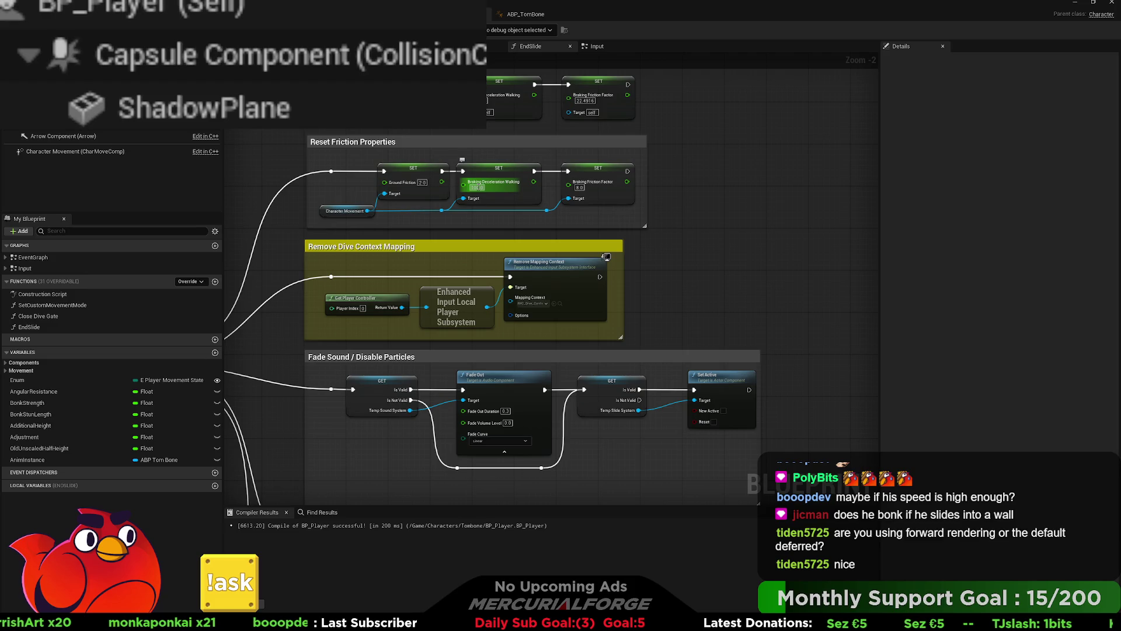
pyautogui.click(494, 195)
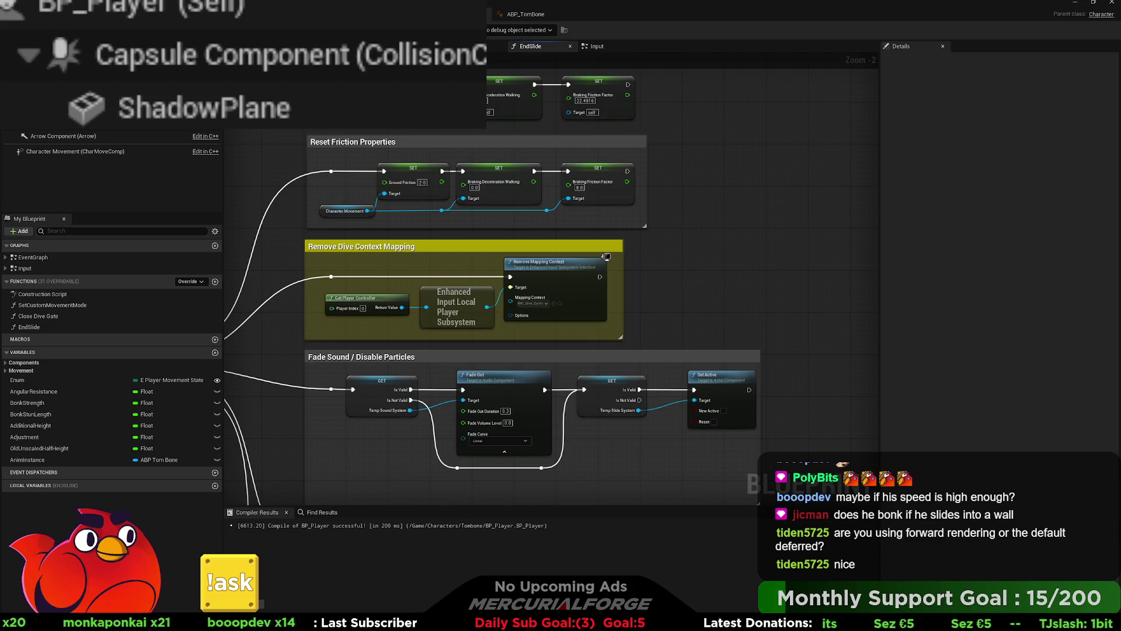
pyautogui.hotkey('alt', 'Tab')
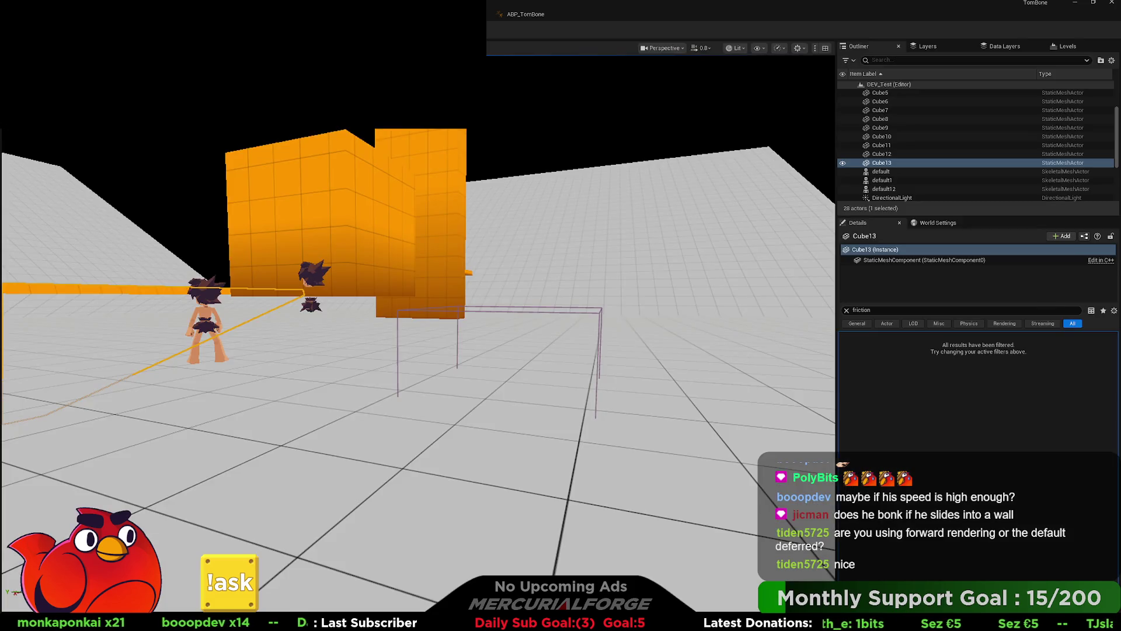
pyautogui.hotkey('alt', 'p')
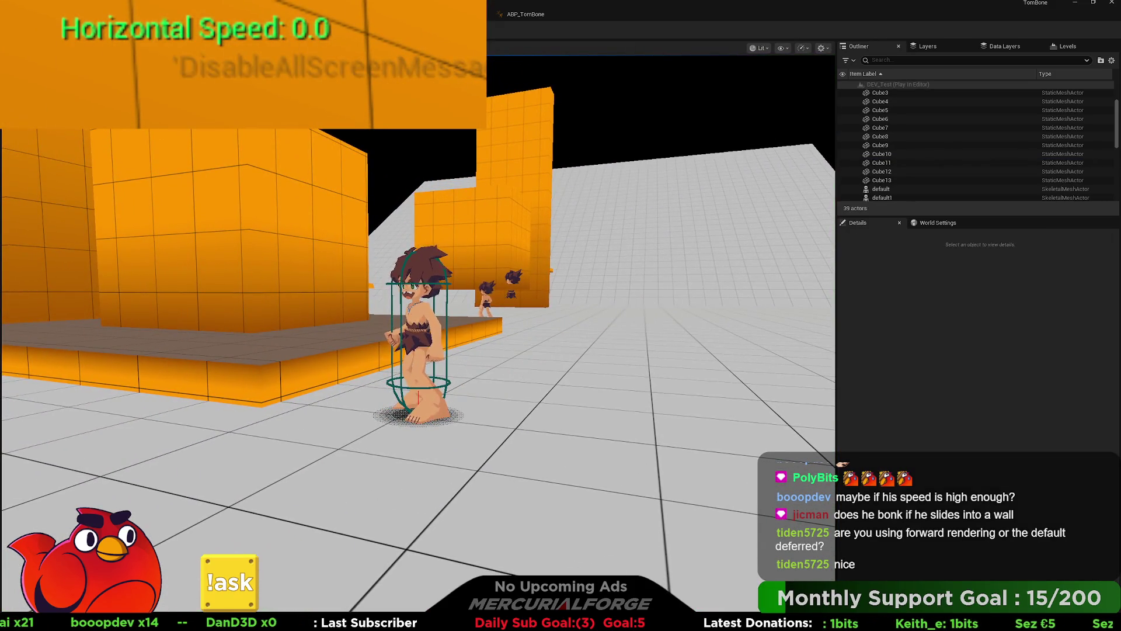
pyautogui.press('Escape')
pyautogui.hotkey('alt', 'Tab')
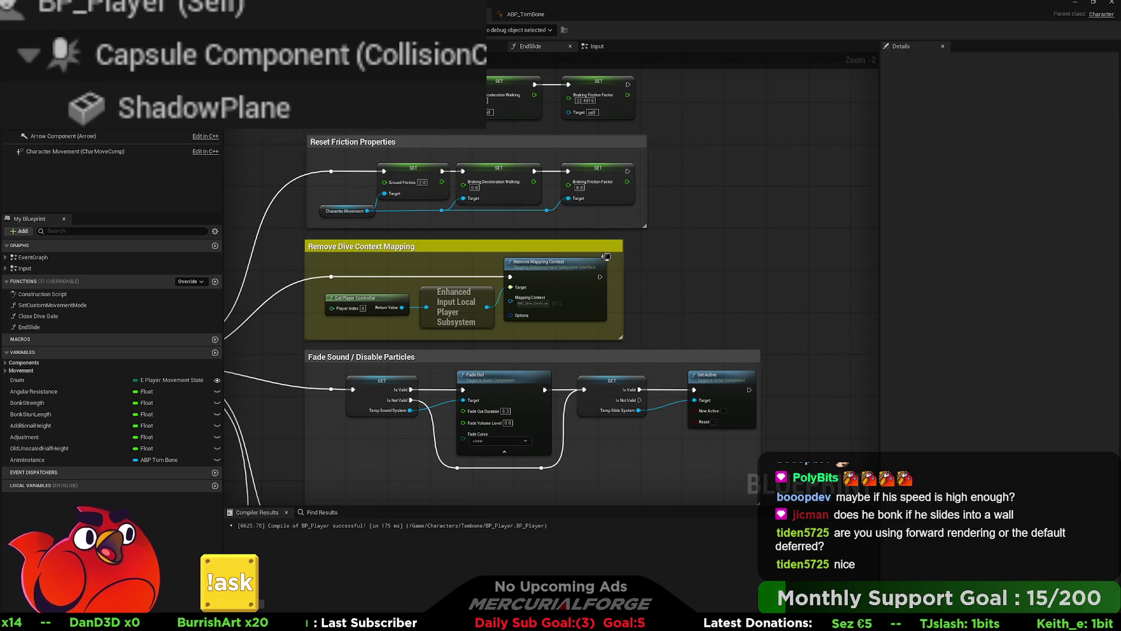
pyautogui.hotkey('alt', 'p')
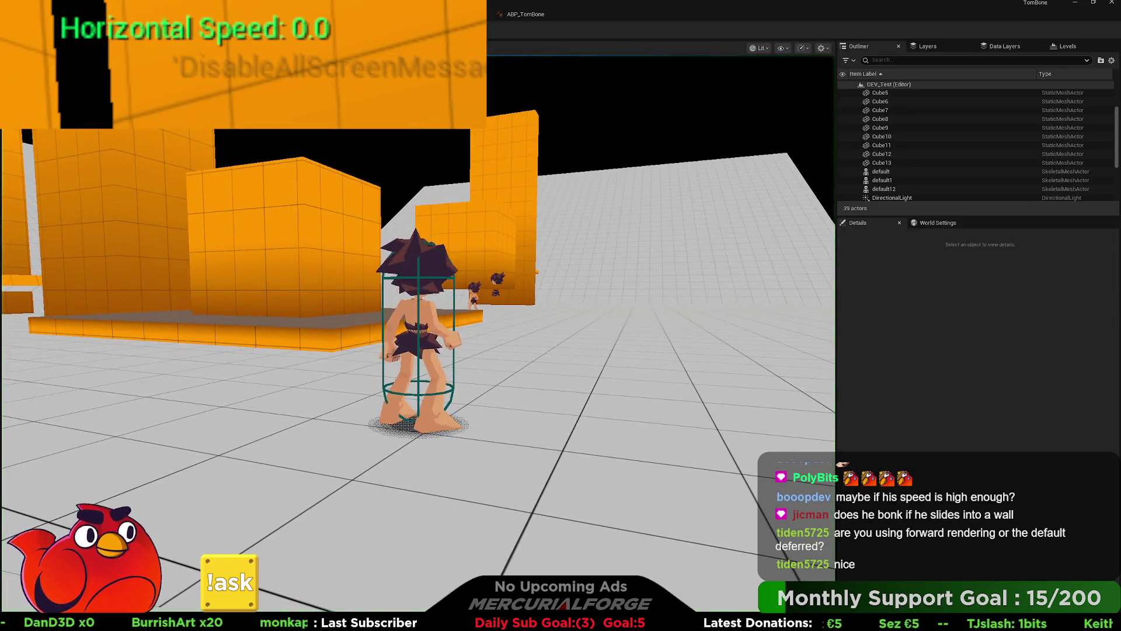
# - Playtest running, sliding and jumping to see how the slide stops, then return to the EndSlide graph
pyautogui.press('w')
pyautogui.press('c')
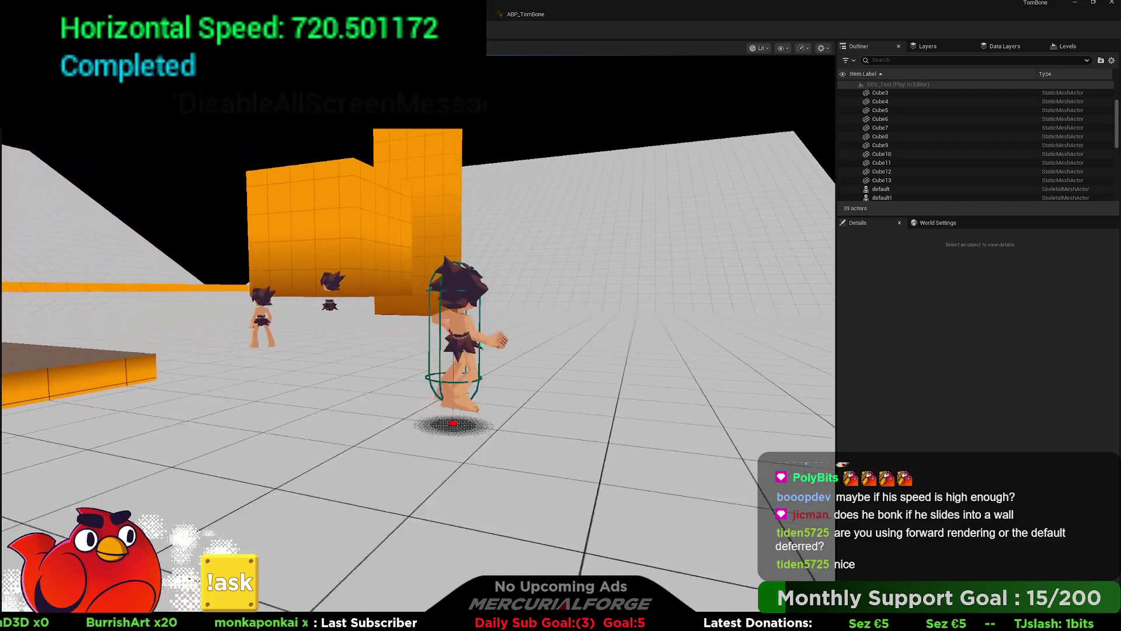
pyautogui.press('space')
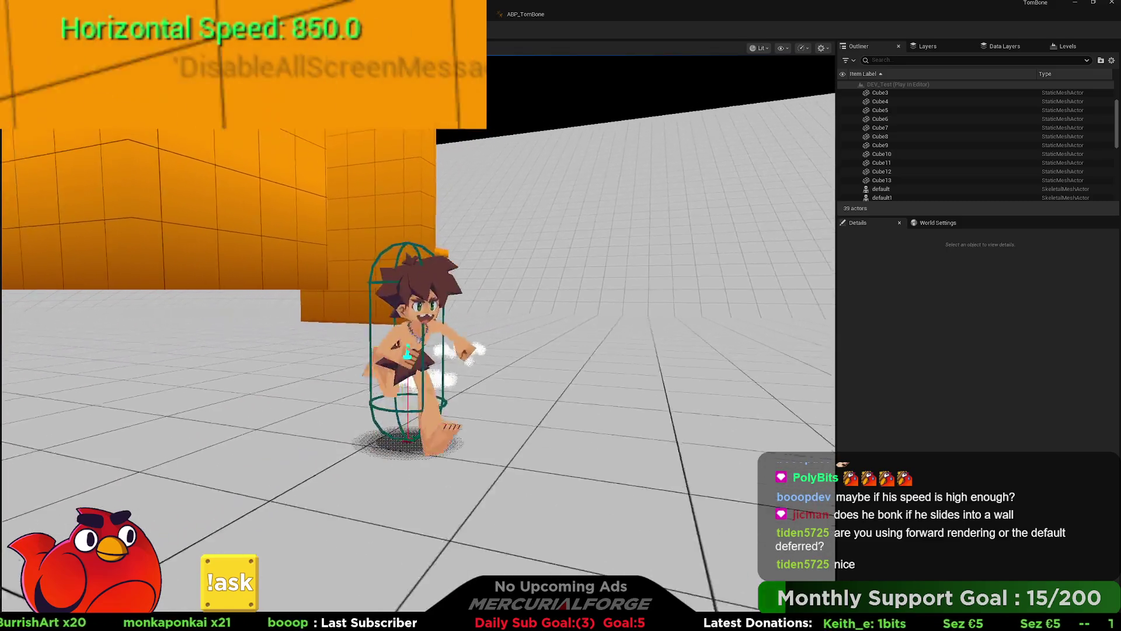
pyautogui.press('c')
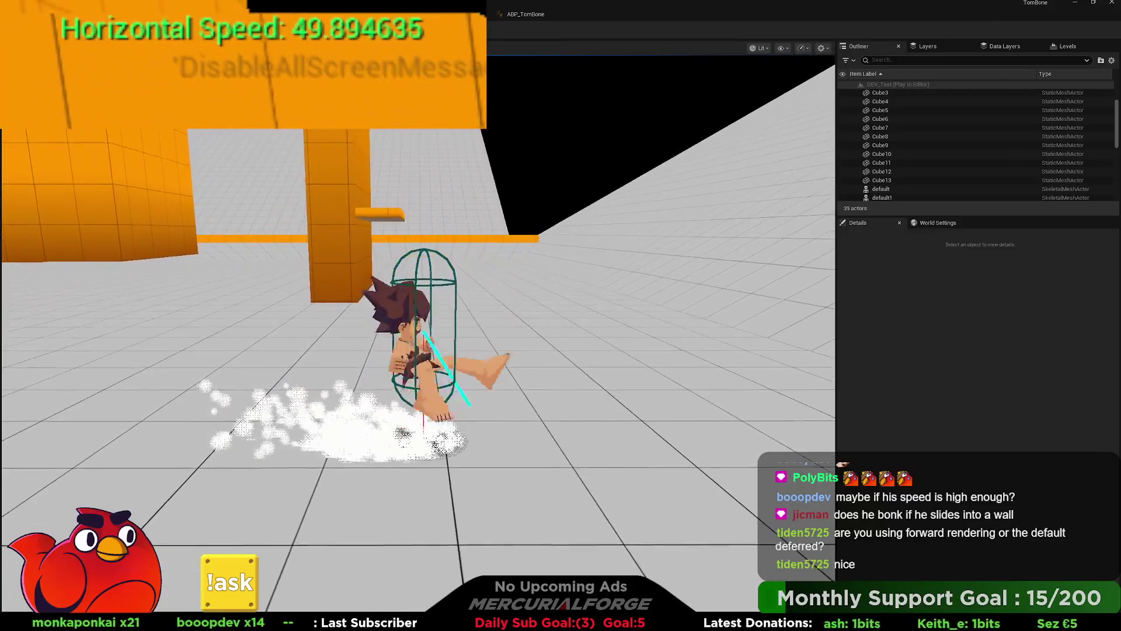
pyautogui.press('s')
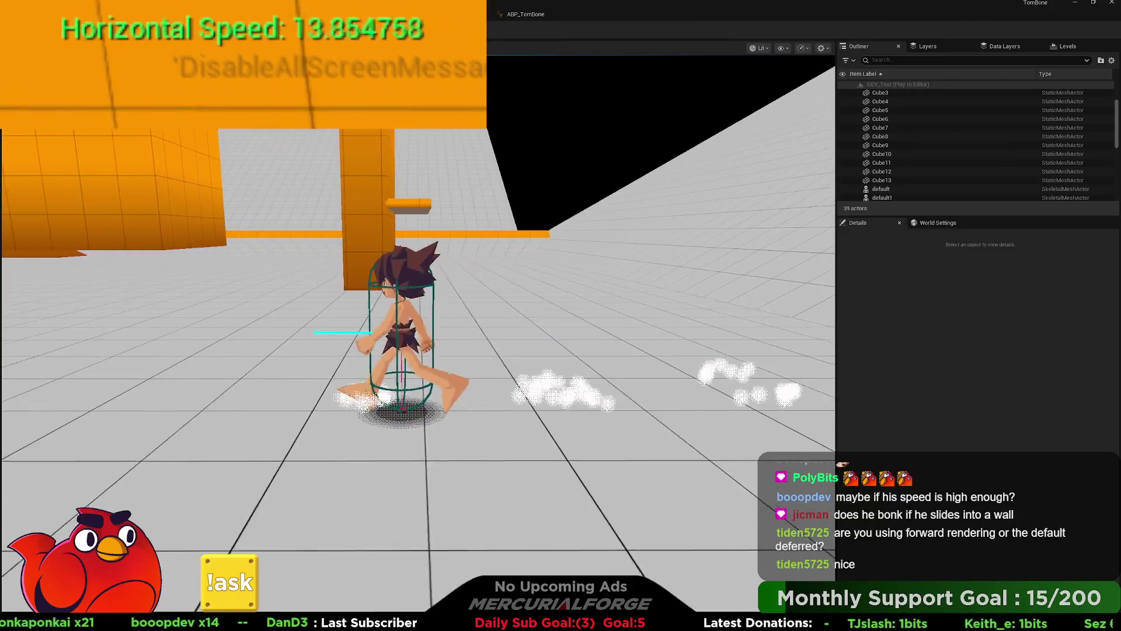
pyautogui.press('a')
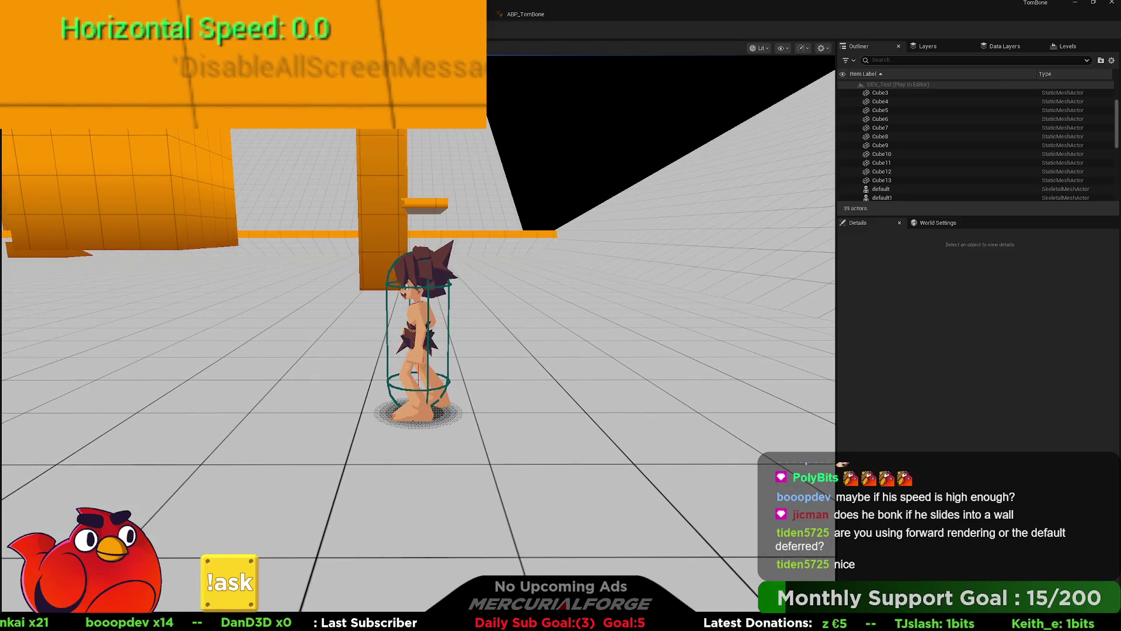
pyautogui.press('Escape')
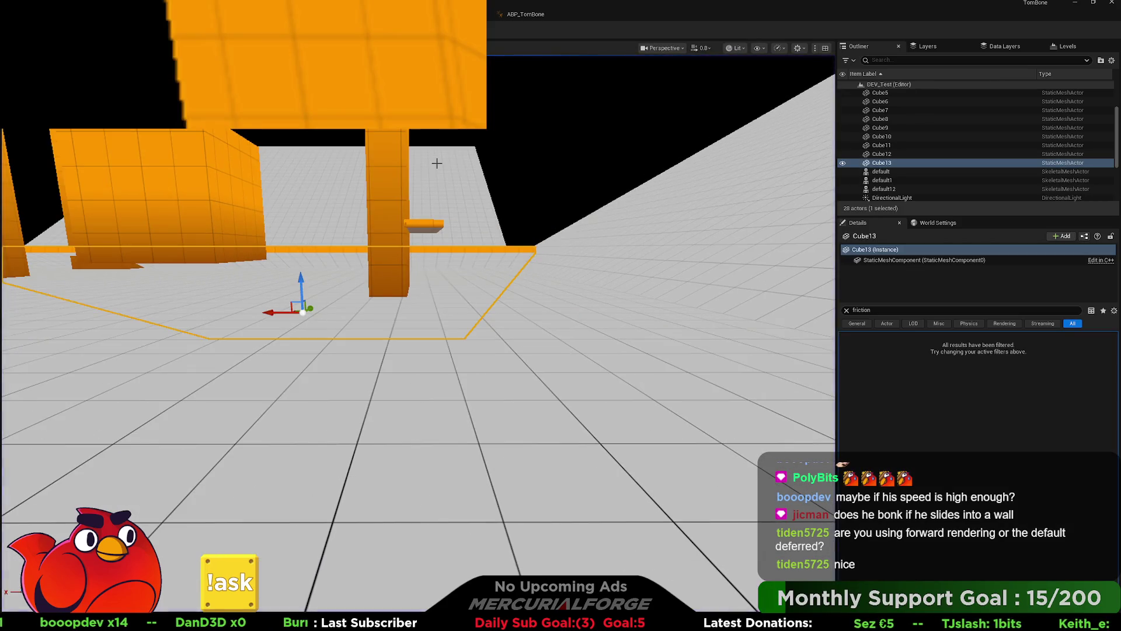
pyautogui.hotkey('ctrl', 'Tab')
pyautogui.hotkey('ctrl', 'Tab')
pyautogui.hotkey('ctrl', 'Tab')
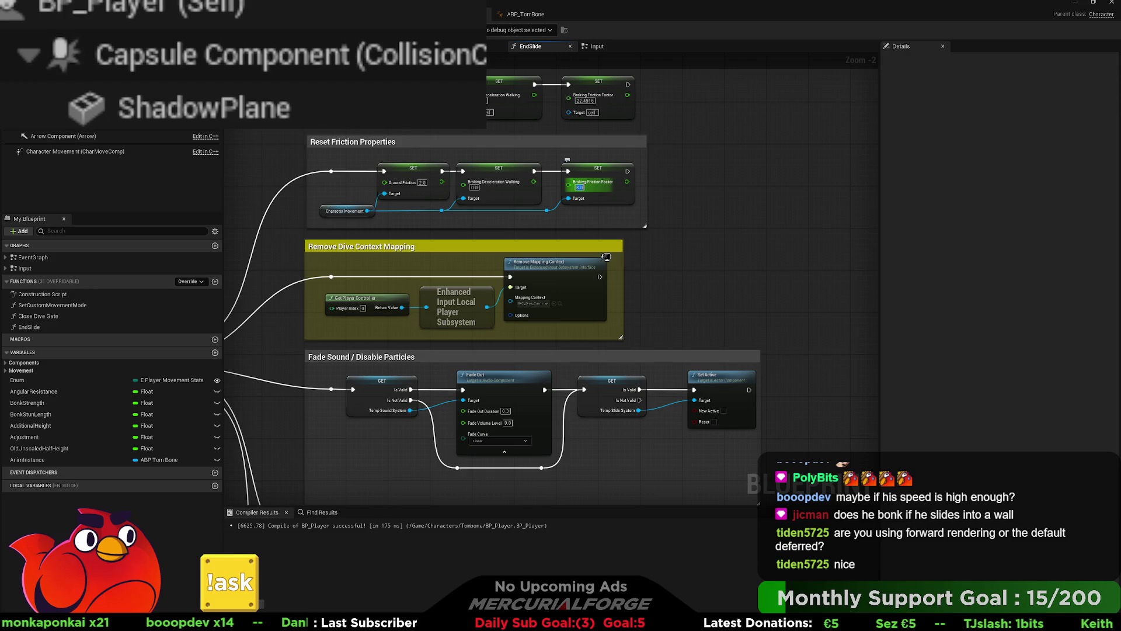
# - Set the reset node's Ground Friction to 0.0
pyautogui.click(422, 182)
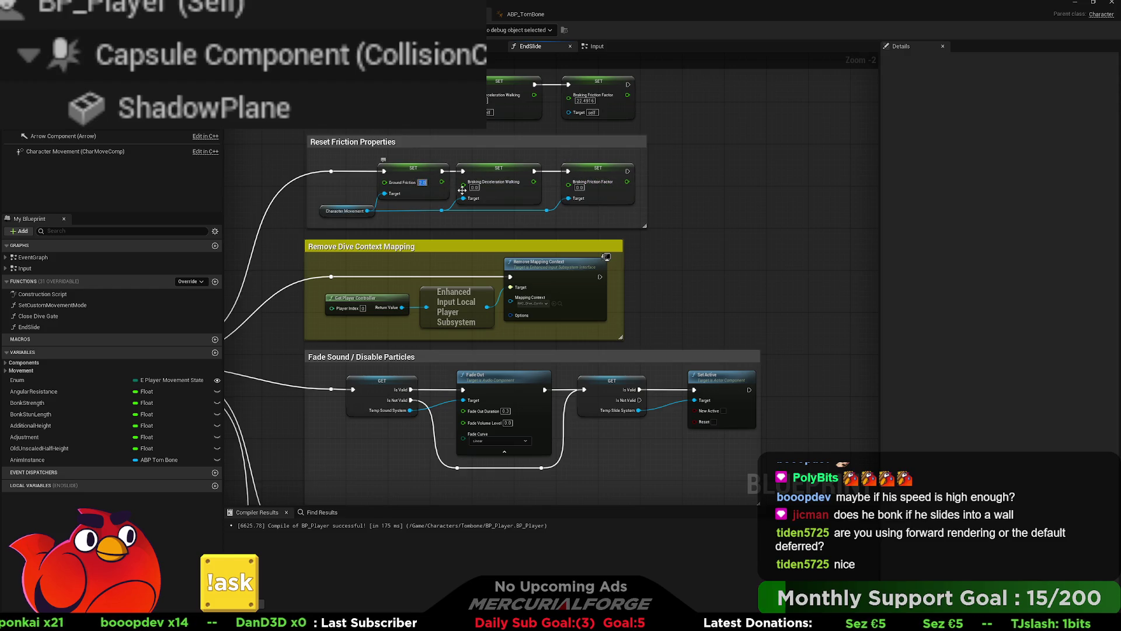
pyautogui.write('0')
pyautogui.press('Return')
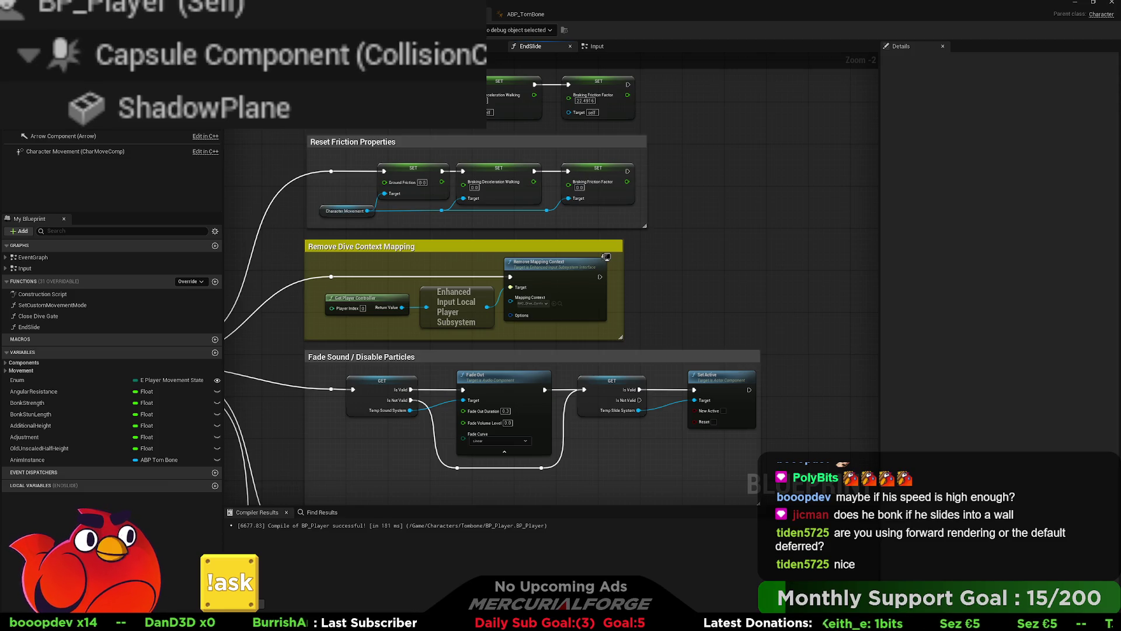
# - Playtest the slide with steering, peaking near 829 speed, then return to BP_Player
pyautogui.hotkey('alt', 'Tab')
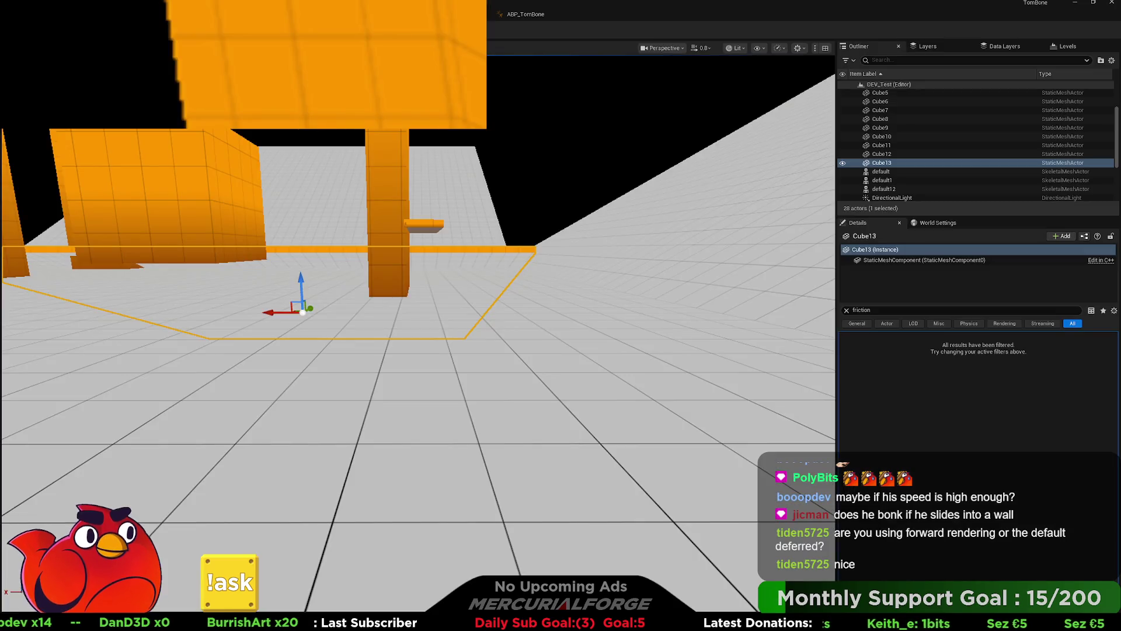
pyautogui.hotkey('alt', 'p')
pyautogui.press('w')
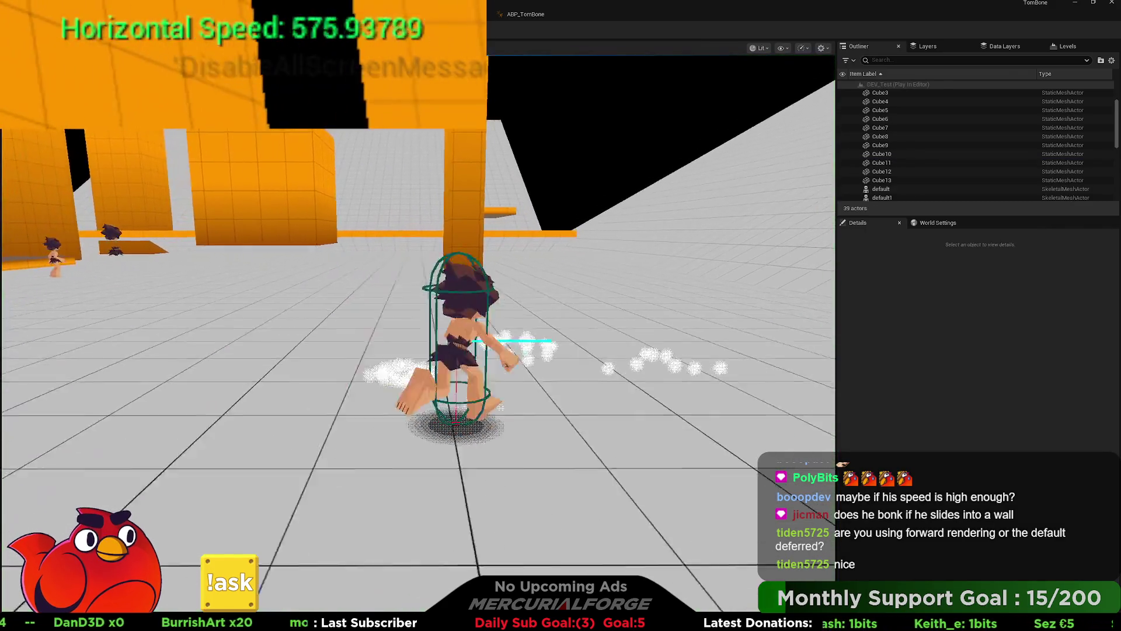
pyautogui.press('w')
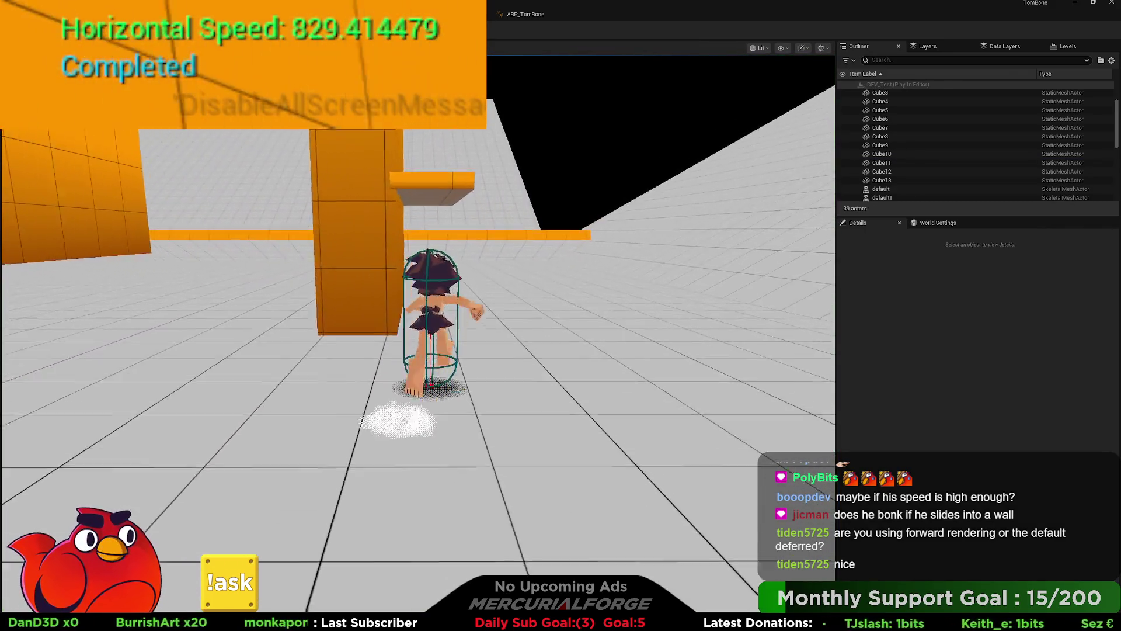
pyautogui.press('a')
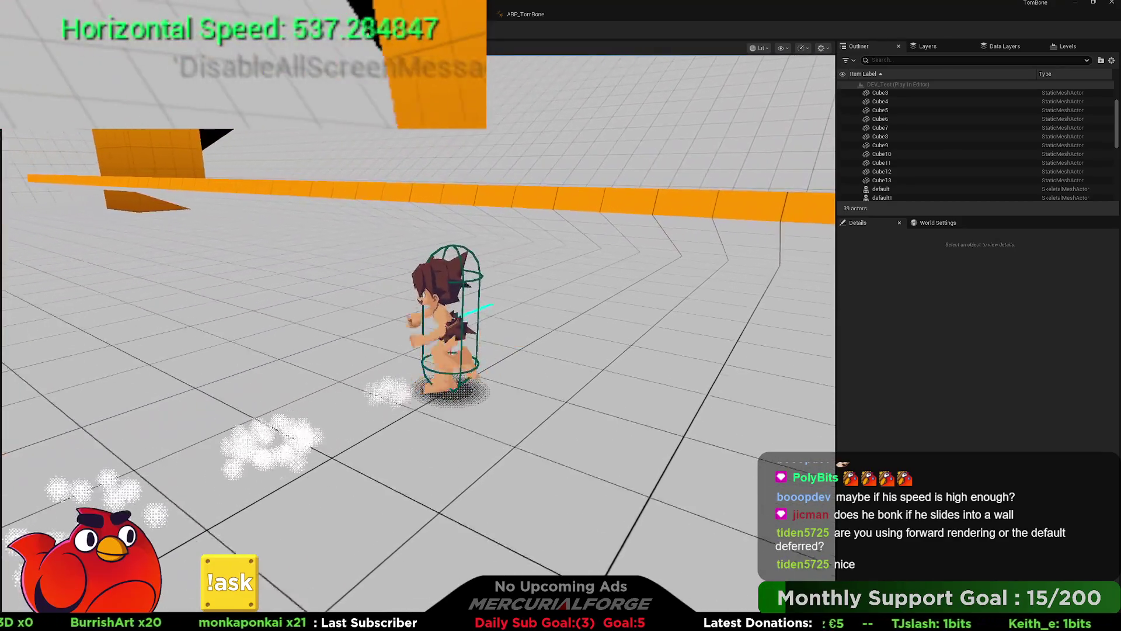
pyautogui.press('s')
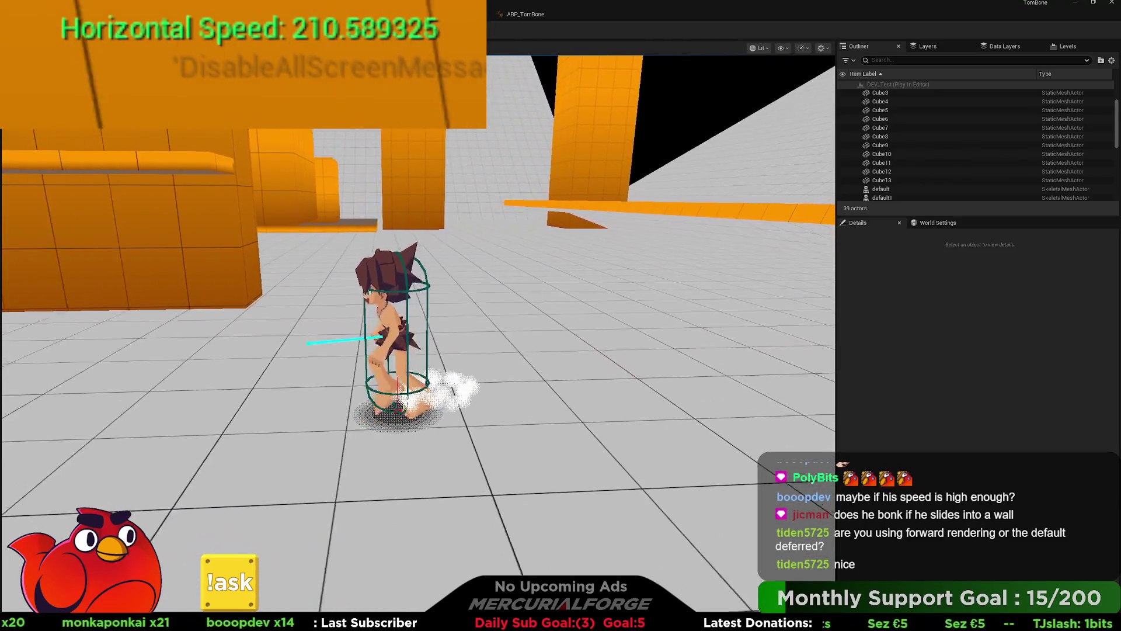
pyautogui.press('Escape')
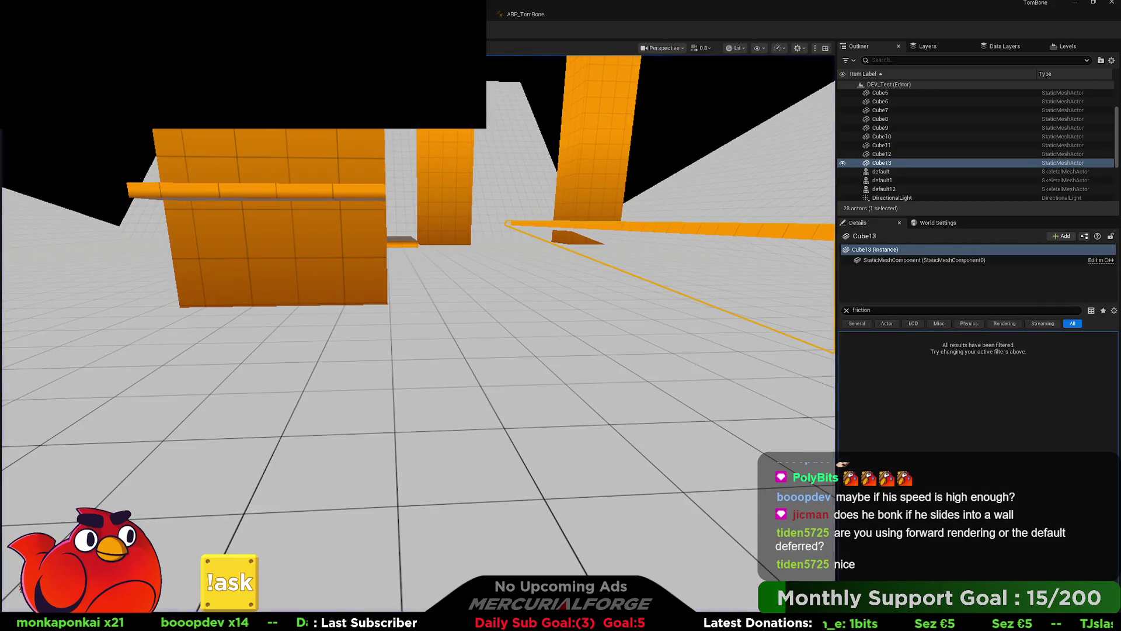
pyautogui.hotkey('alt', 'Tab')
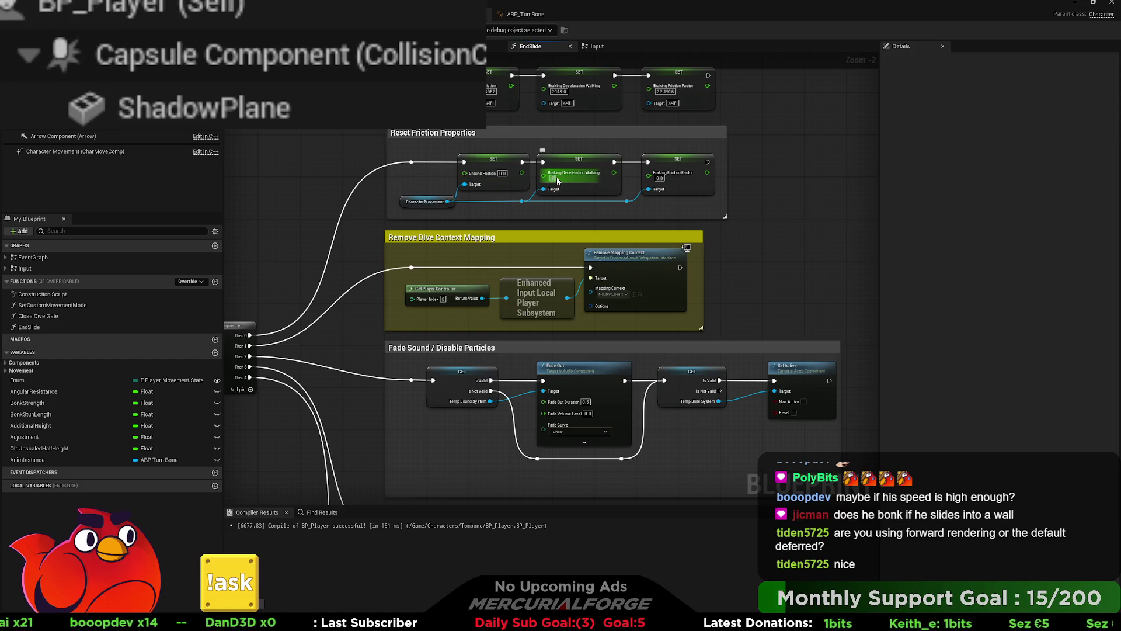
# - Set the reset Braking Deceleration Walking to 100.0 and playtest running forward
pyautogui.write('100')
pyautogui.press('Return')
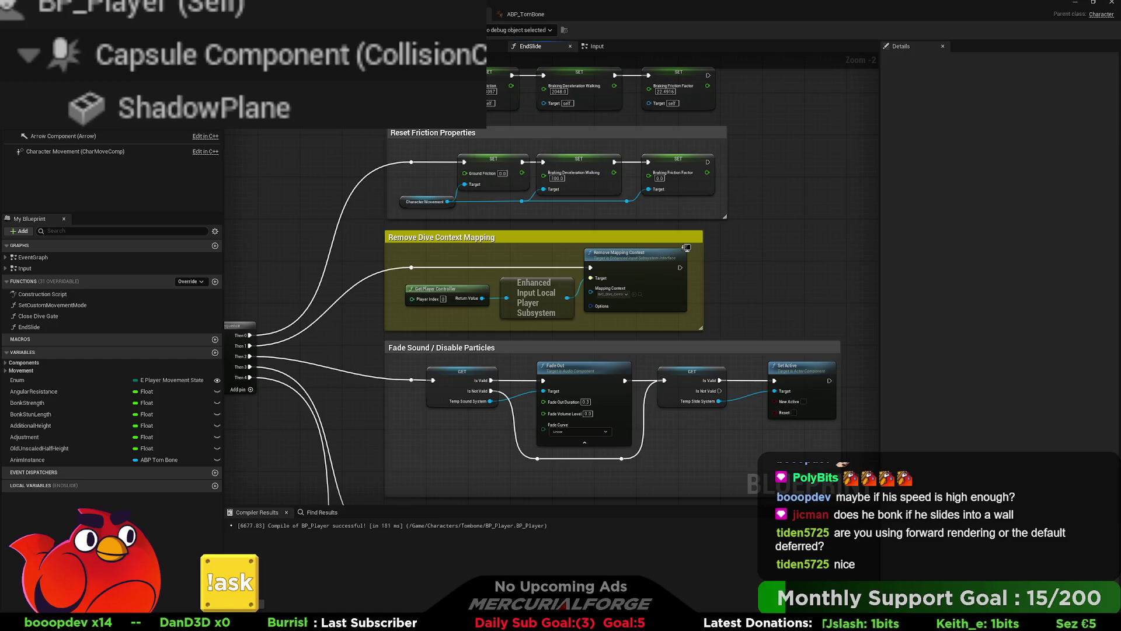
pyautogui.hotkey('alt', 'Tab')
pyautogui.hotkey('alt', 'p')
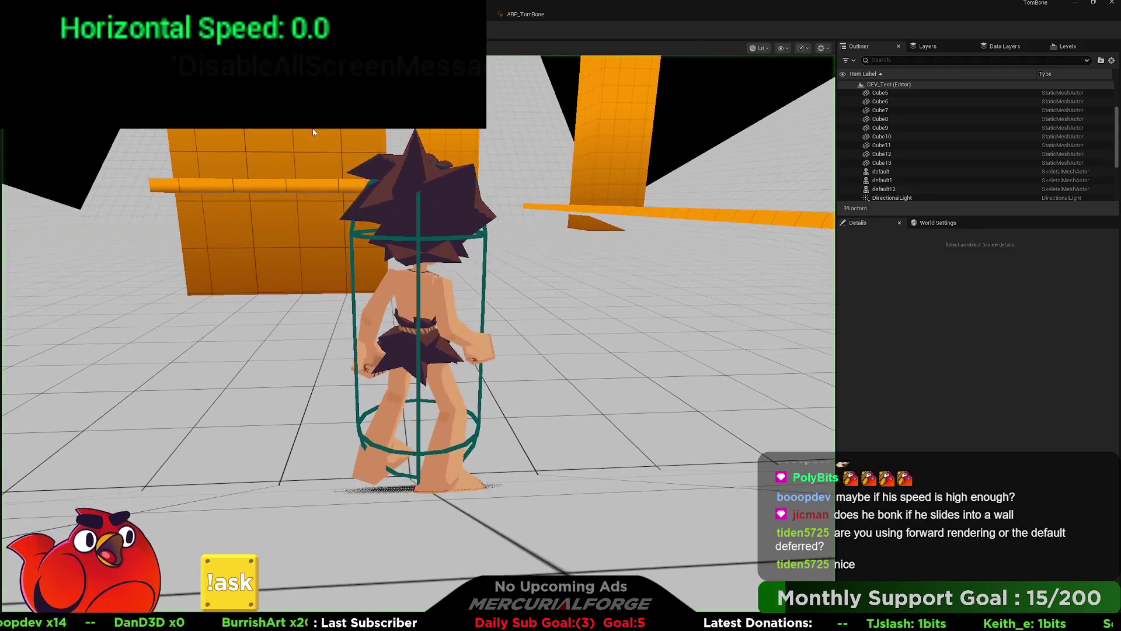
pyautogui.press('w')
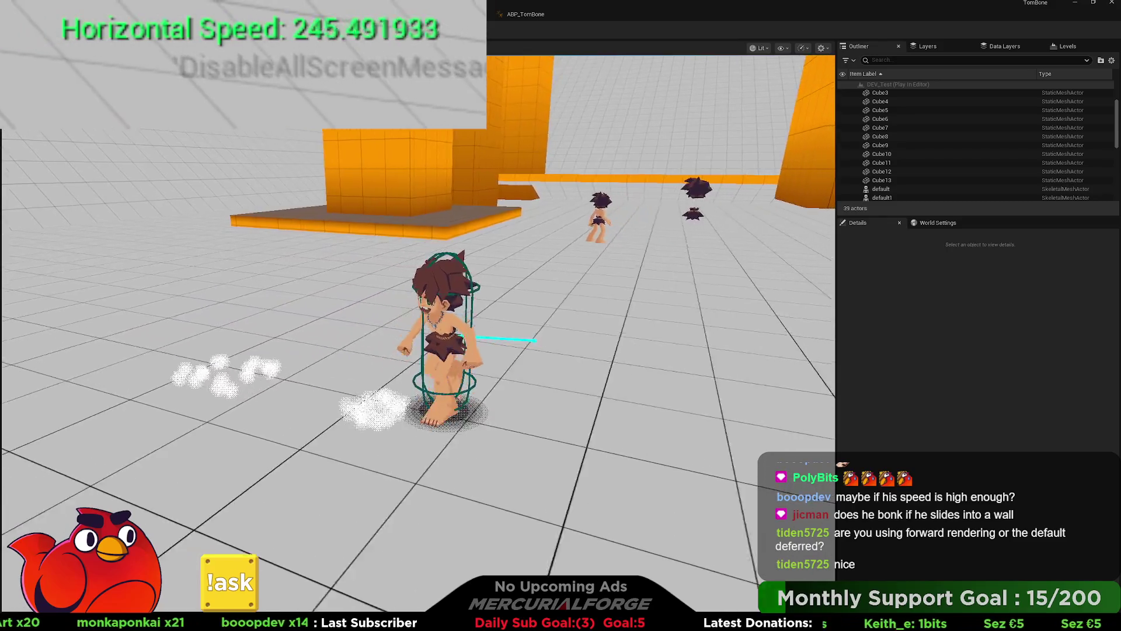
pyautogui.press('Escape')
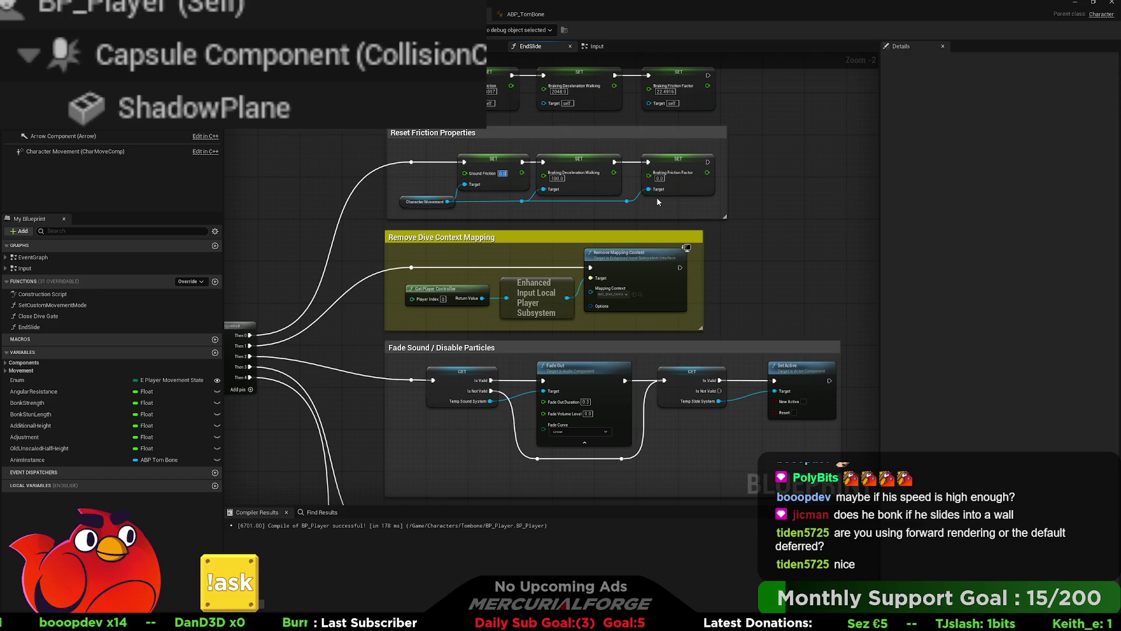
# - Set reset Ground Friction and Braking Friction Factor to 1.0, then playtest the slide
pyautogui.write('1')
pyautogui.click(659, 178)
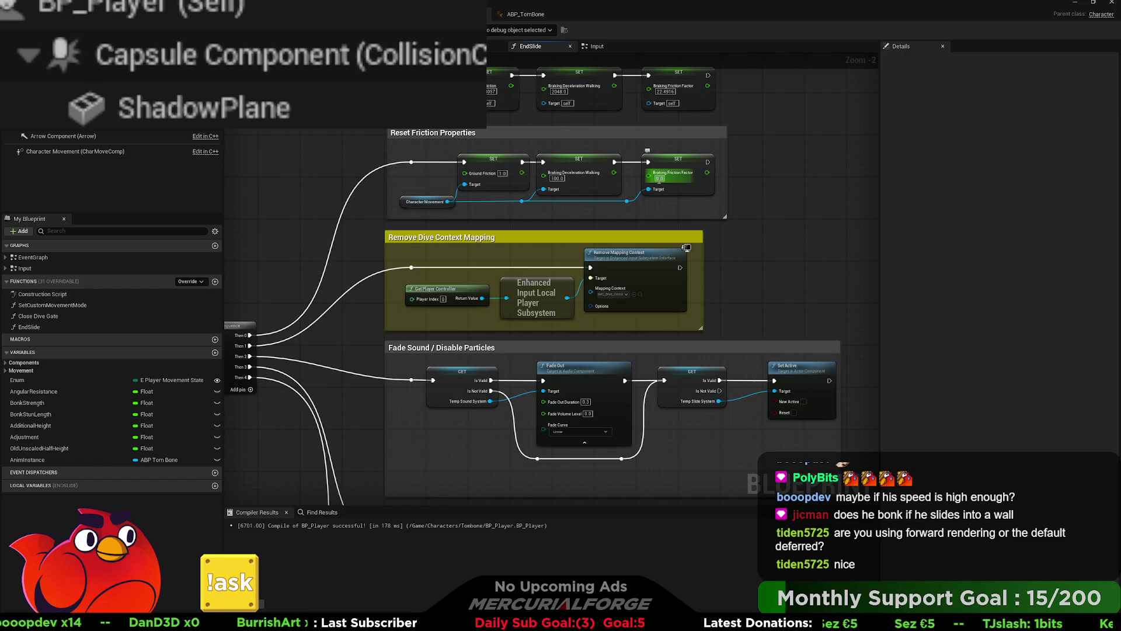
pyautogui.write('1')
pyautogui.press('Return')
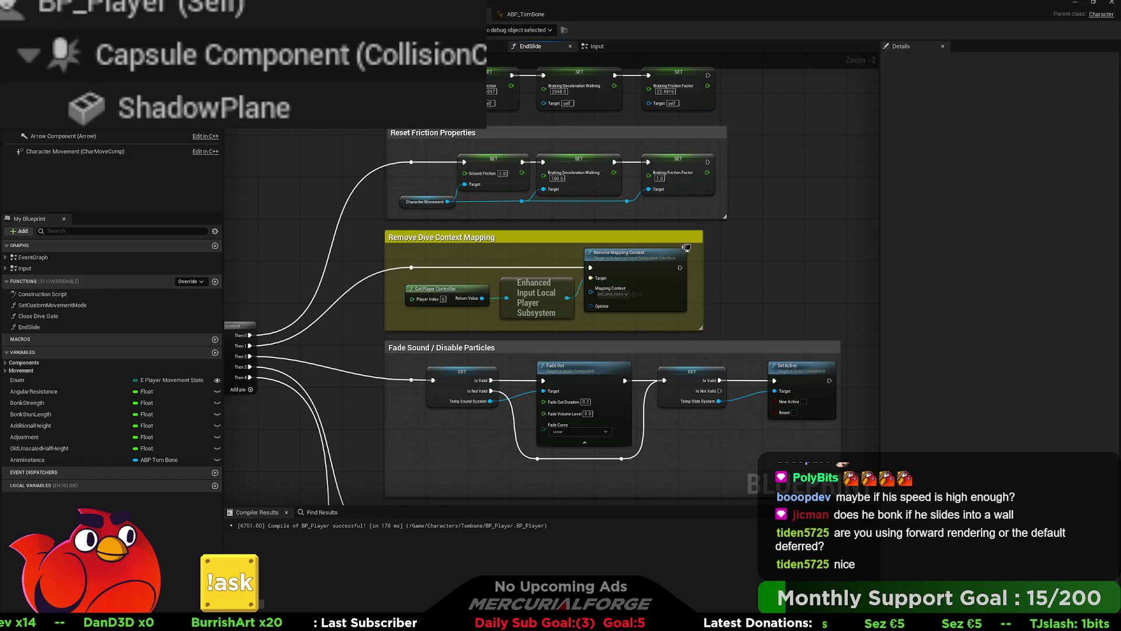
pyautogui.hotkey('alt', 'Tab')
pyautogui.hotkey('alt', 'p')
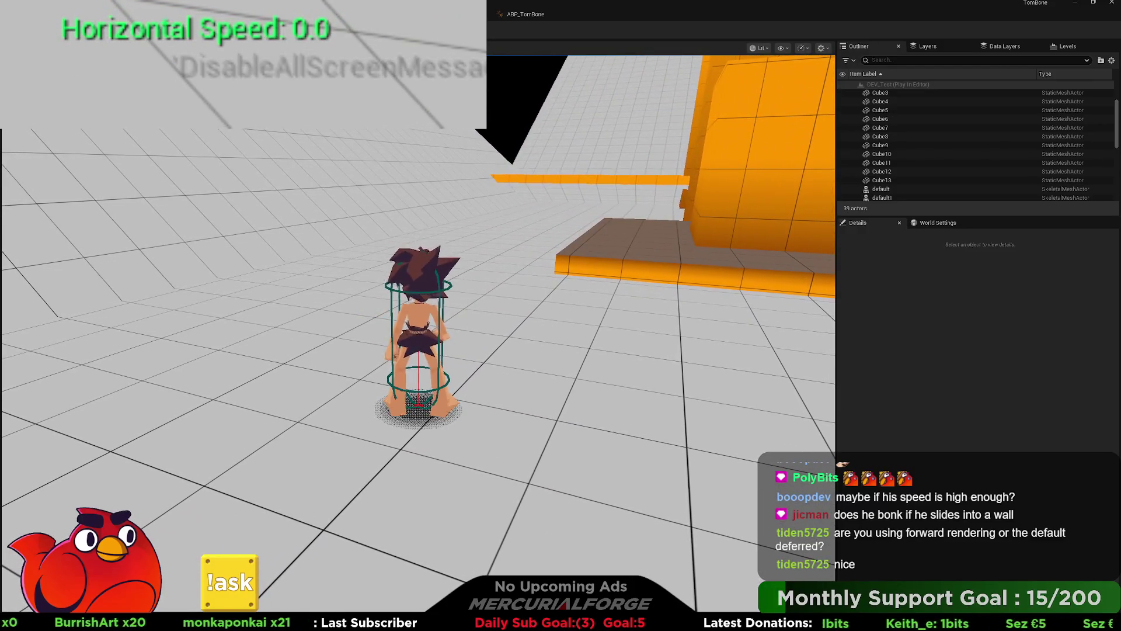
pyautogui.press('Escape')
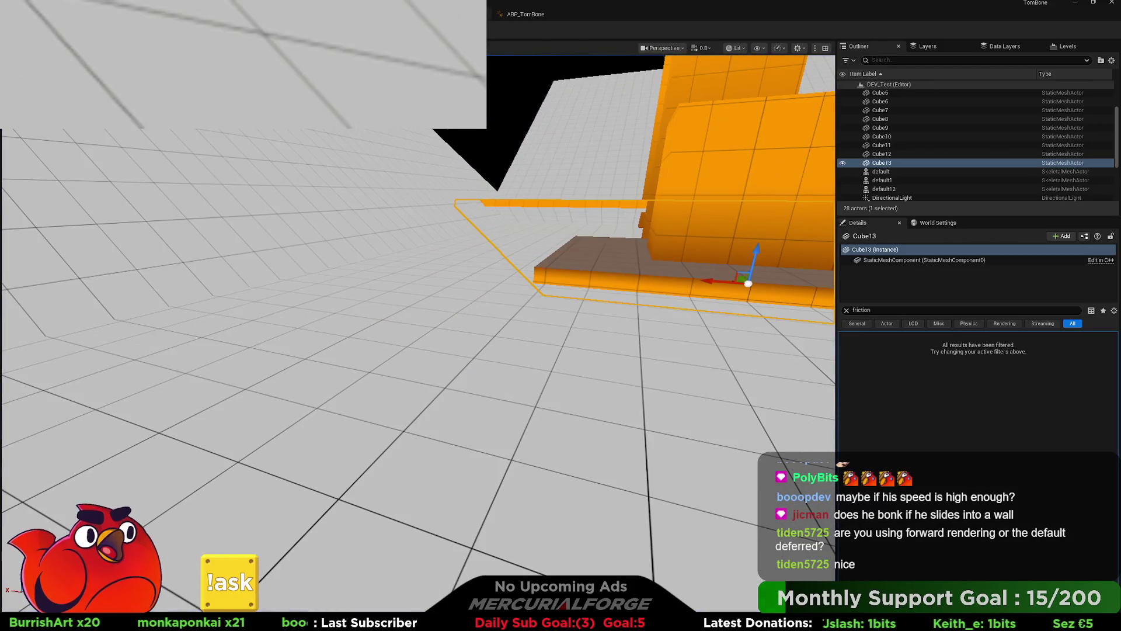
pyautogui.hotkey('alt', 'Tab')
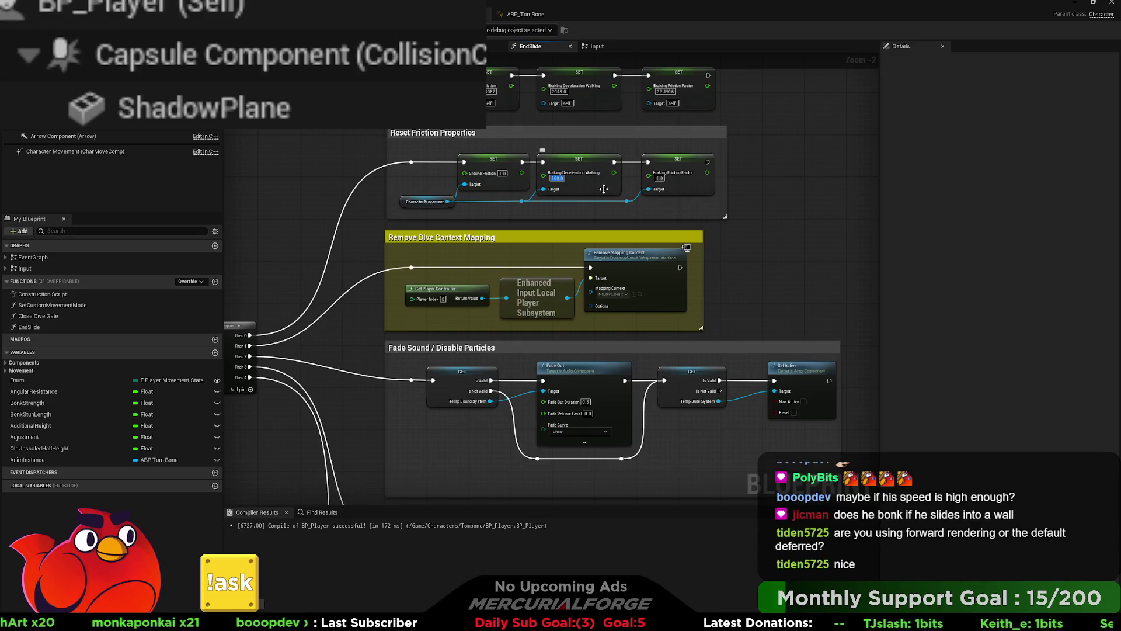
# - Copy the 2048.0 Braking Deceleration Walking value into the Reset Friction node
pyautogui.click(557, 91)
pyautogui.hotkey('ctrl', 'c')
pyautogui.click(558, 178)
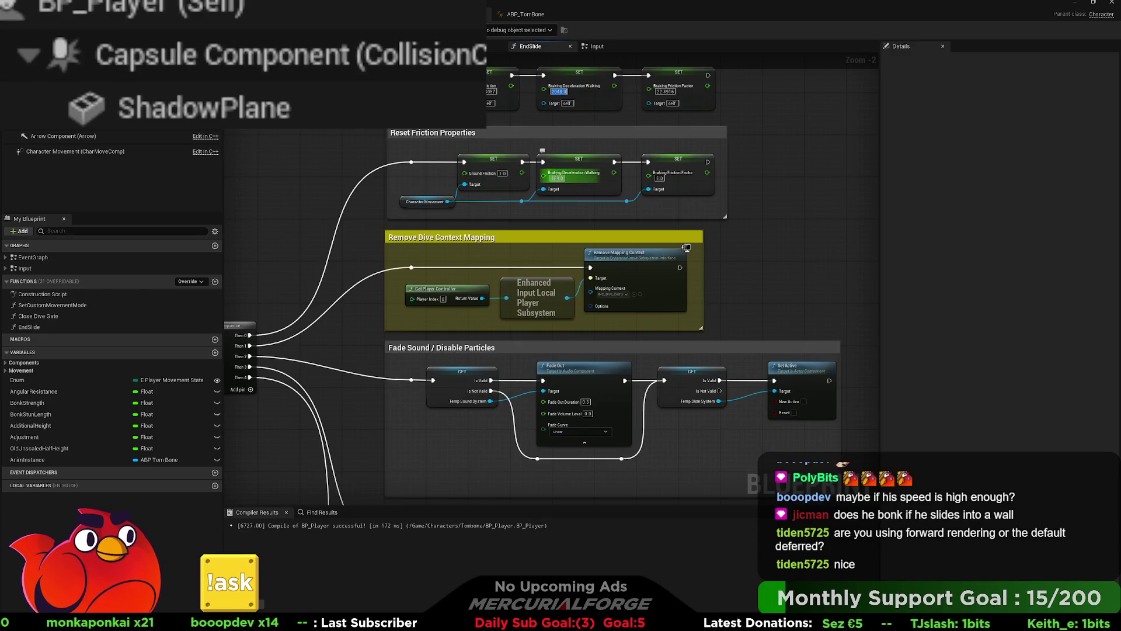
pyautogui.hotkey('ctrl', 'v')
pyautogui.press('Return')
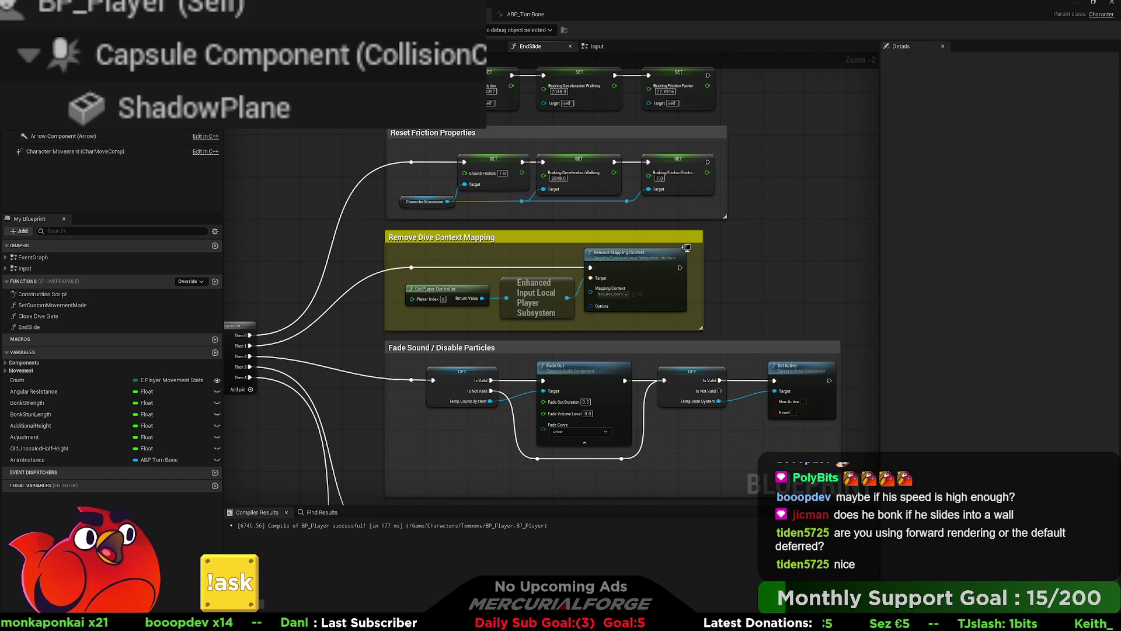
# - Playtest several run-and-slide sequences to check how the slide ends
pyautogui.hotkey('alt', 'Tab')
pyautogui.press('w')
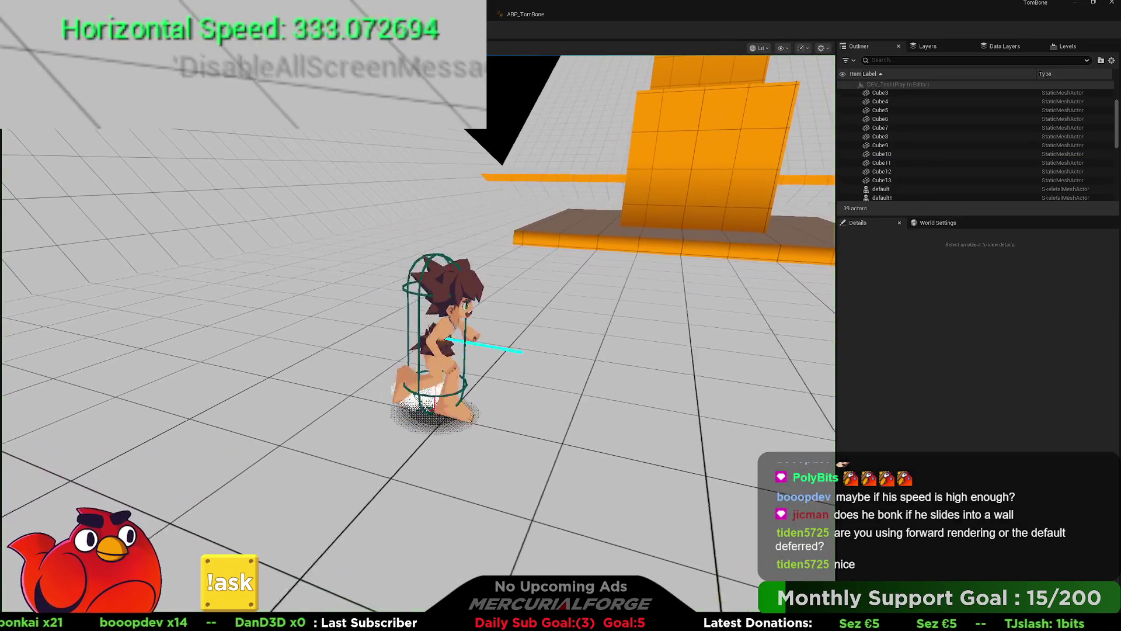
pyautogui.press('ctrl')
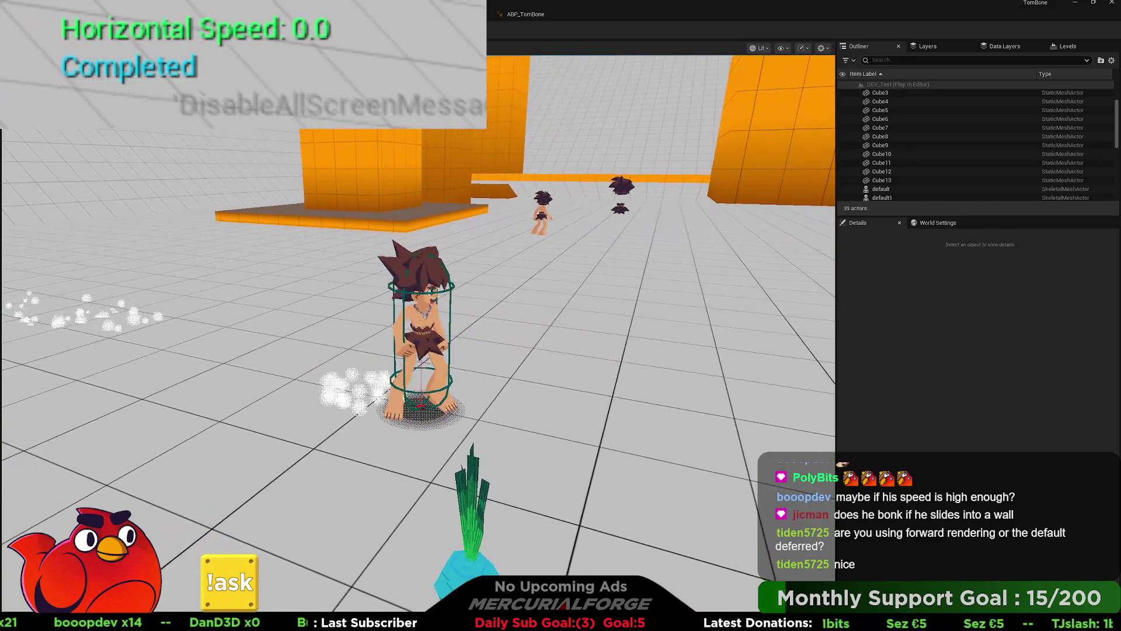
pyautogui.press('ctrl')
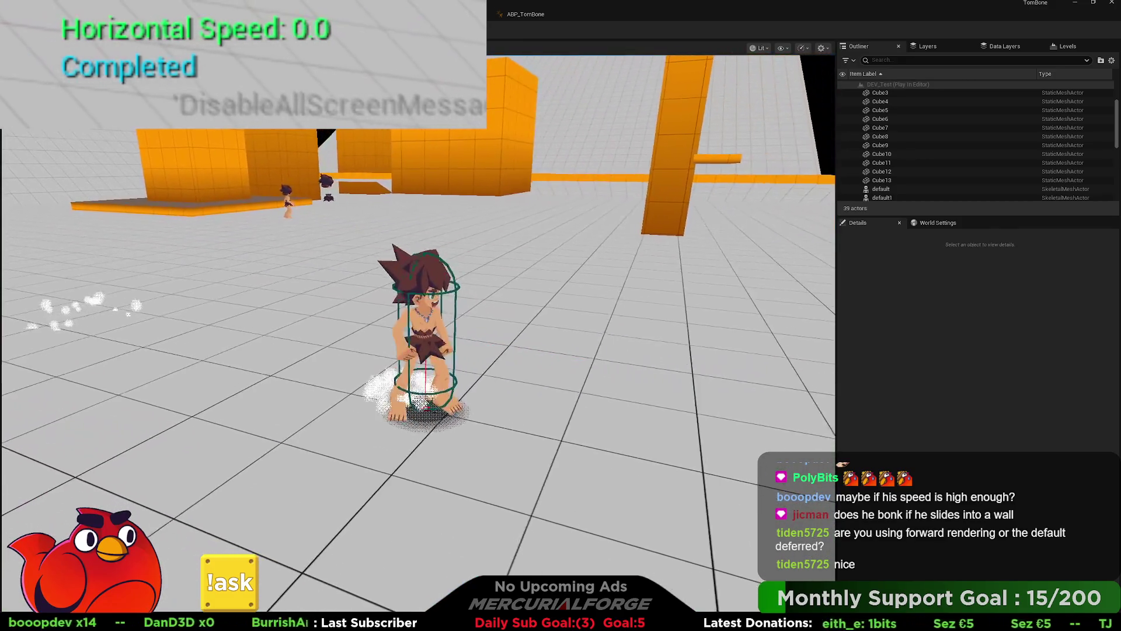
pyautogui.press('ctrl')
pyautogui.press('w')
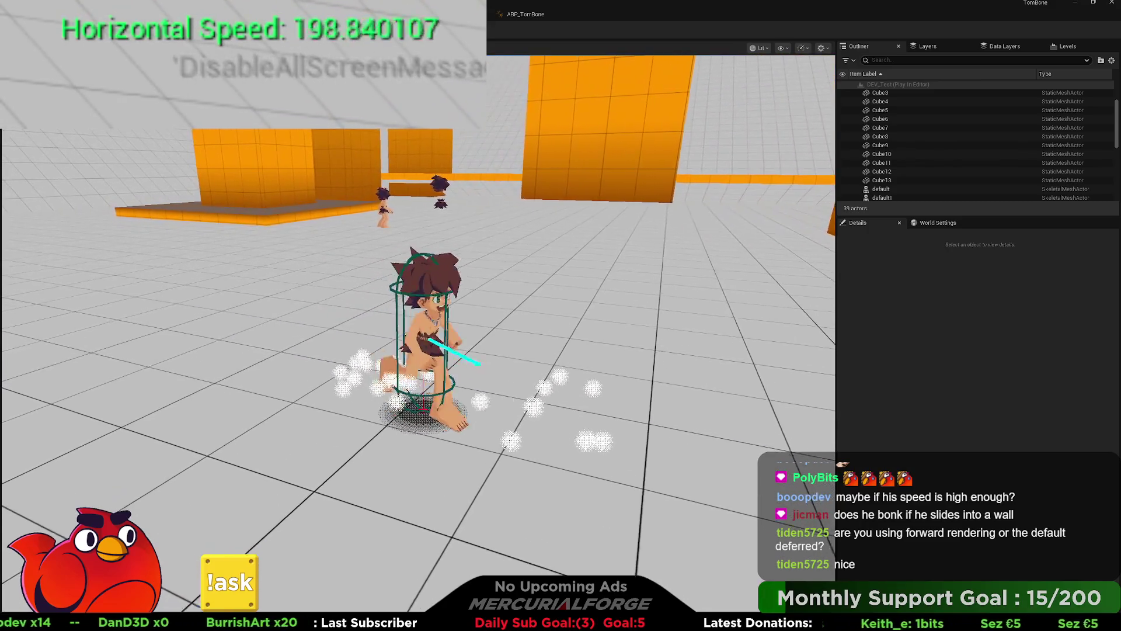
pyautogui.press('ctrl')
pyautogui.press('ctrl')
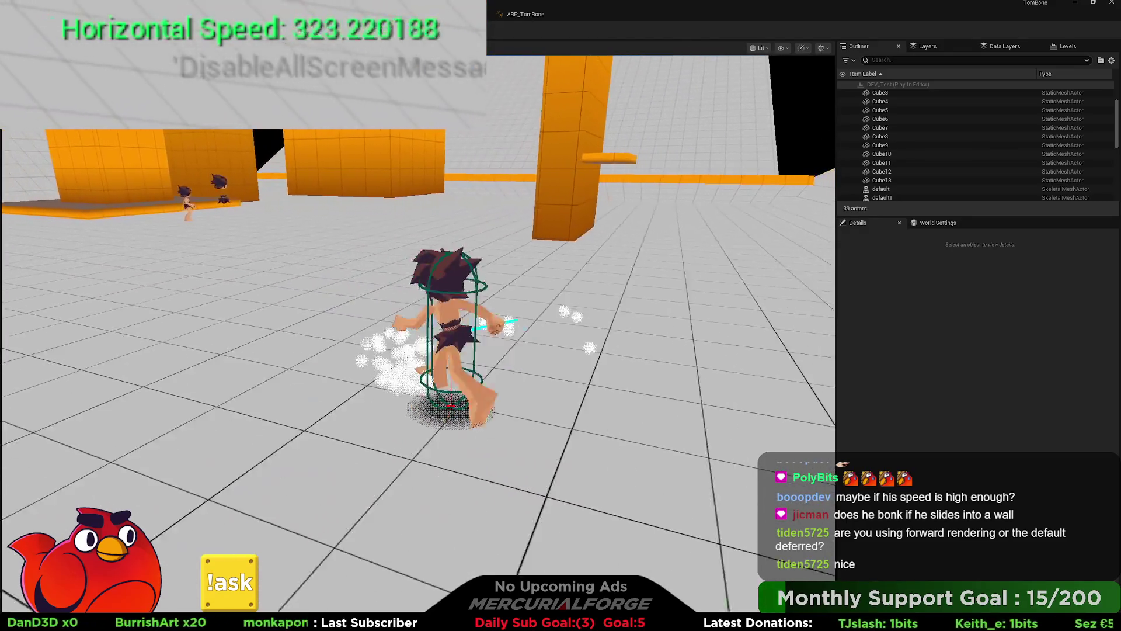
pyautogui.press('ctrl')
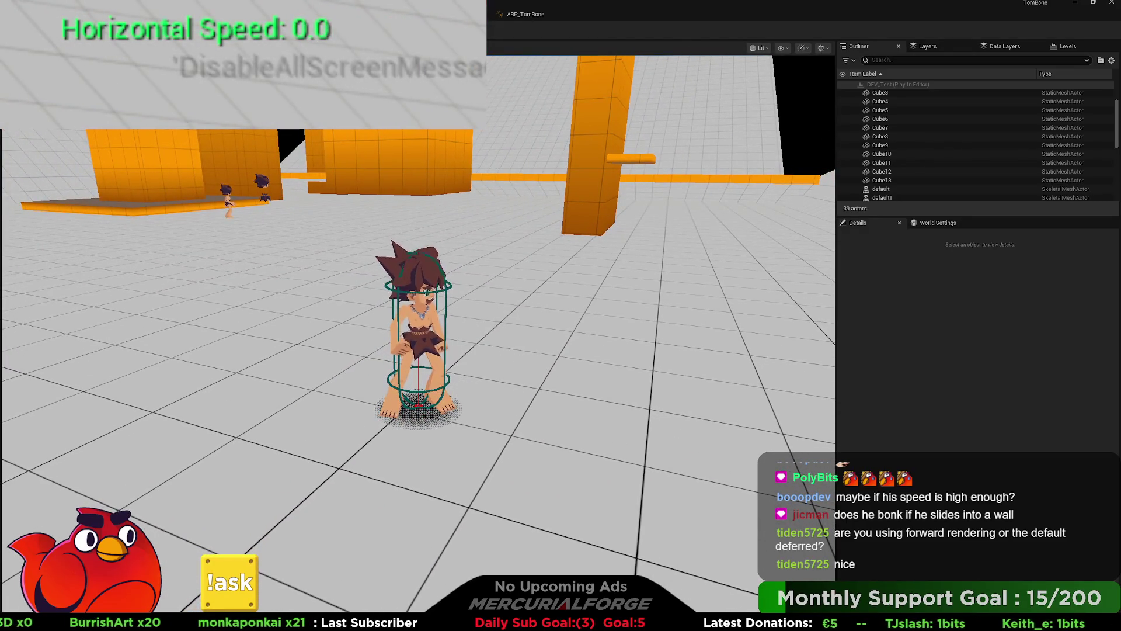
pyautogui.press('Escape')
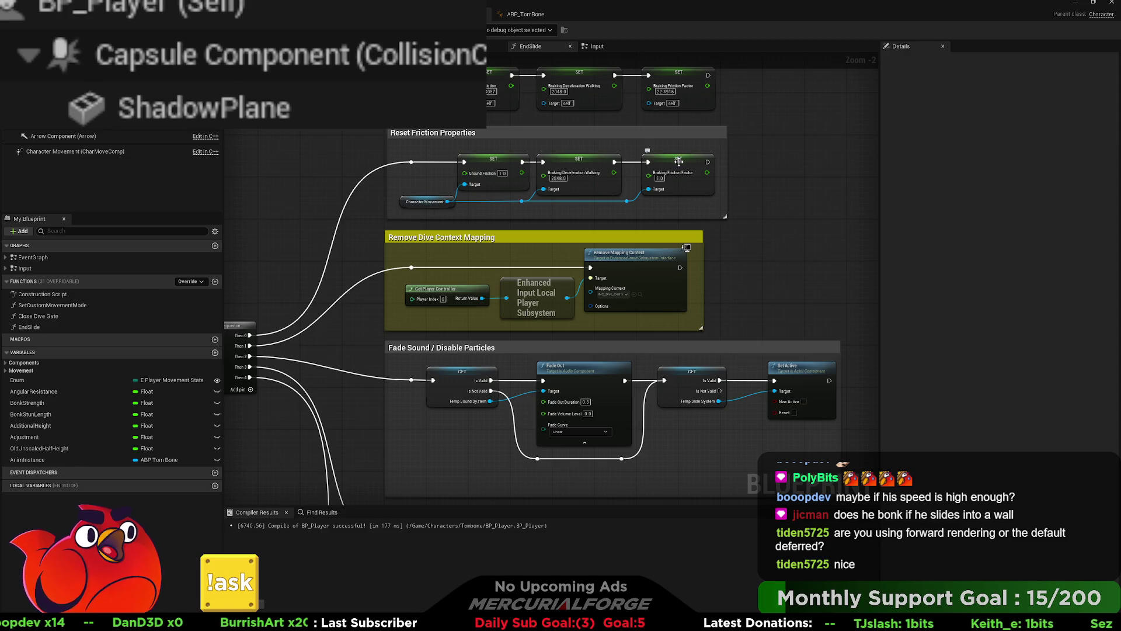
# - Tick Use Separate Braking Friction in BP_Player's class defaults, then show the CharacterMovement component
pyautogui.click(679, 162)
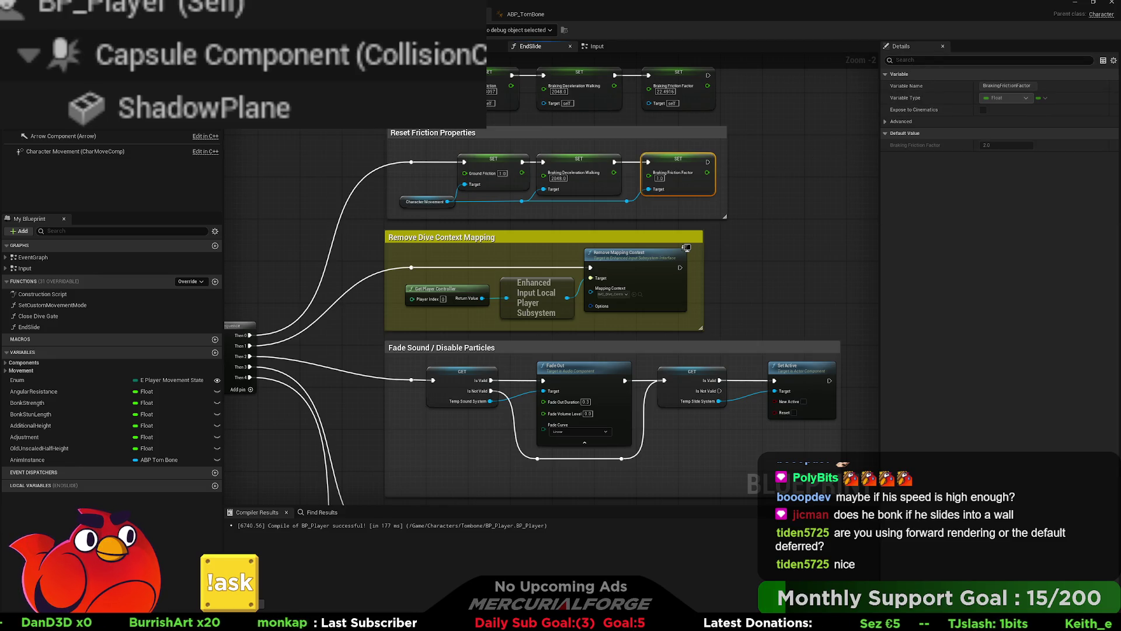
pyautogui.click(35, 64)
pyautogui.click(965, 60)
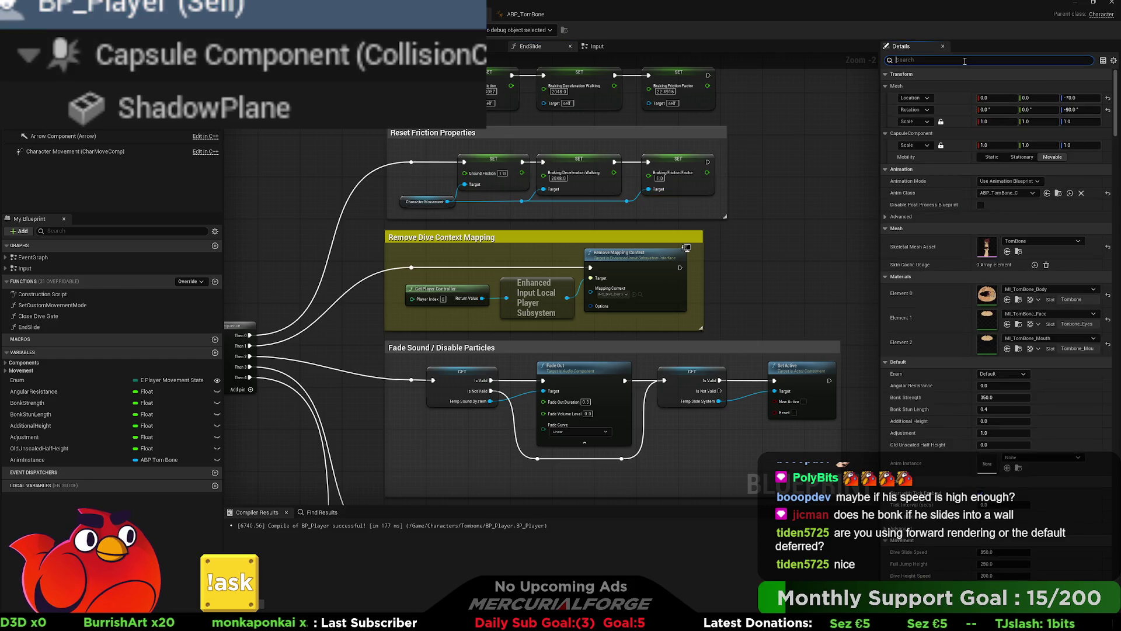
pyautogui.write('buse')
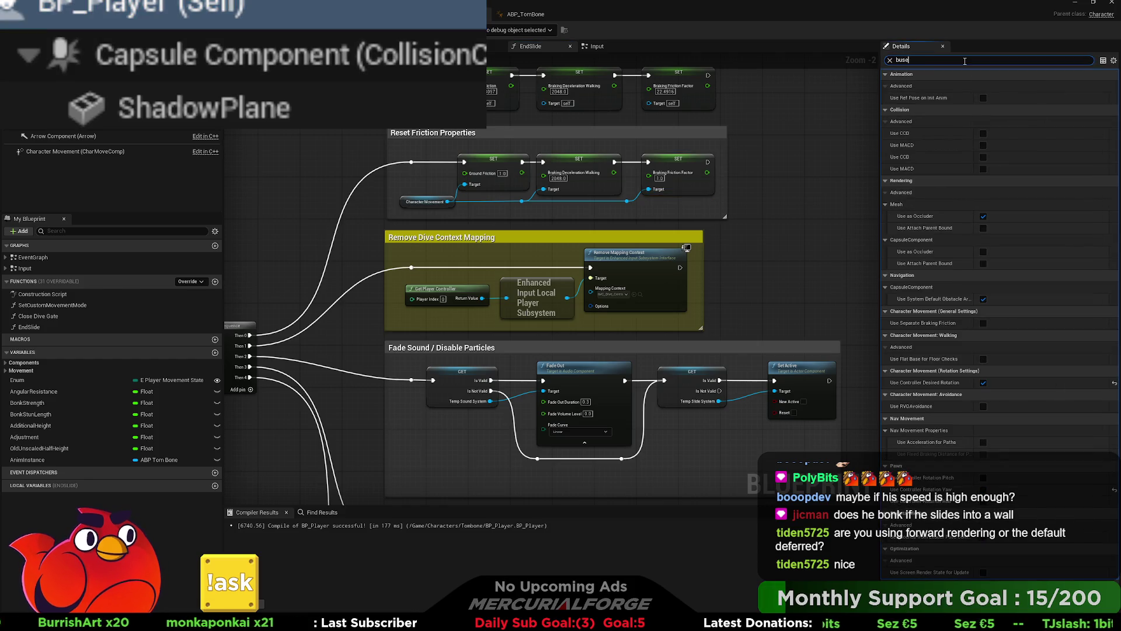
pyautogui.write('se')
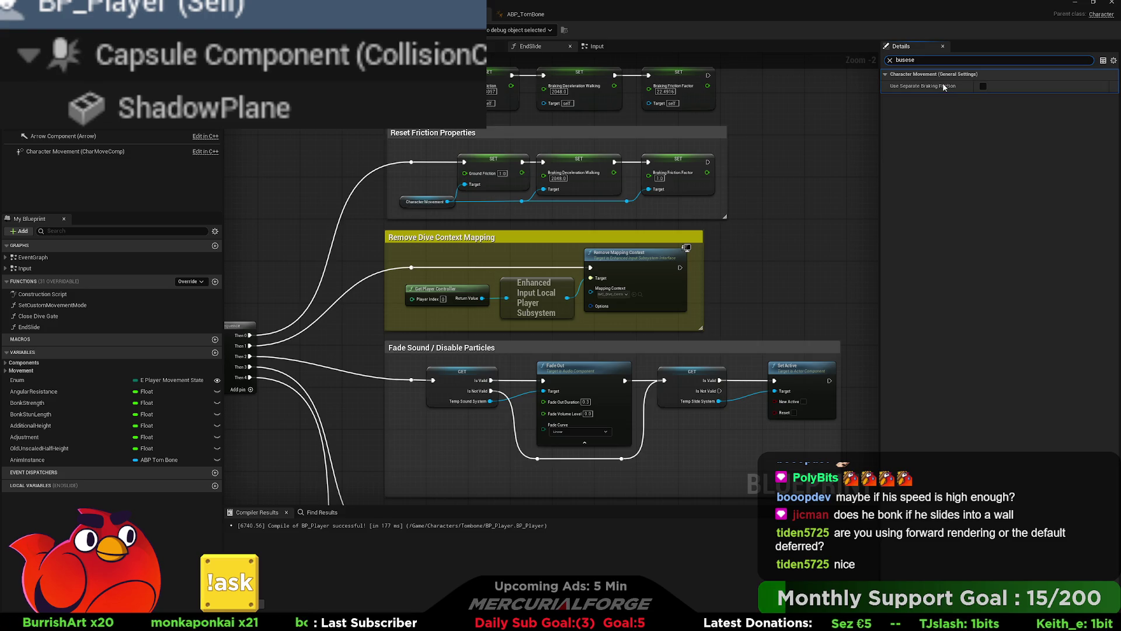
pyautogui.click(984, 87)
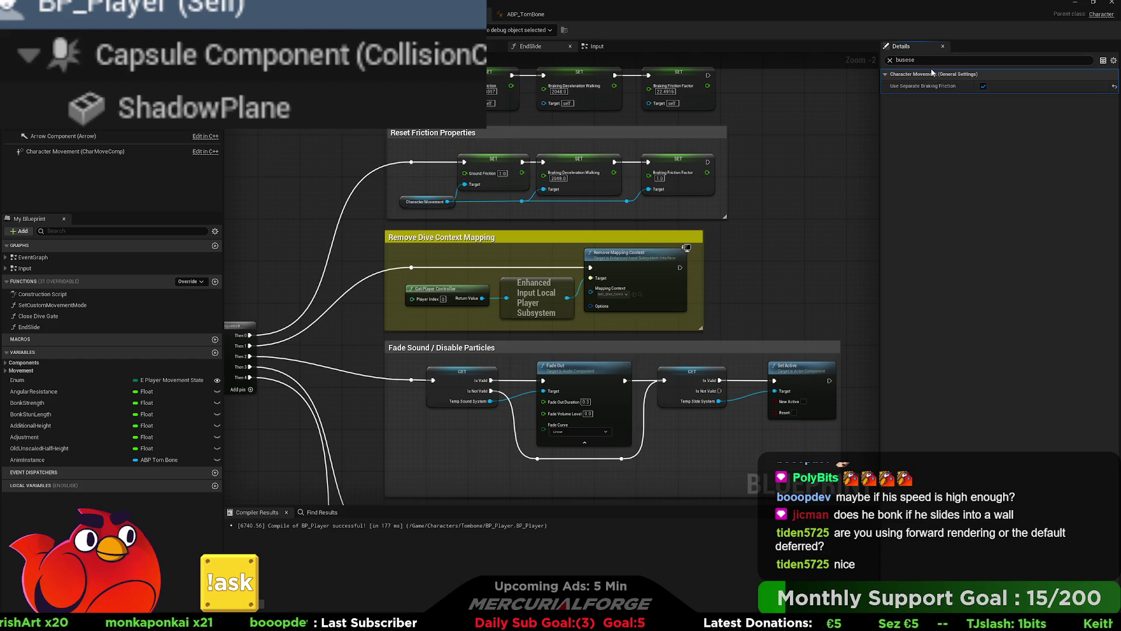
pyautogui.click(890, 61)
pyautogui.click(128, 151)
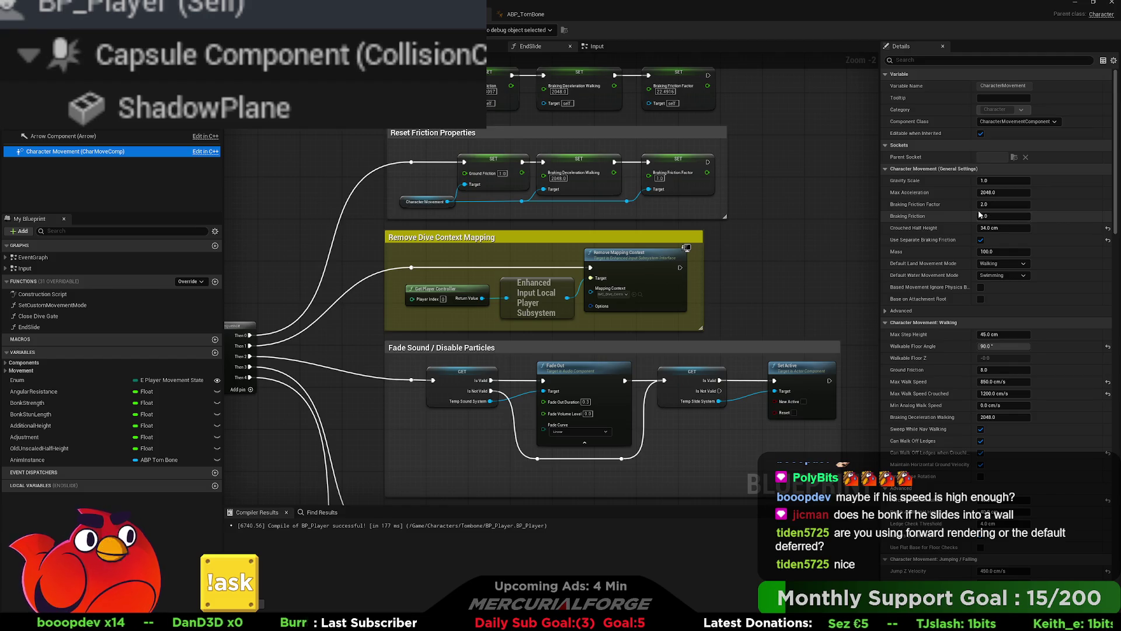
pyautogui.hotkey('alt', 'p')
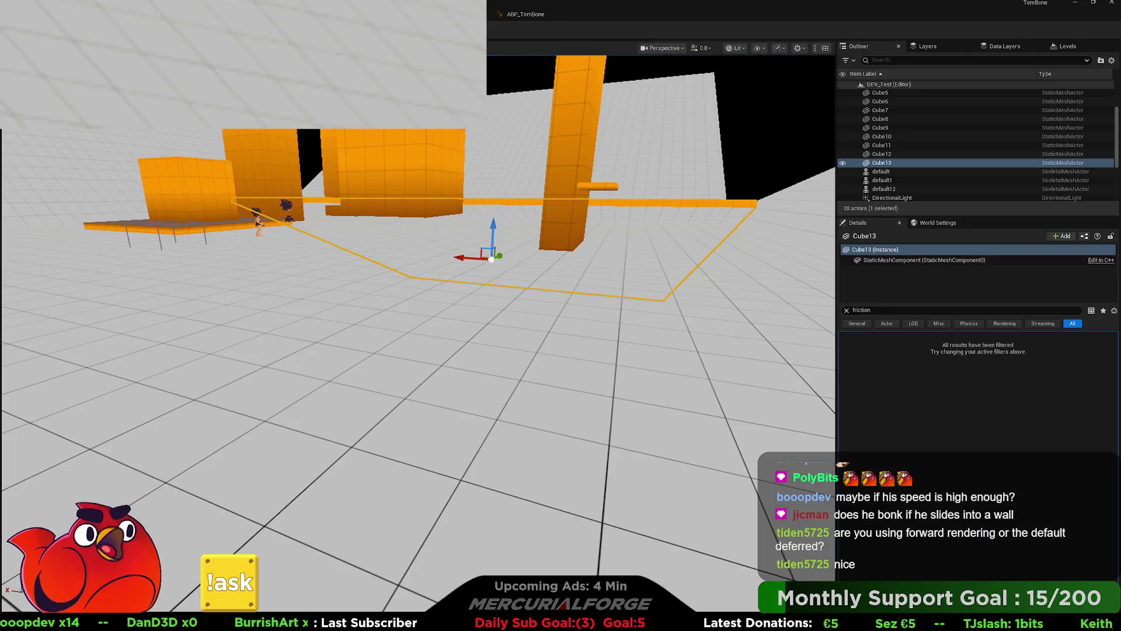
pyautogui.click(410, 237)
pyautogui.press('w')
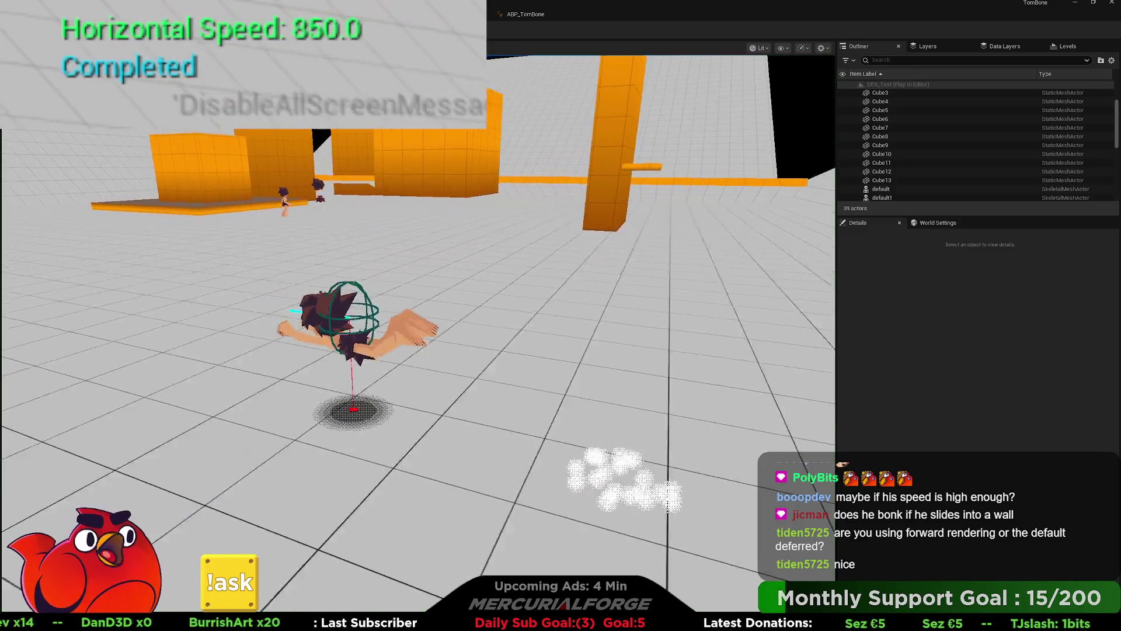
pyautogui.press('w')
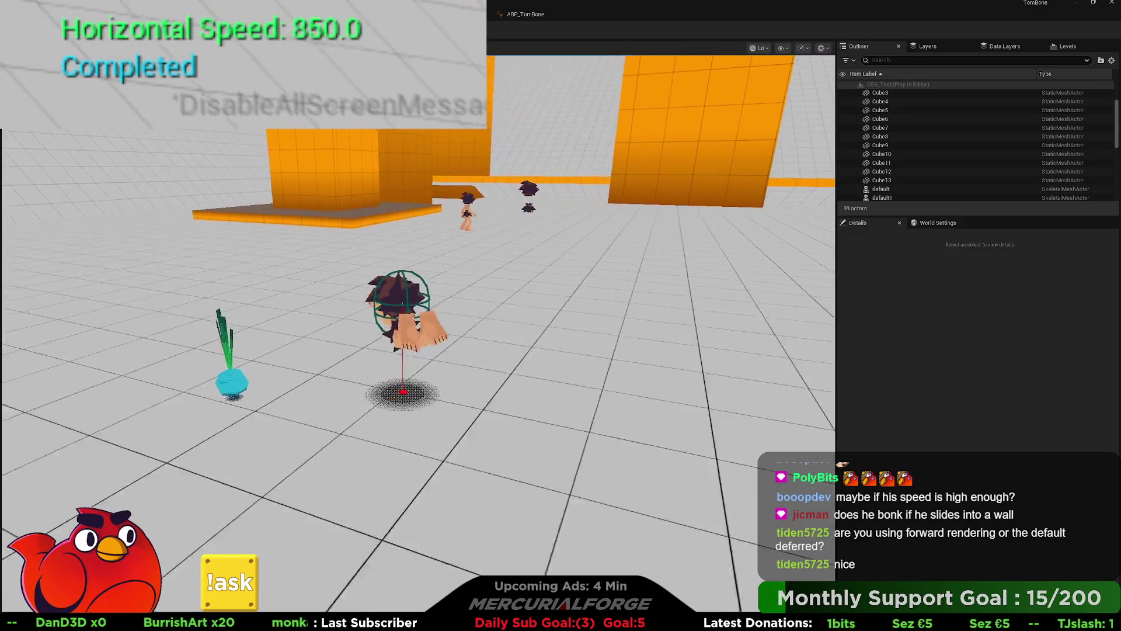
pyautogui.press('w')
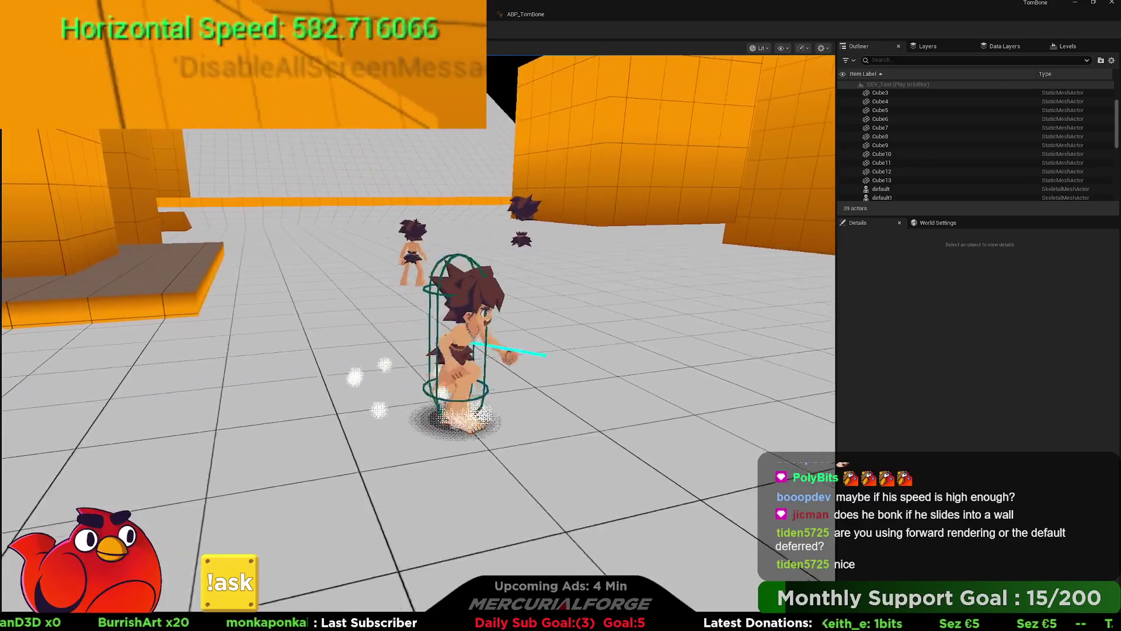
pyautogui.press('w')
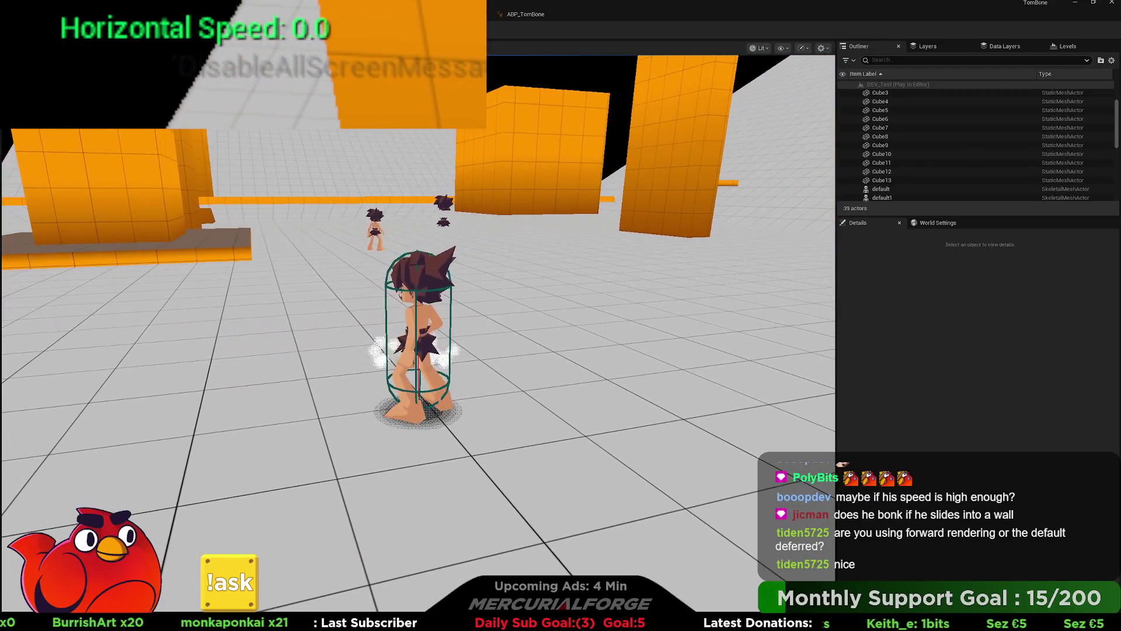
pyautogui.press('Escape')
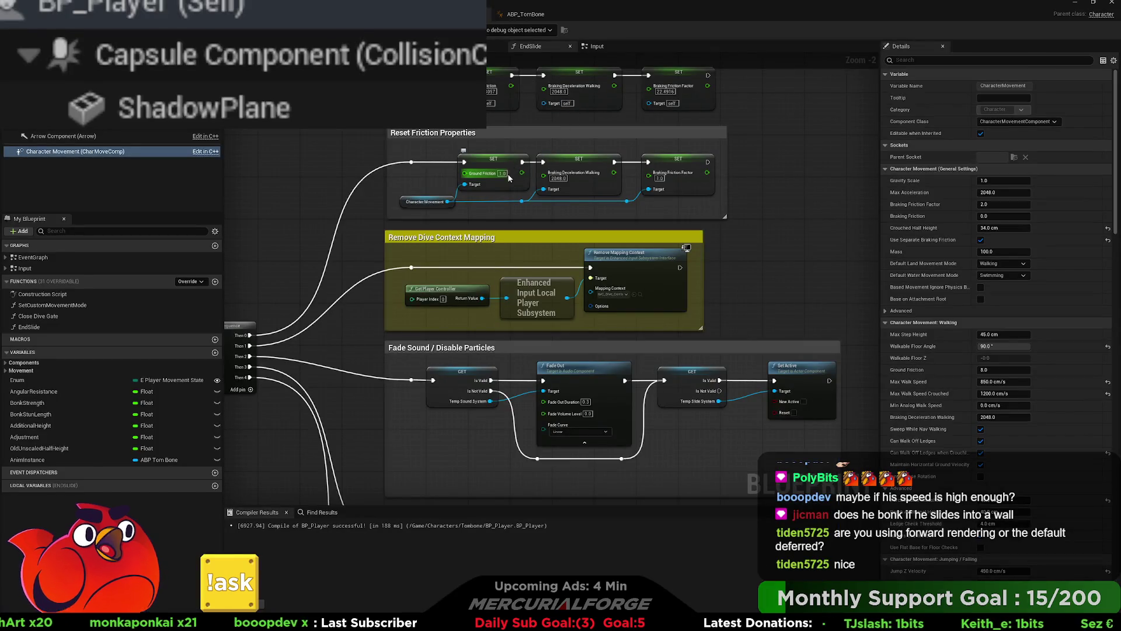
# - Raise the reset Ground Friction to 25.0 and playtest sliding and jumping, peaking near 1205 speed
pyautogui.click(502, 174)
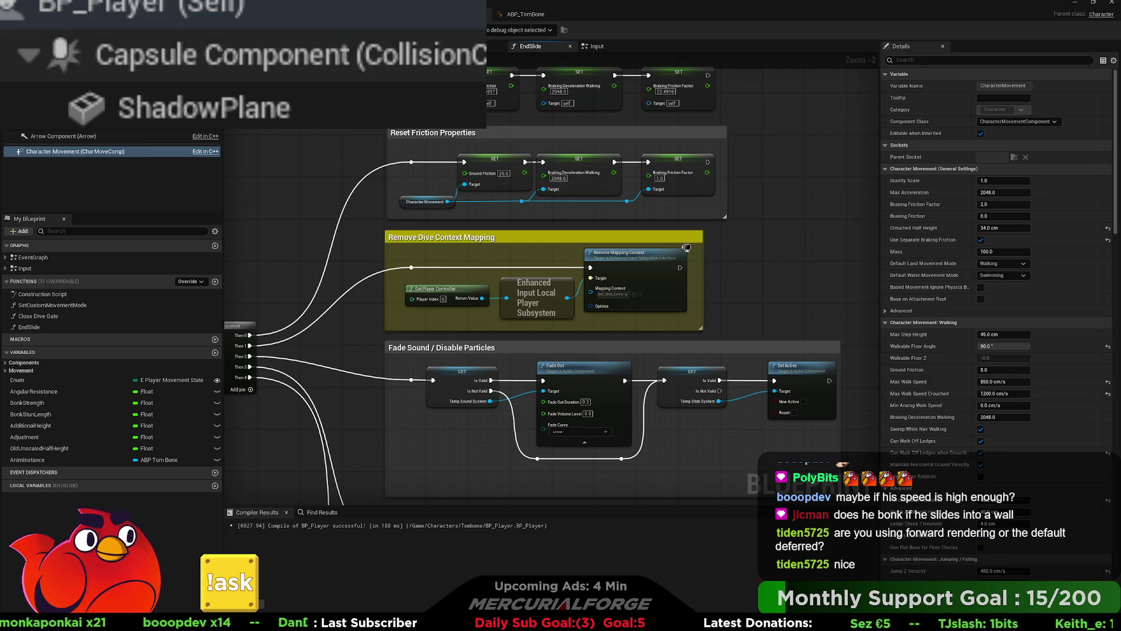
pyautogui.hotkey('alt', 'p')
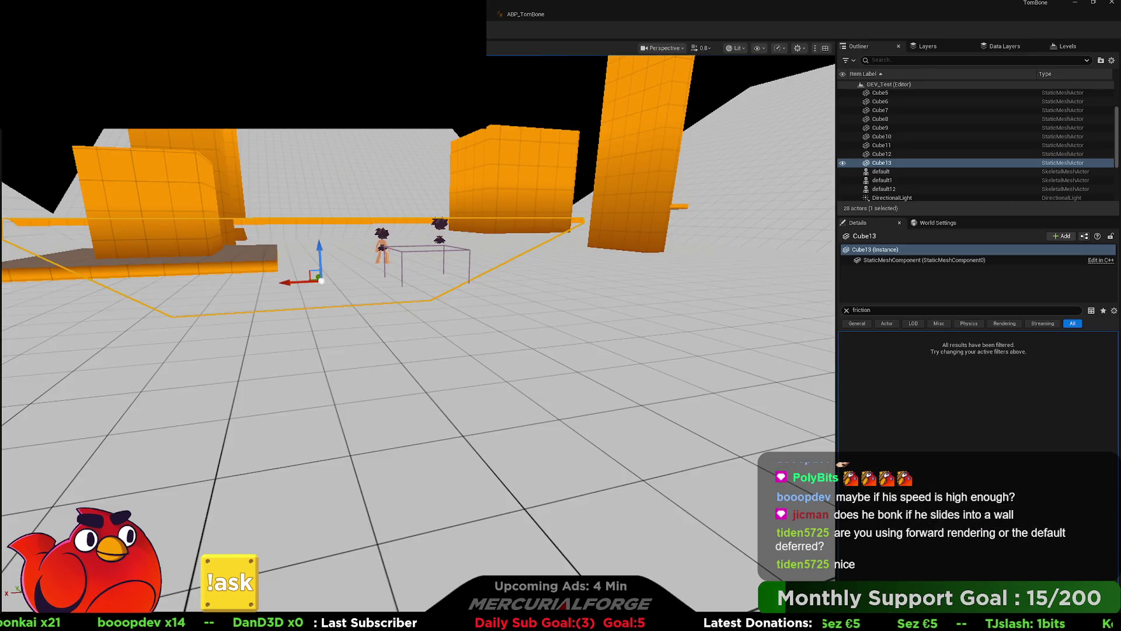
pyautogui.press('w')
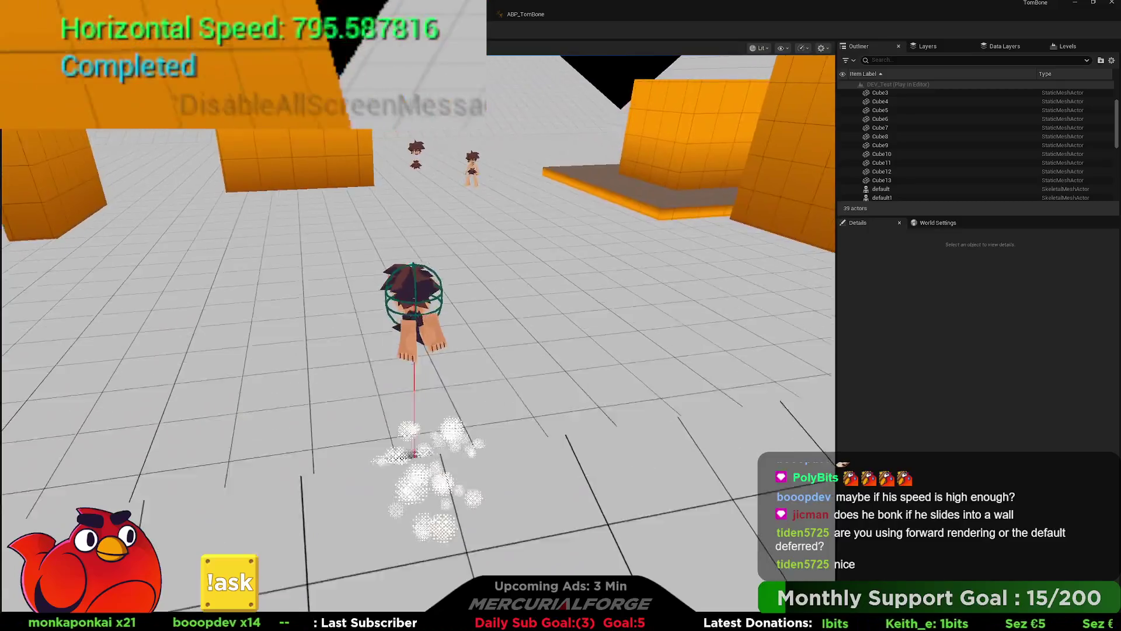
pyautogui.press('space')
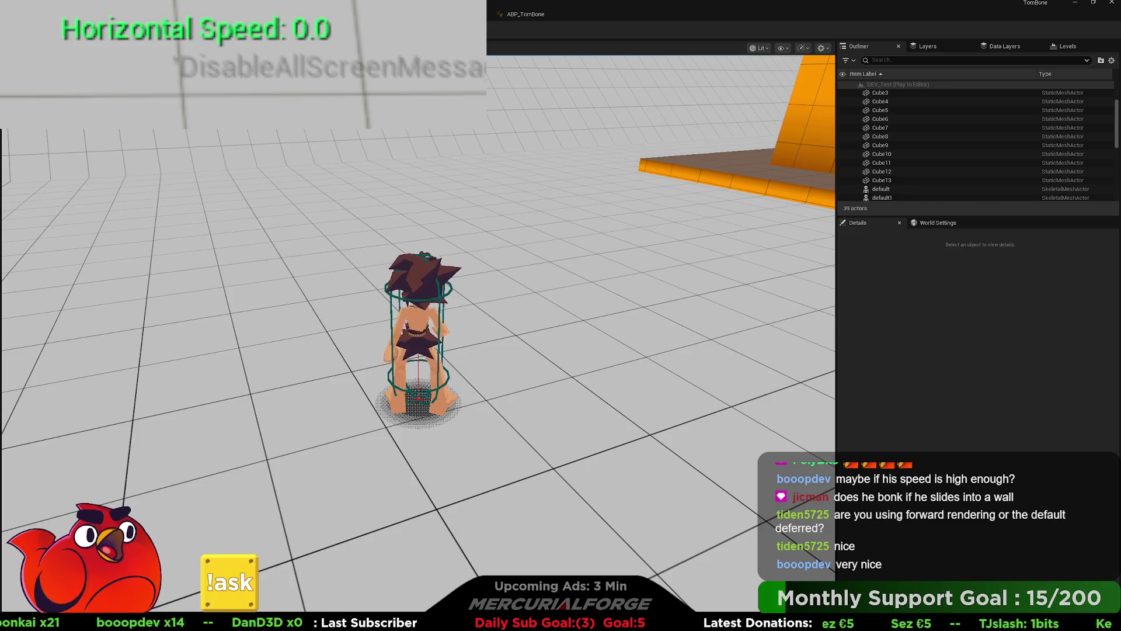
pyautogui.press('Escape')
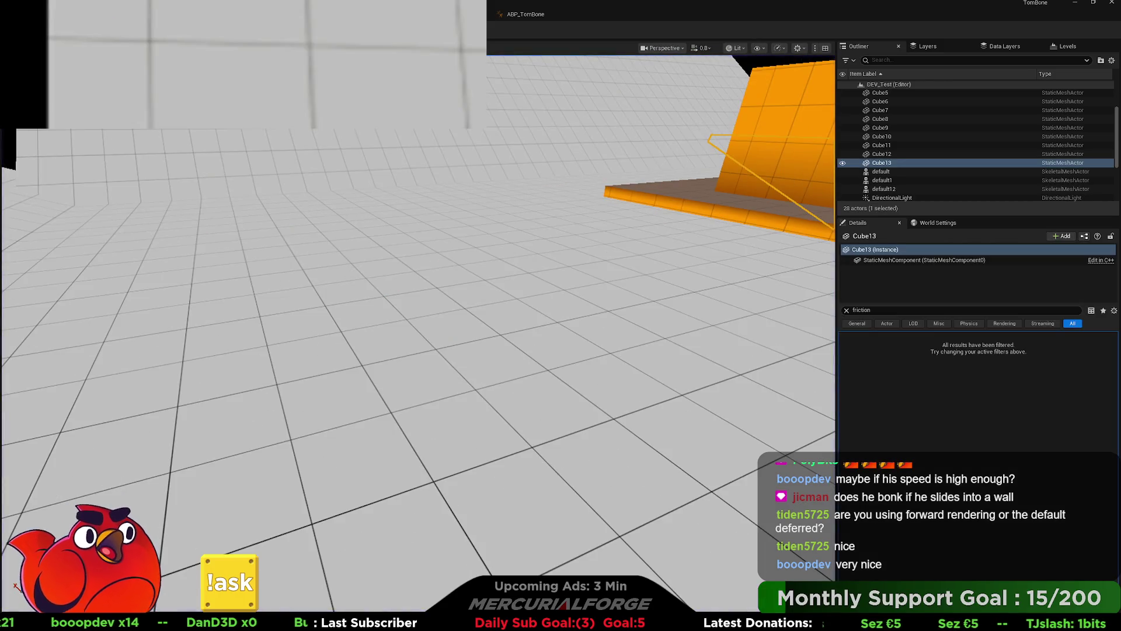
# - Bring the Reset Friction Properties nodes into view and change Ground Friction from 25.0 to 2.0
pyautogui.hotkey('alt', 'Tab')
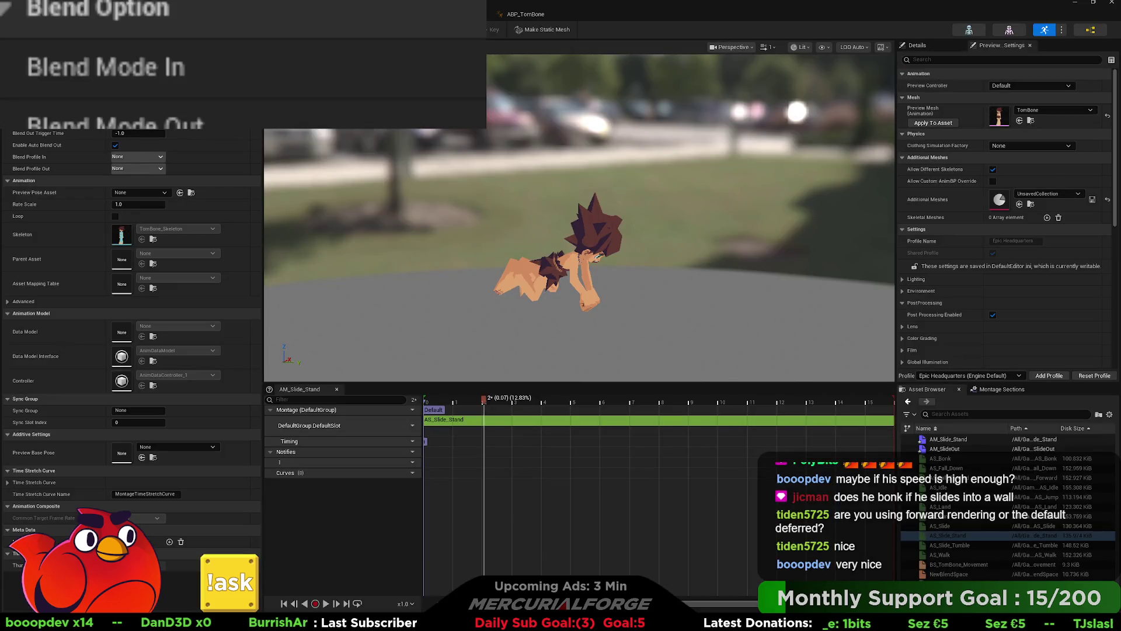
pyautogui.hotkey('alt', 'Tab')
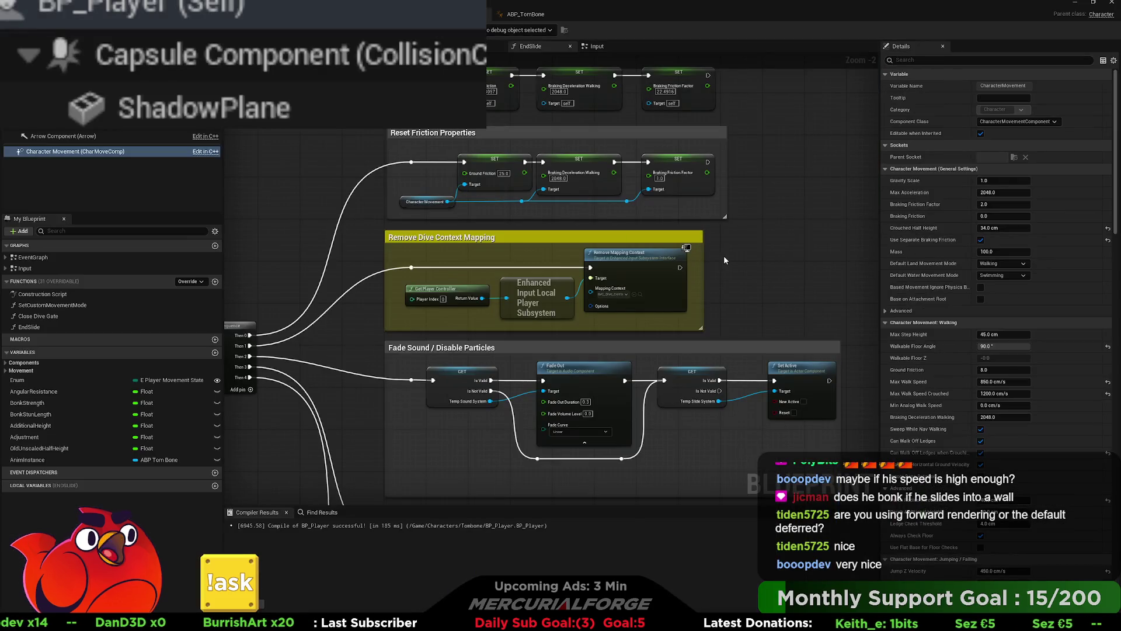
pyautogui.scroll(2, 460, 136)
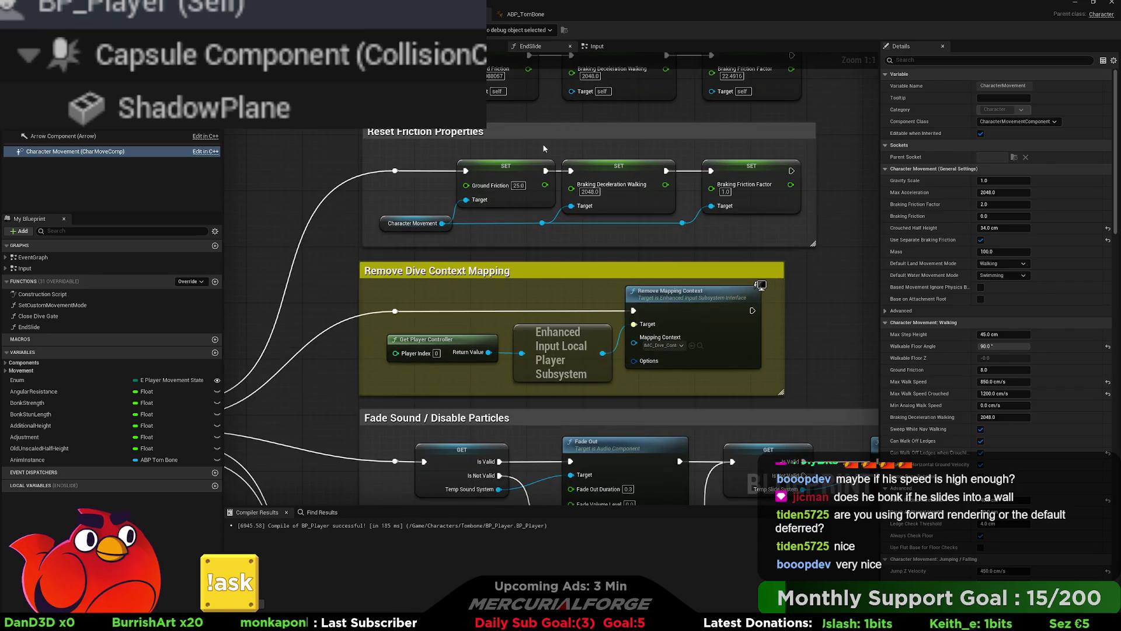
pyautogui.moveTo(622, 155); pyautogui.dragTo(592, 169)
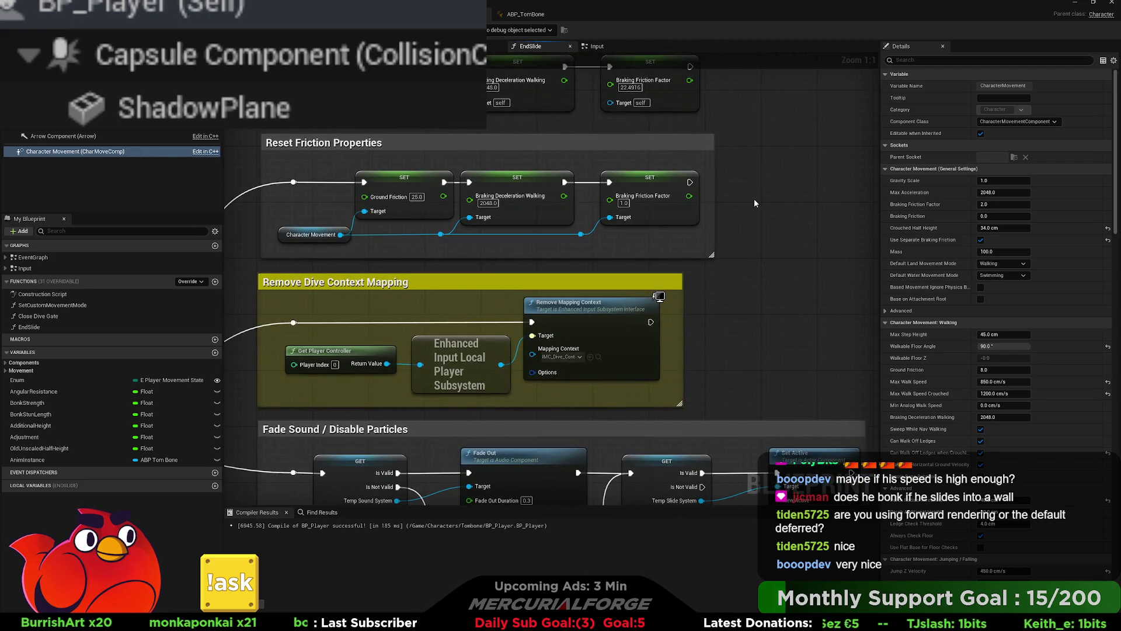
pyautogui.click(417, 197)
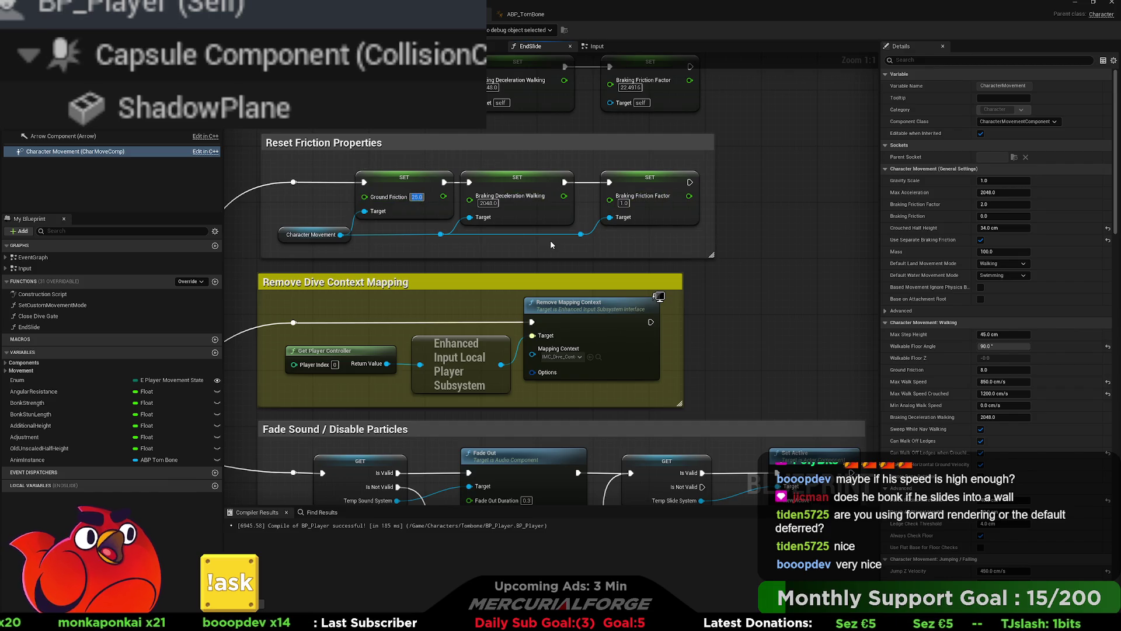
pyautogui.write('2.0')
pyautogui.press('Return')
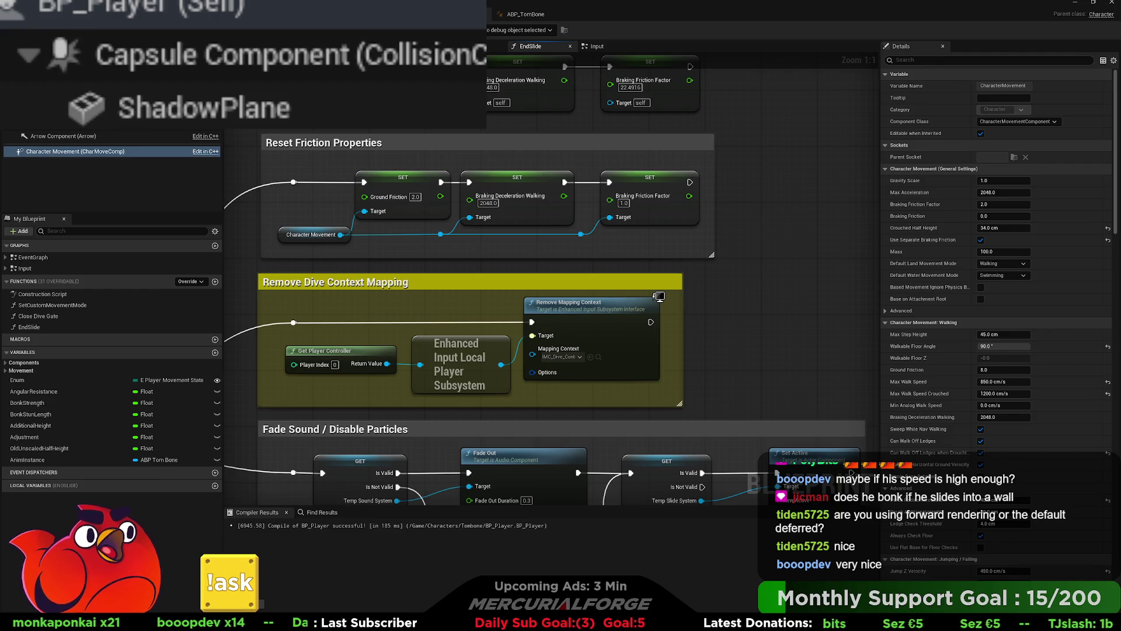
pyautogui.press('F7')
pyautogui.hotkey('alt', 'p')
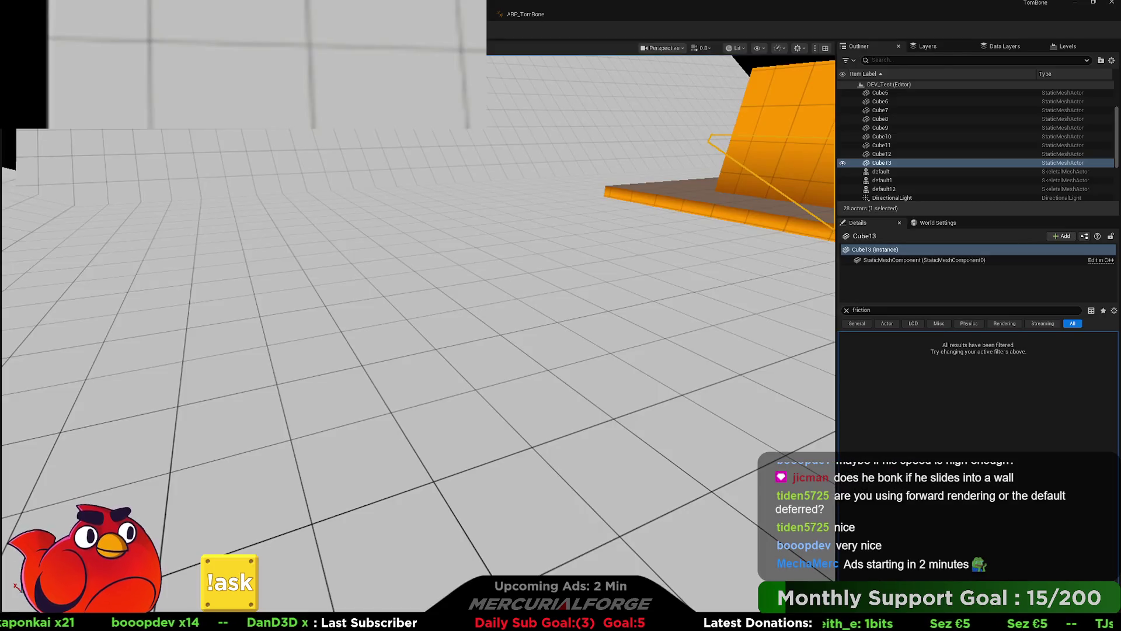
pyautogui.press('w')
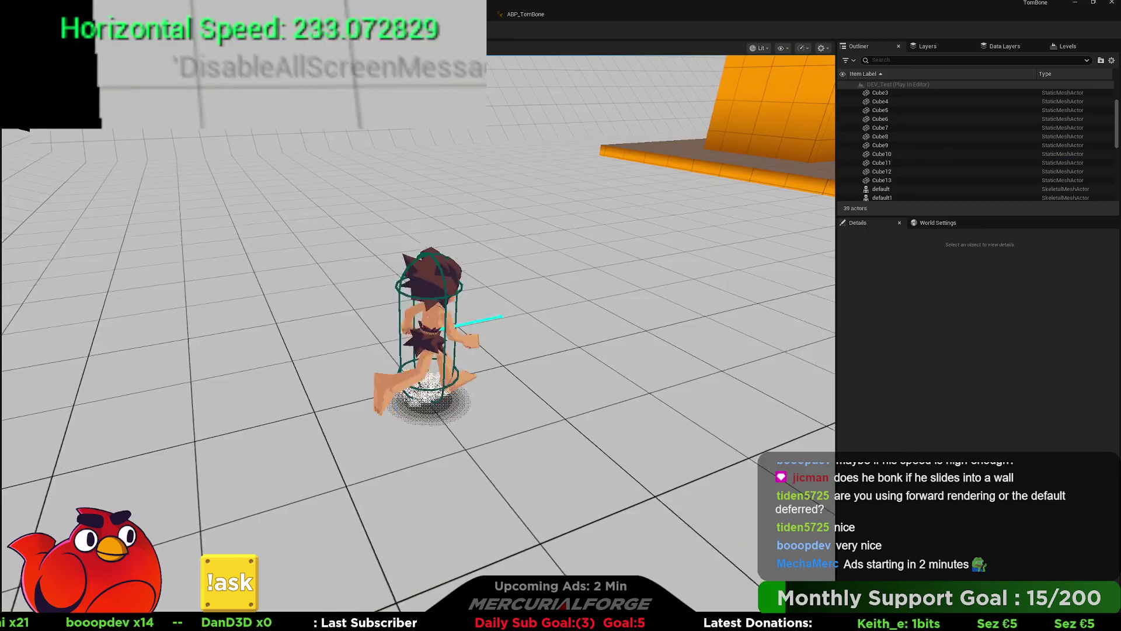
pyautogui.press('ctrl')
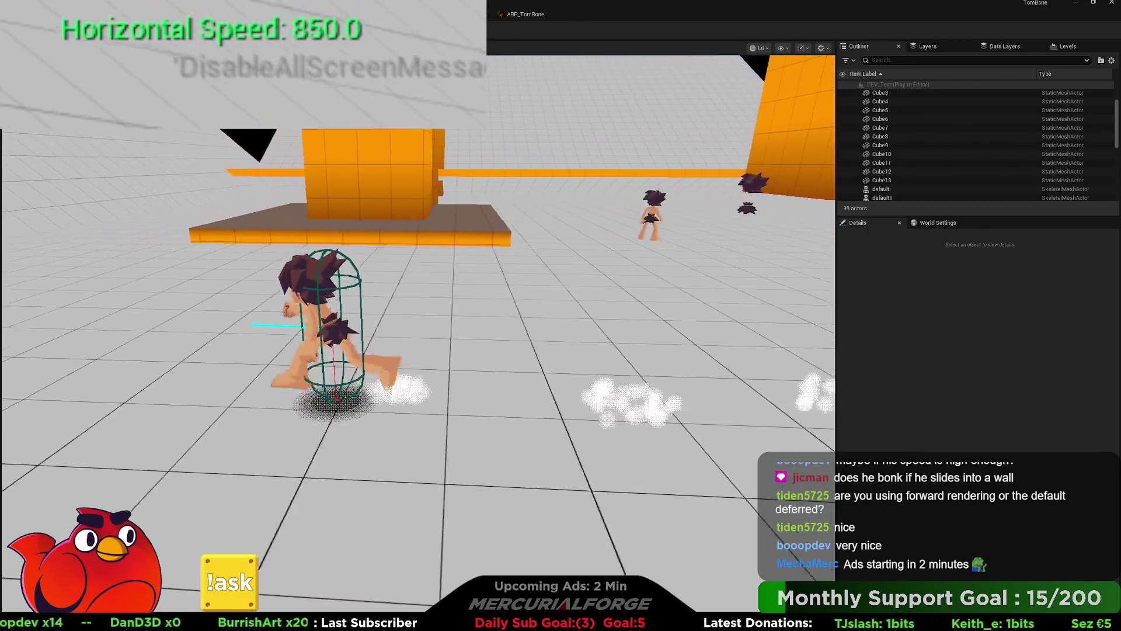
pyautogui.press('w')
pyautogui.press('ctrl')
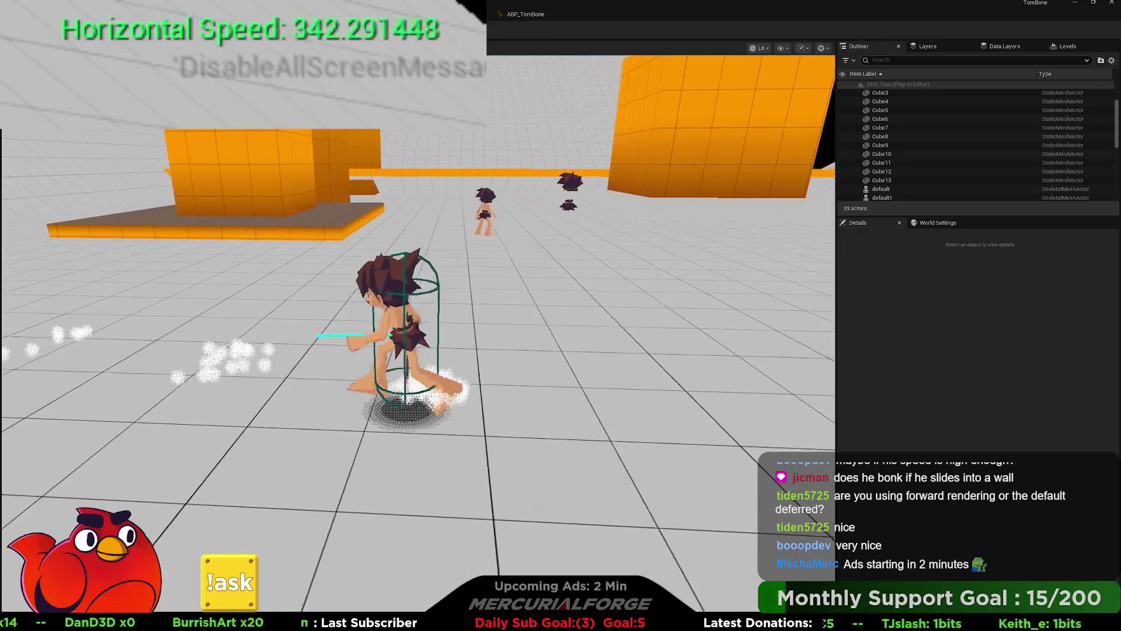
pyautogui.press('w')
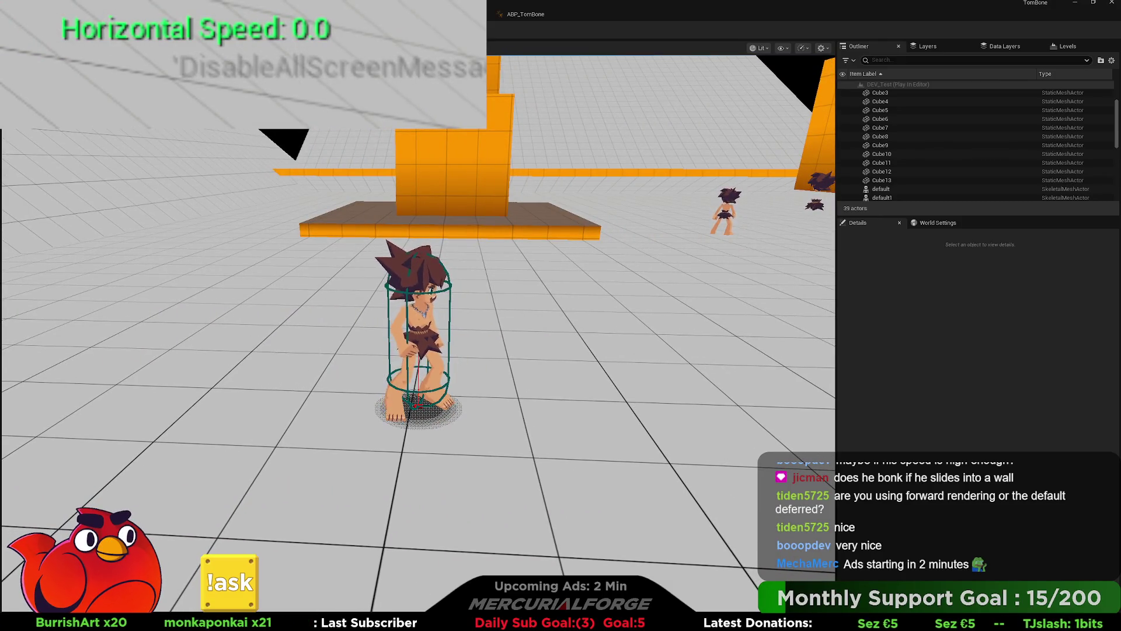
pyautogui.press('w')
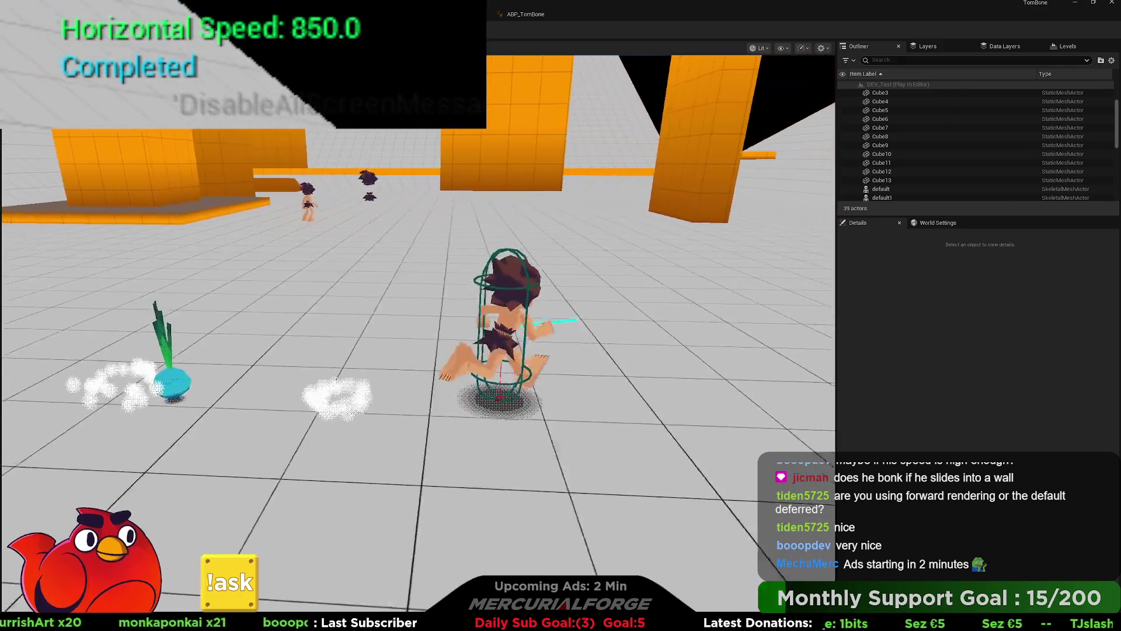
pyautogui.press('w')
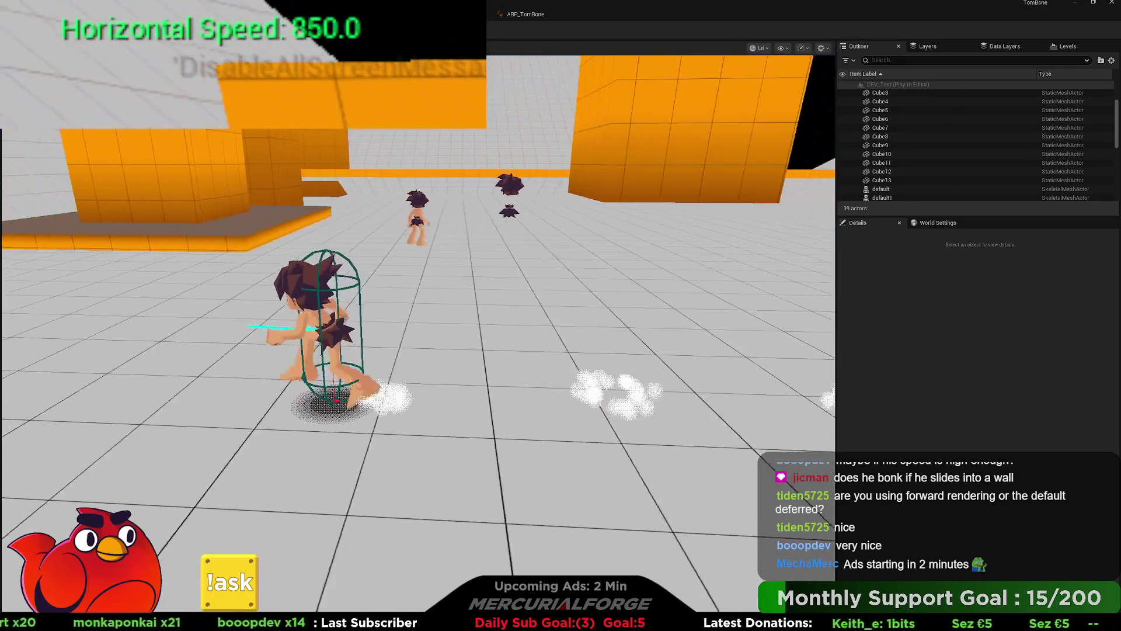
pyautogui.press('w')
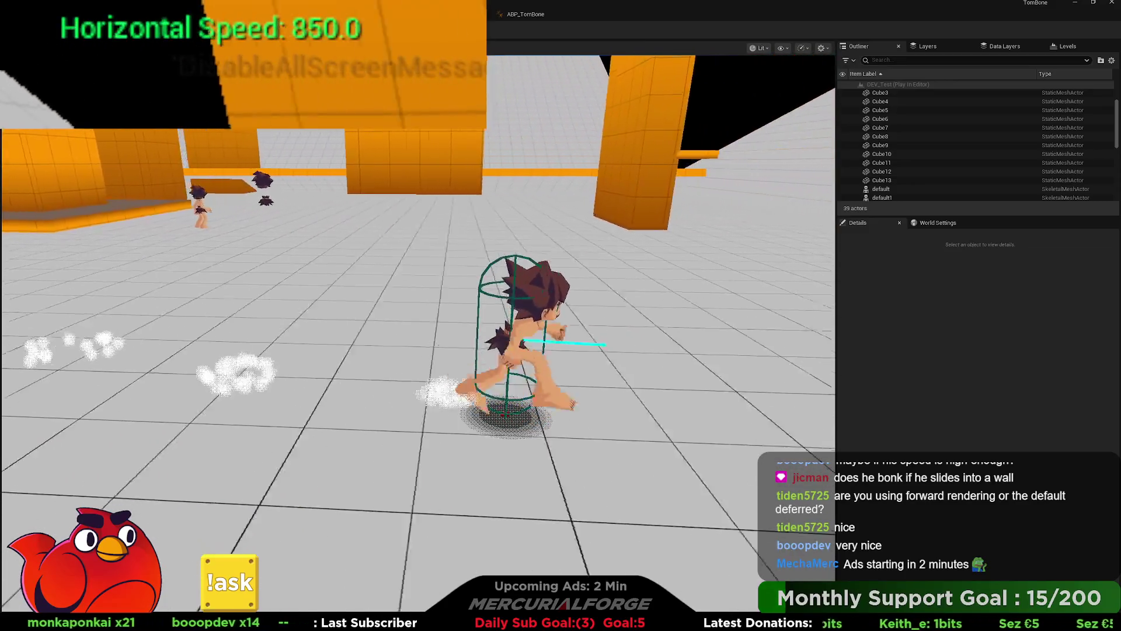
pyautogui.press('w')
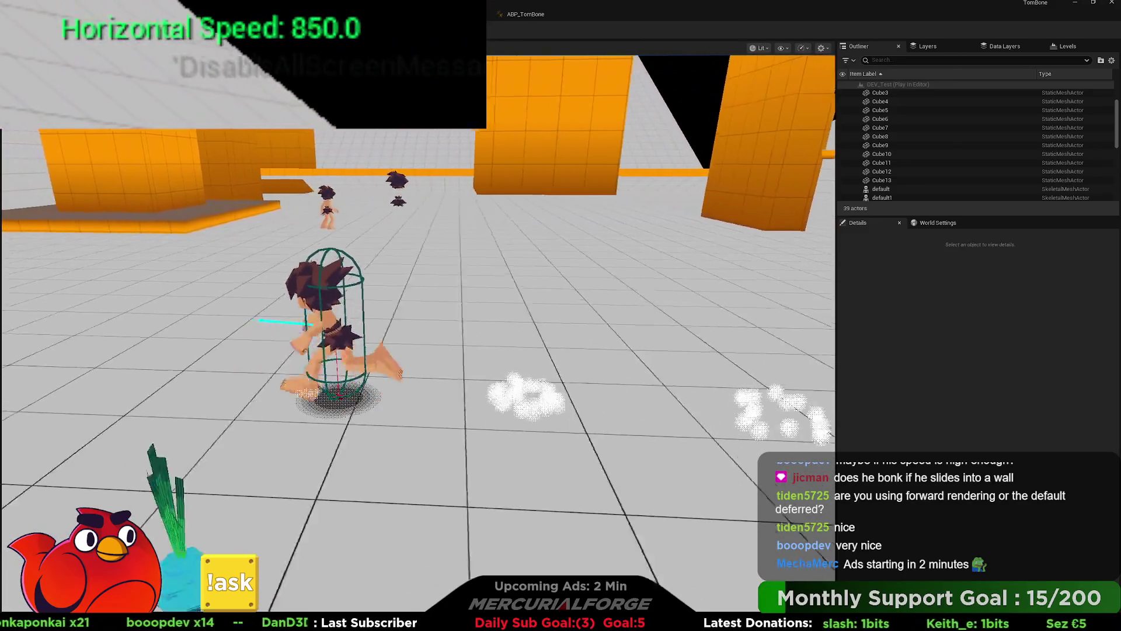
pyautogui.press('w')
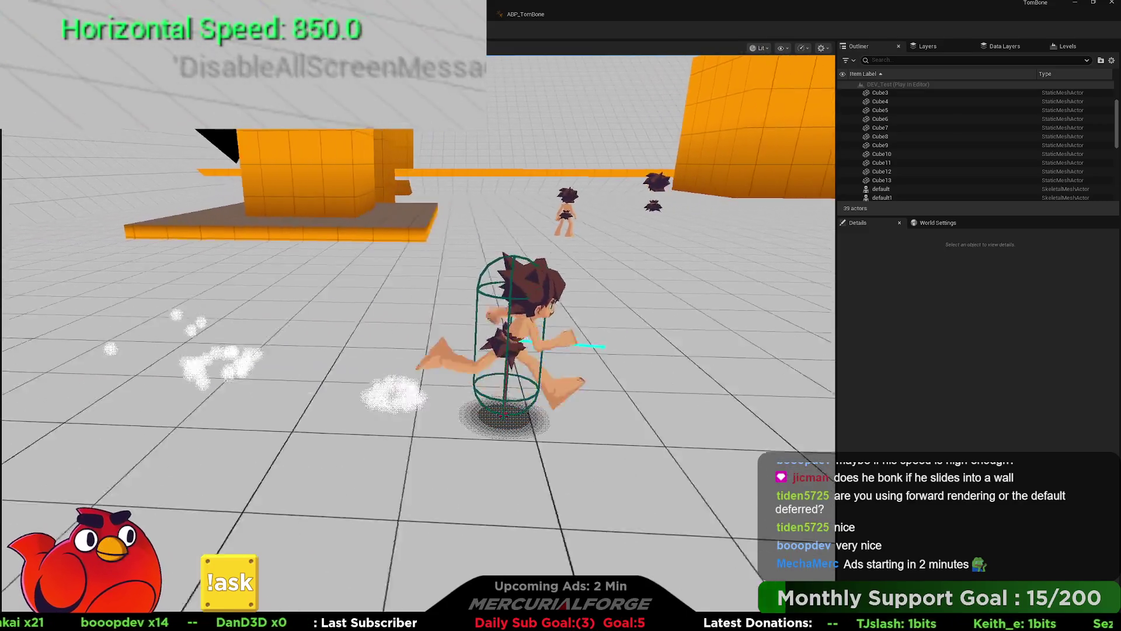
pyautogui.press('w')
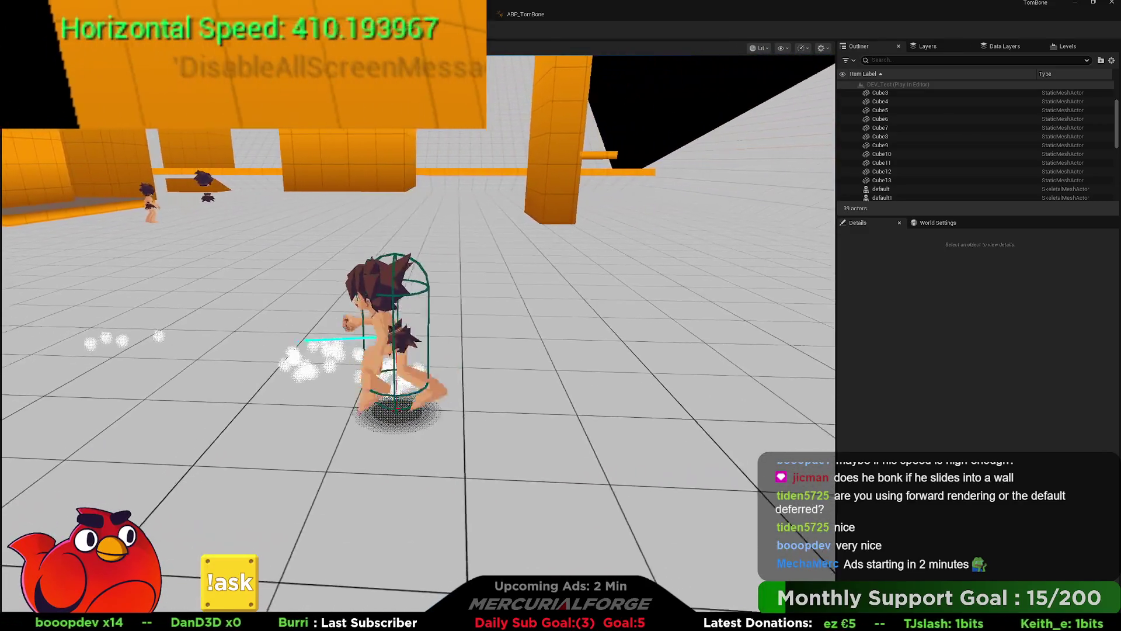
pyautogui.press('w')
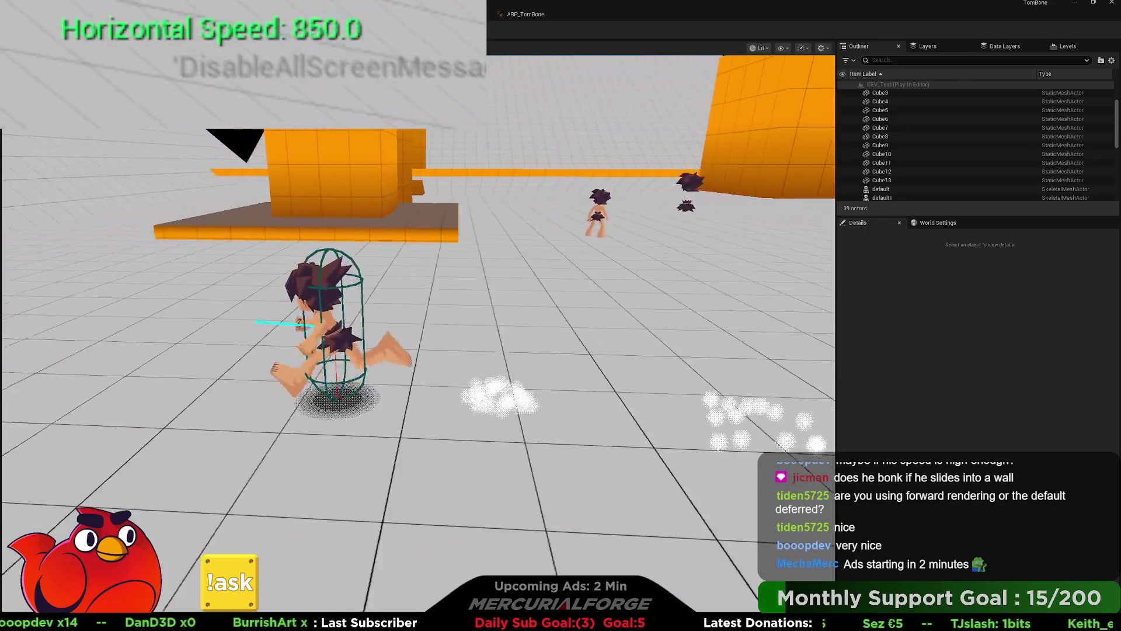
pyautogui.press('w')
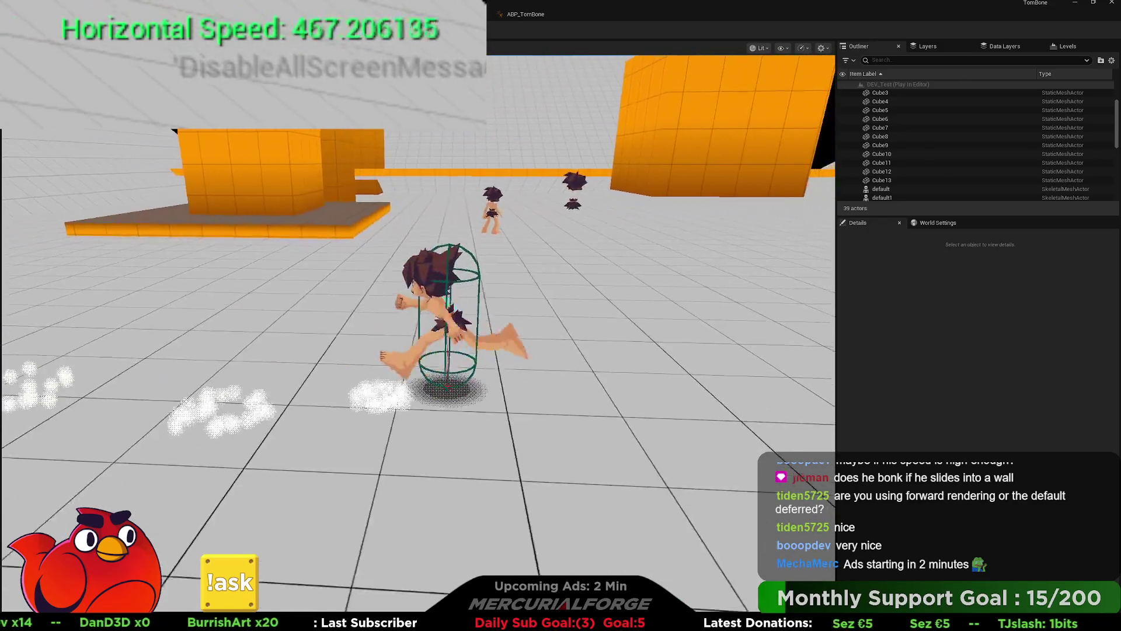
pyautogui.press('w')
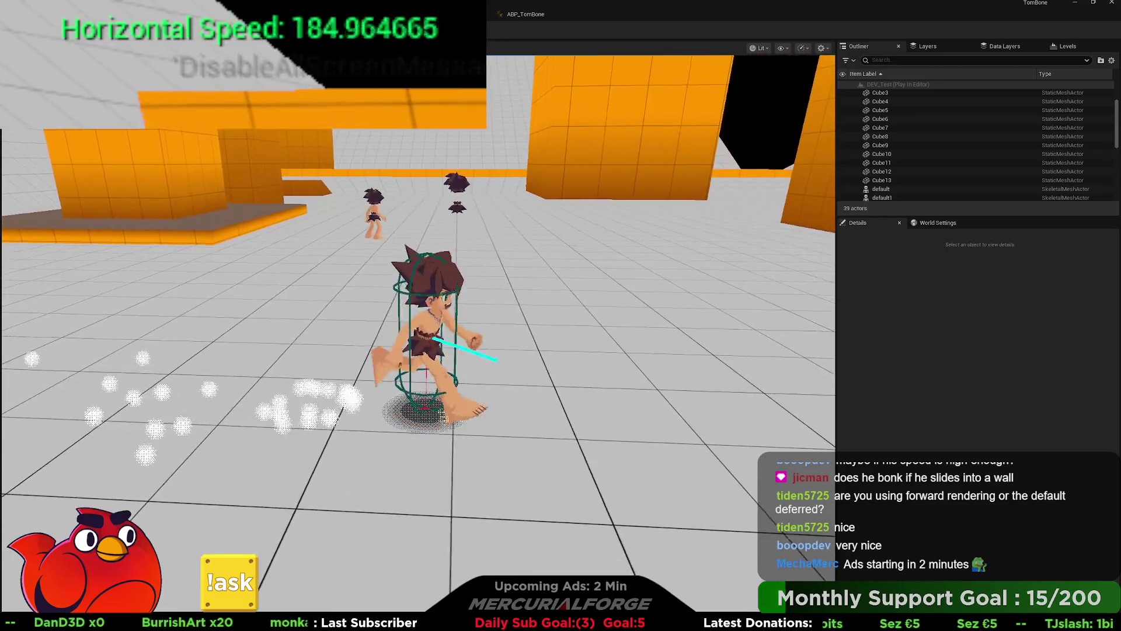
pyautogui.press('Escape')
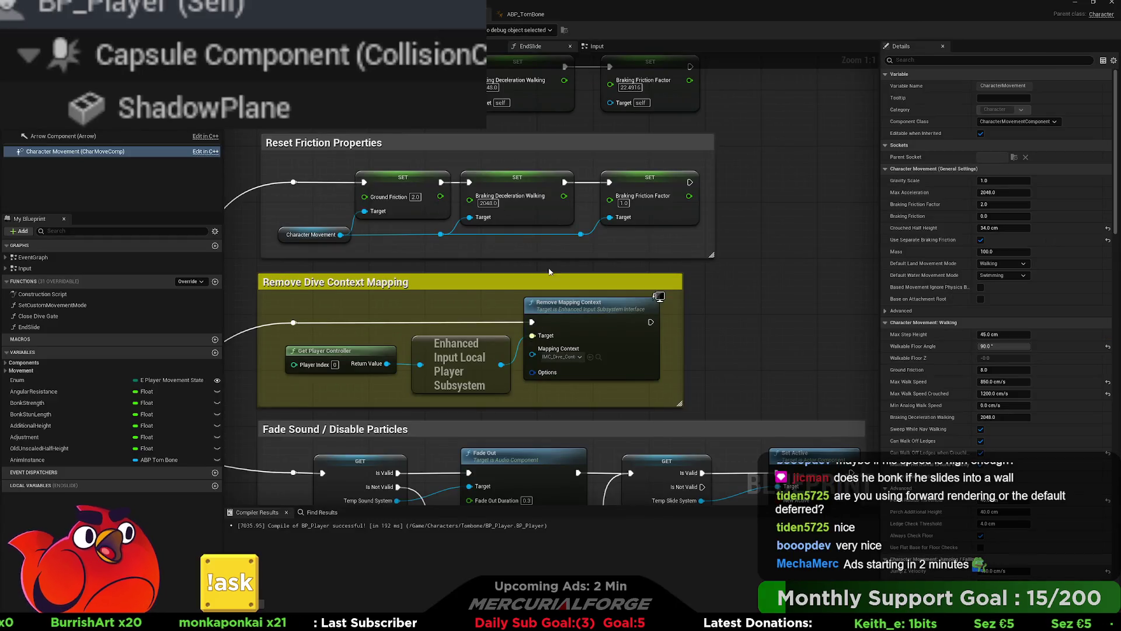
# - Set the reset Braking Friction Factor to 10.0 and playtest the slide stop near 830 speed
pyautogui.click(624, 204)
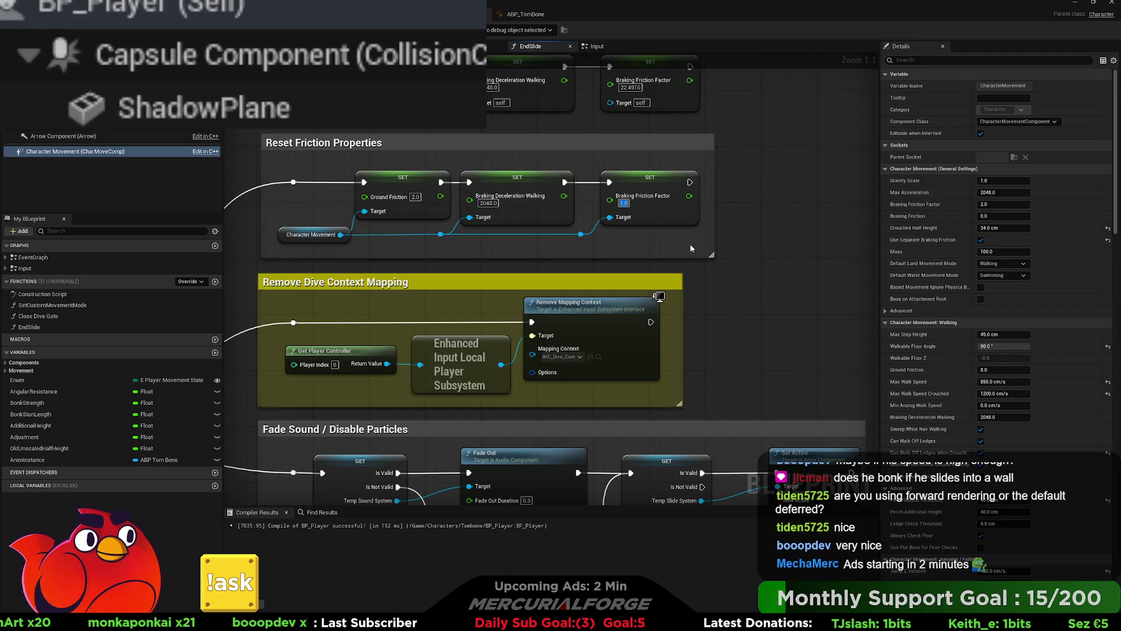
pyautogui.write('10.0')
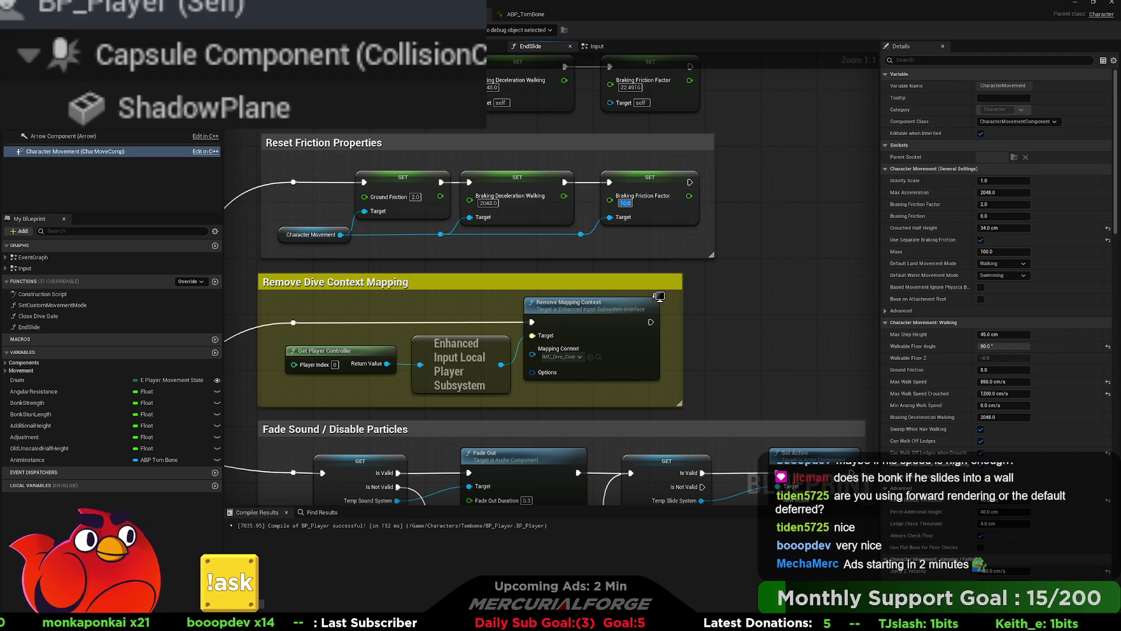
pyautogui.hotkey('alt', 'p')
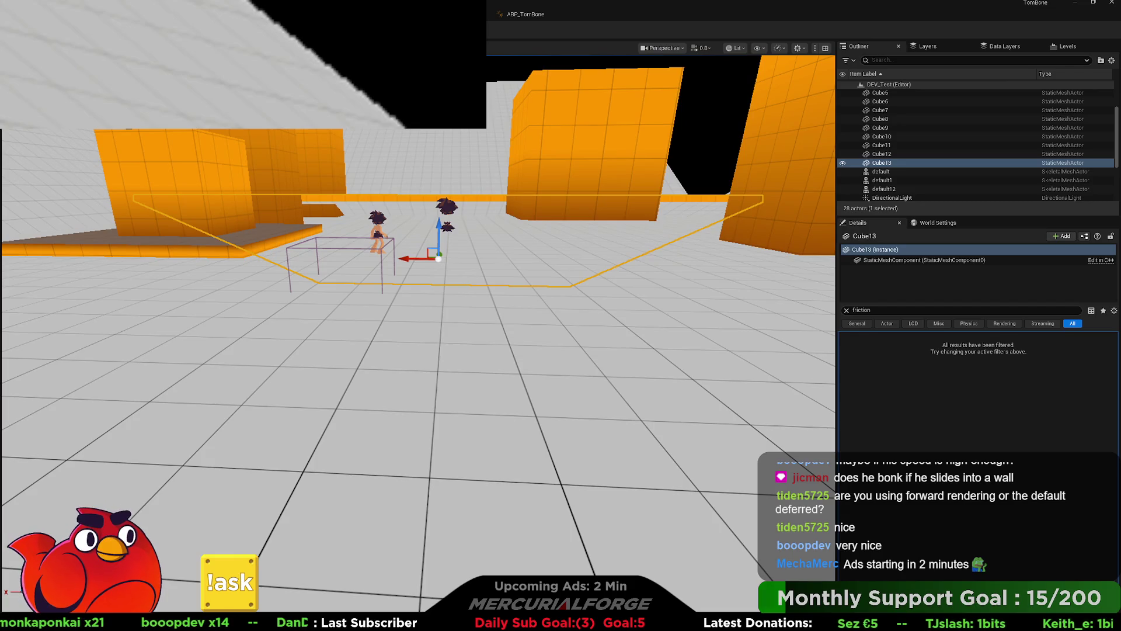
pyautogui.press('w')
pyautogui.press('space')
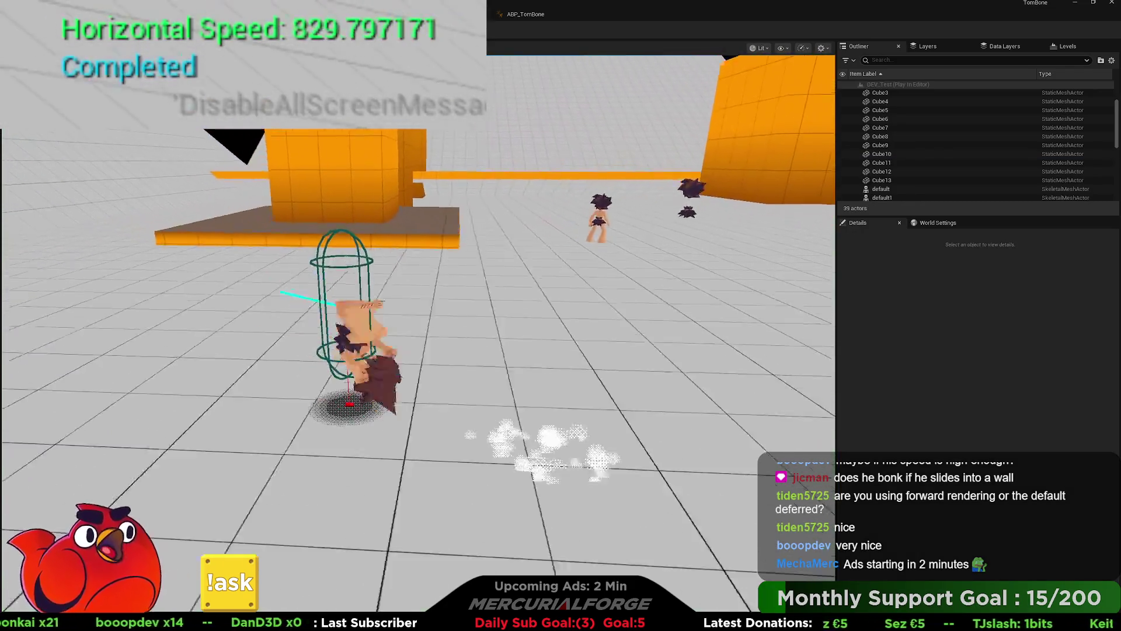
pyautogui.press('w')
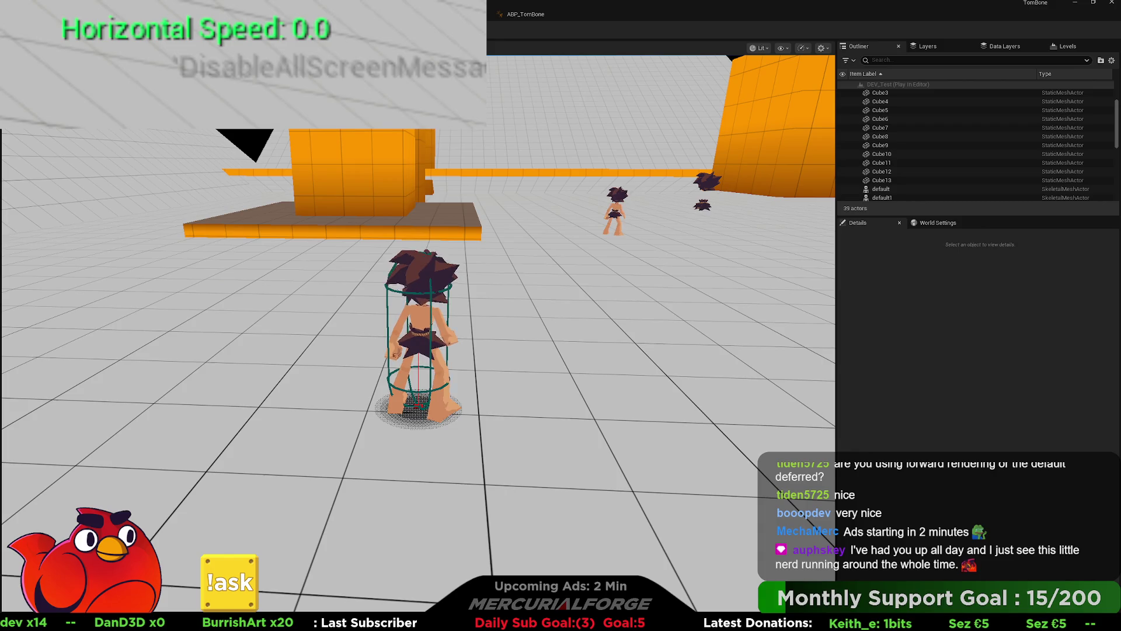
pyautogui.press('Escape')
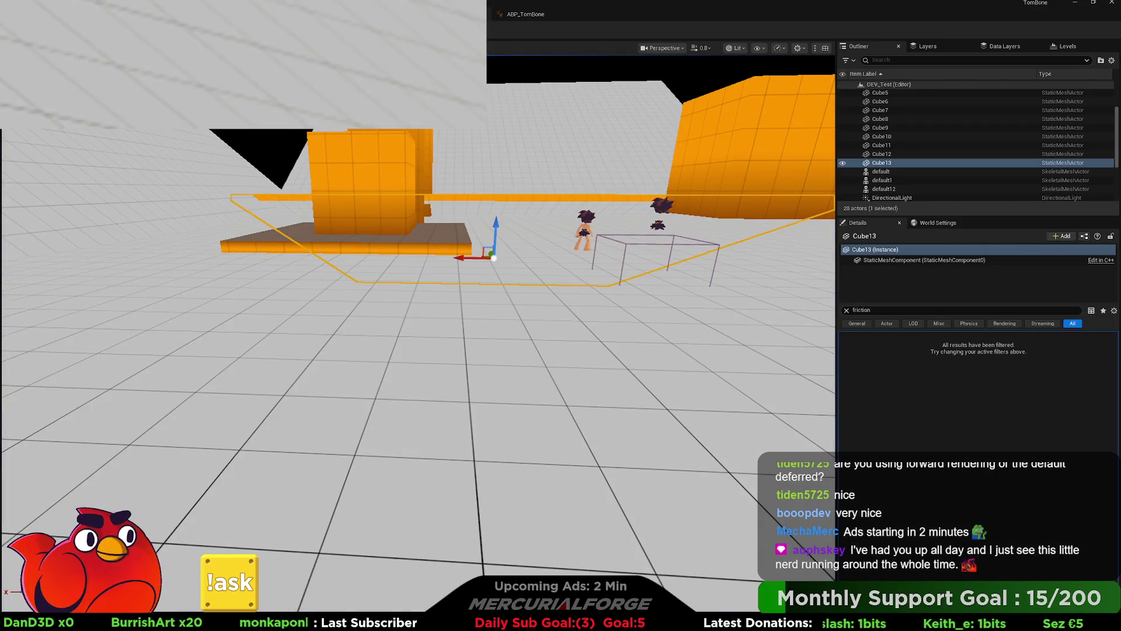
pyautogui.hotkey('alt', 'Tab')
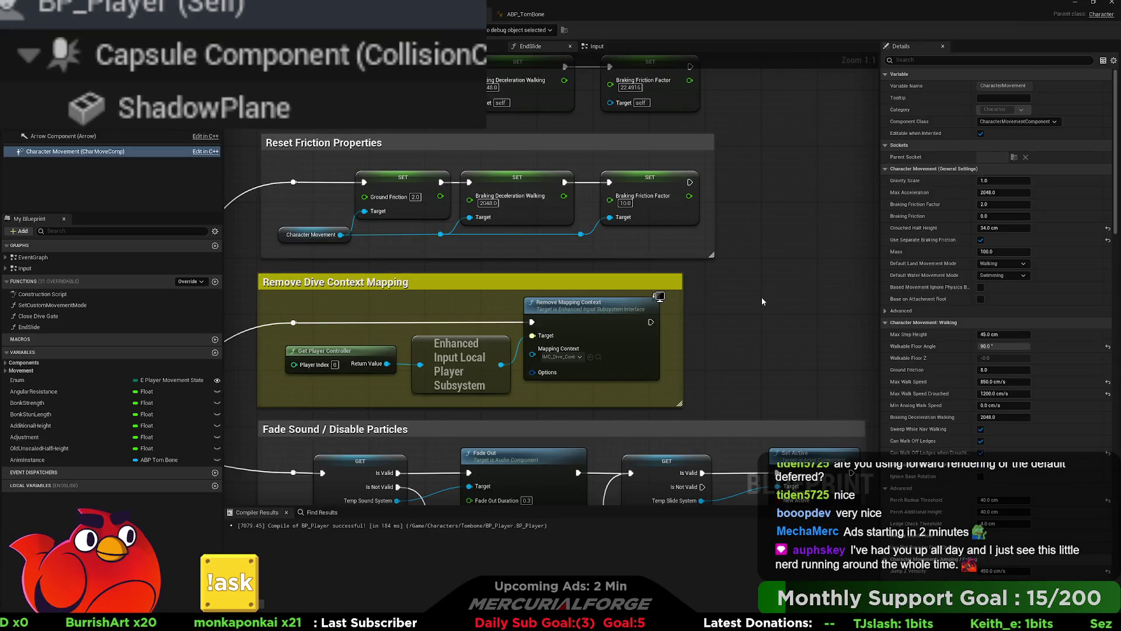
pyautogui.click(625, 202)
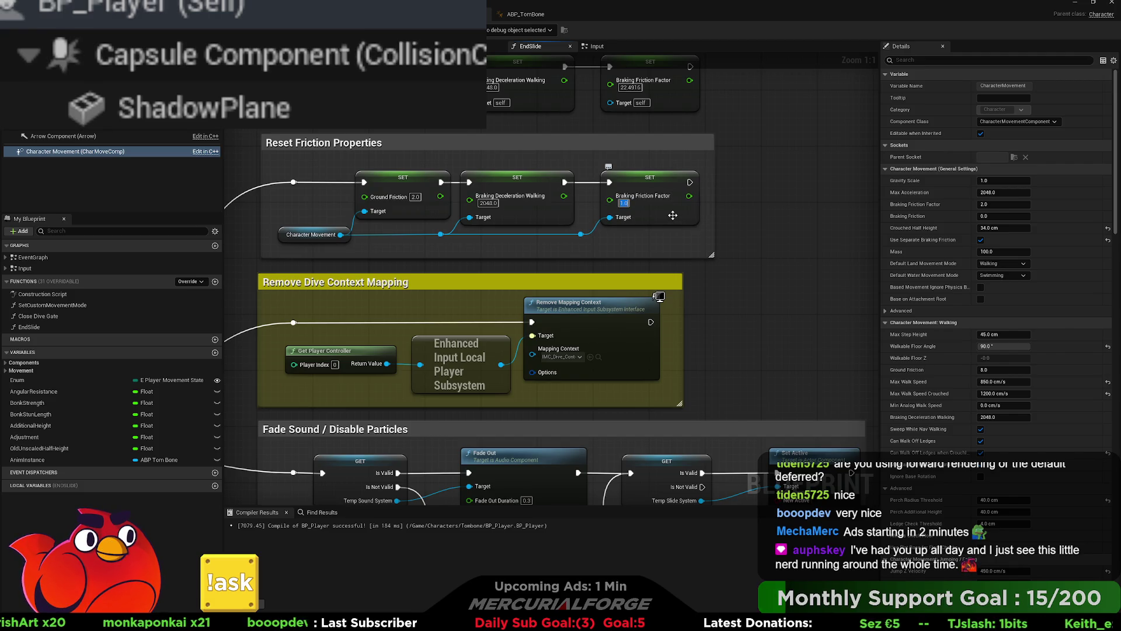
pyautogui.press('Return')
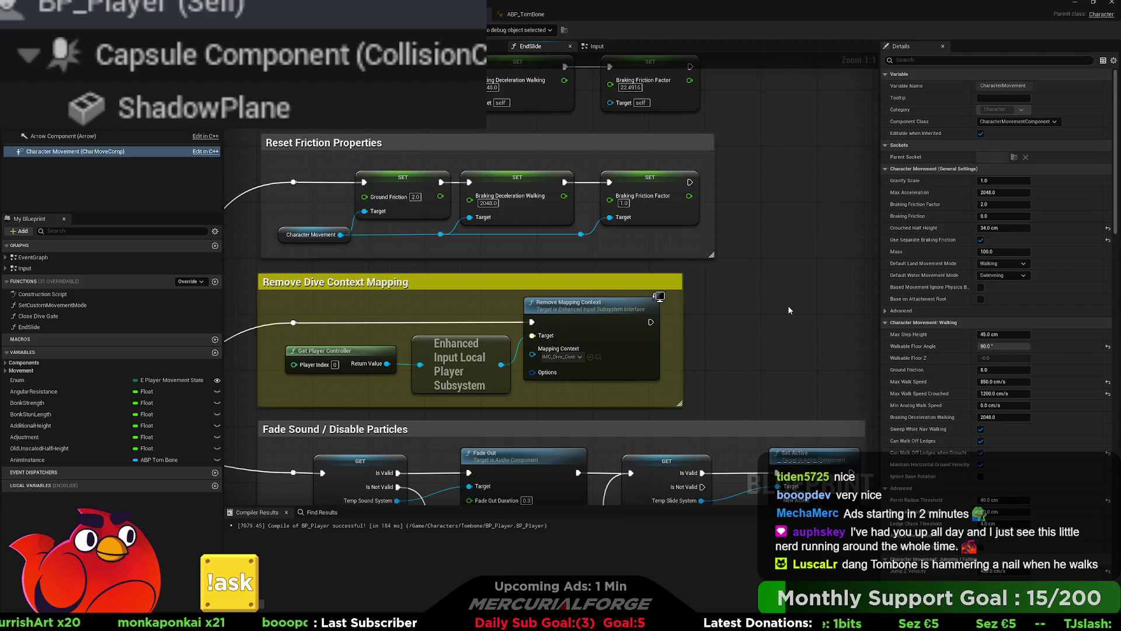
pyautogui.scroll(-2, 911, 339)
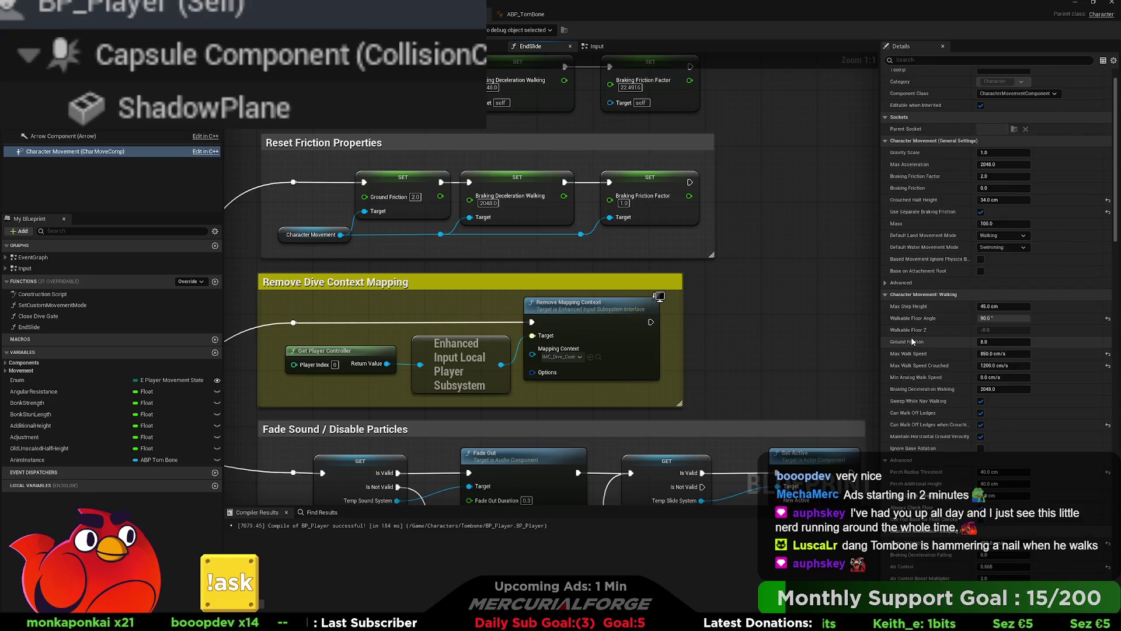
pyautogui.scroll(-2, 912, 342)
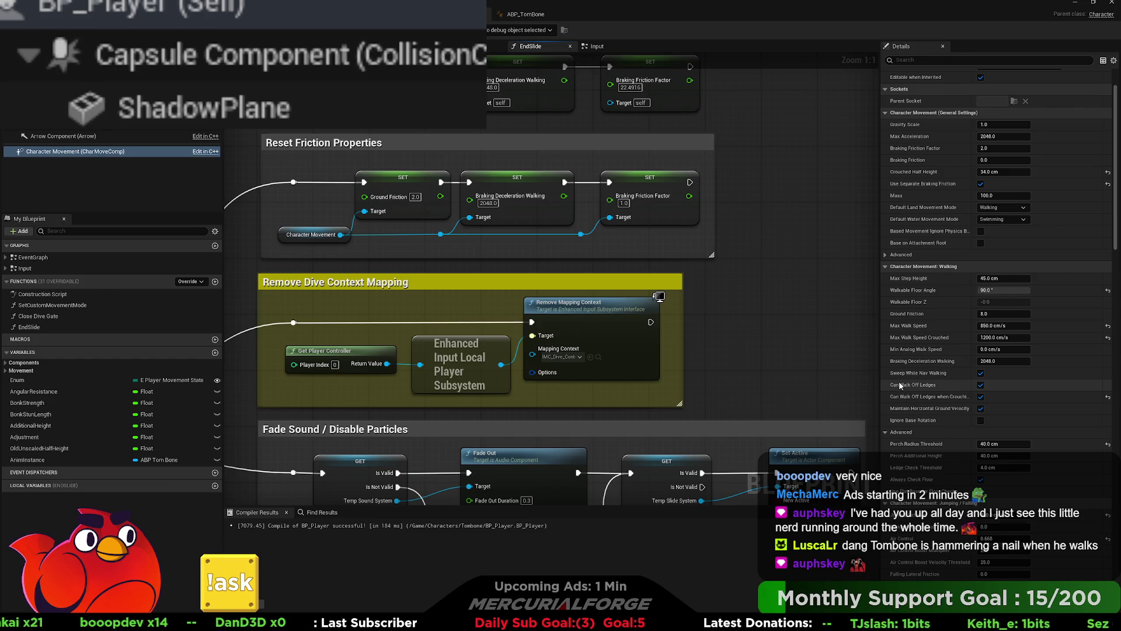
pyautogui.scroll(-2, 900, 386)
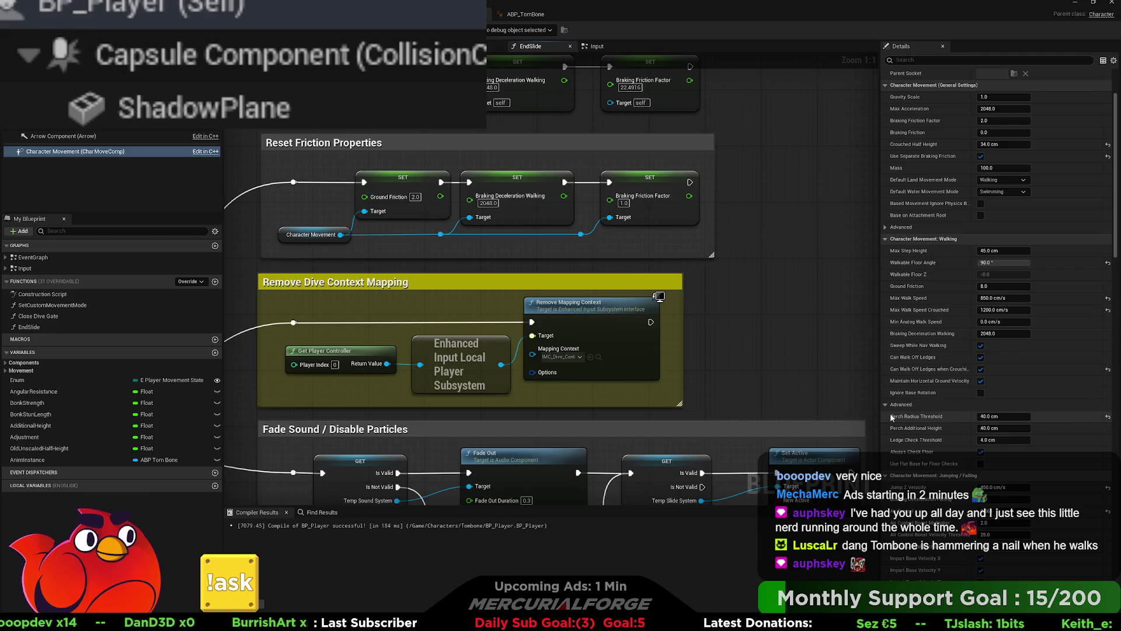
pyautogui.scroll(2, 917, 393)
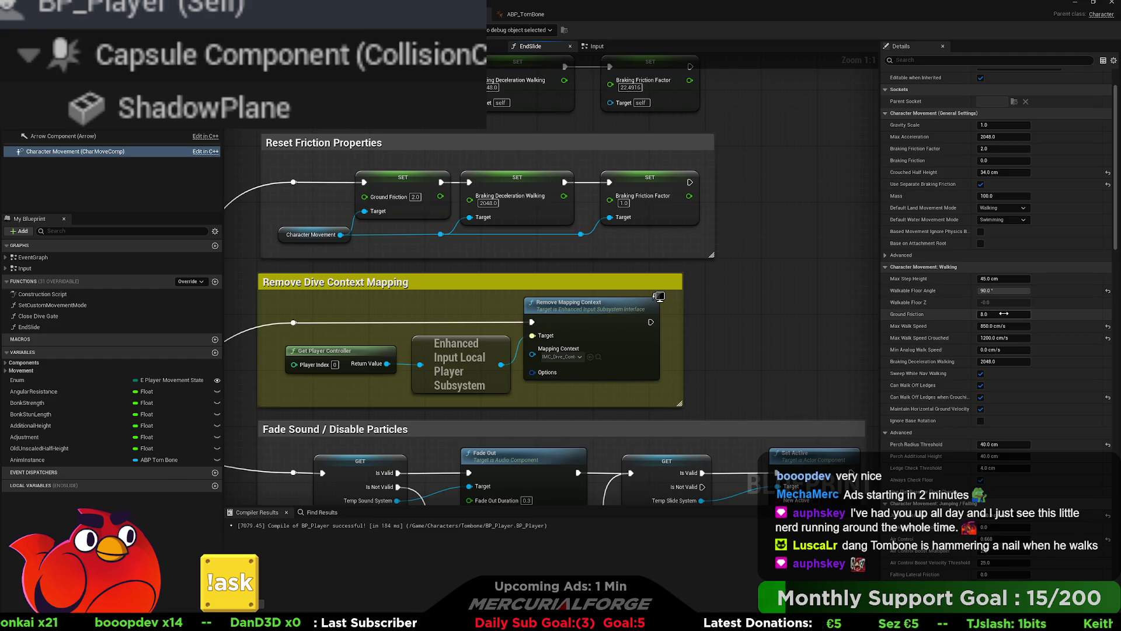
# - Set CharacterMovement Ground Friction 2.0, Braking Friction Factor 1.0, Max Acceleration 1000.0, then start playing
pyautogui.click(1004, 313)
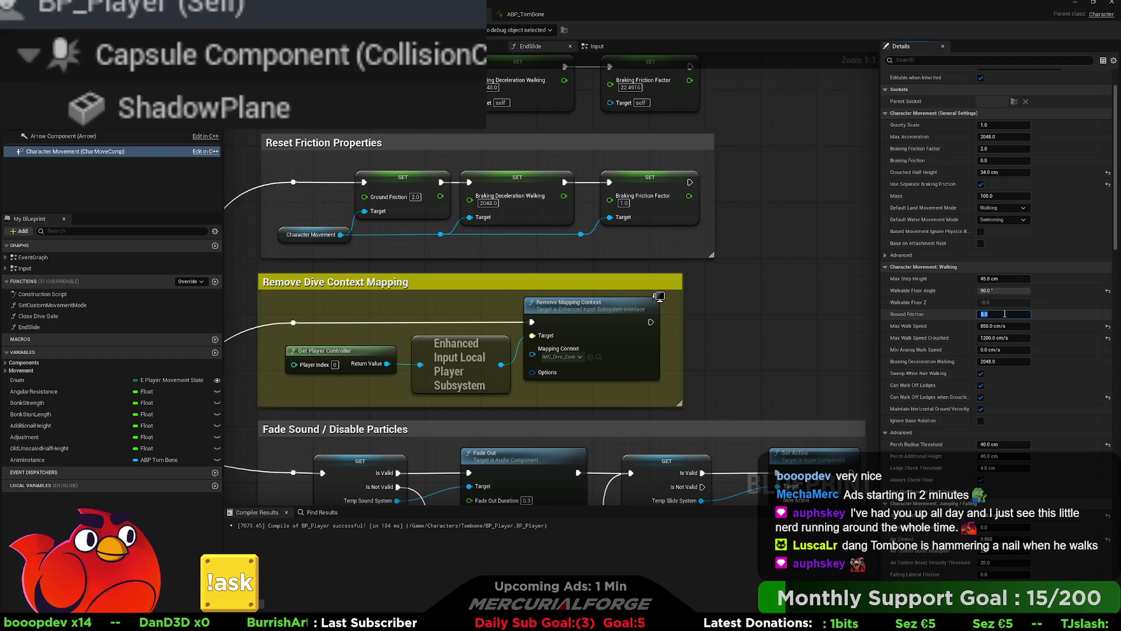
pyautogui.write('2')
pyautogui.press('Return')
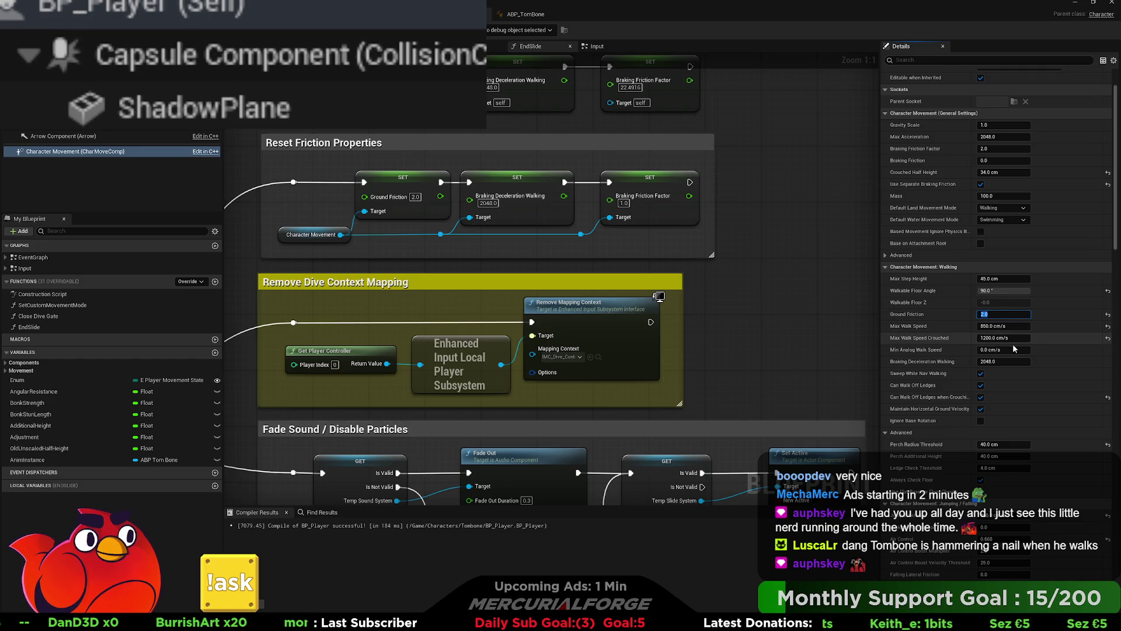
pyautogui.scroll(2, 1004, 290)
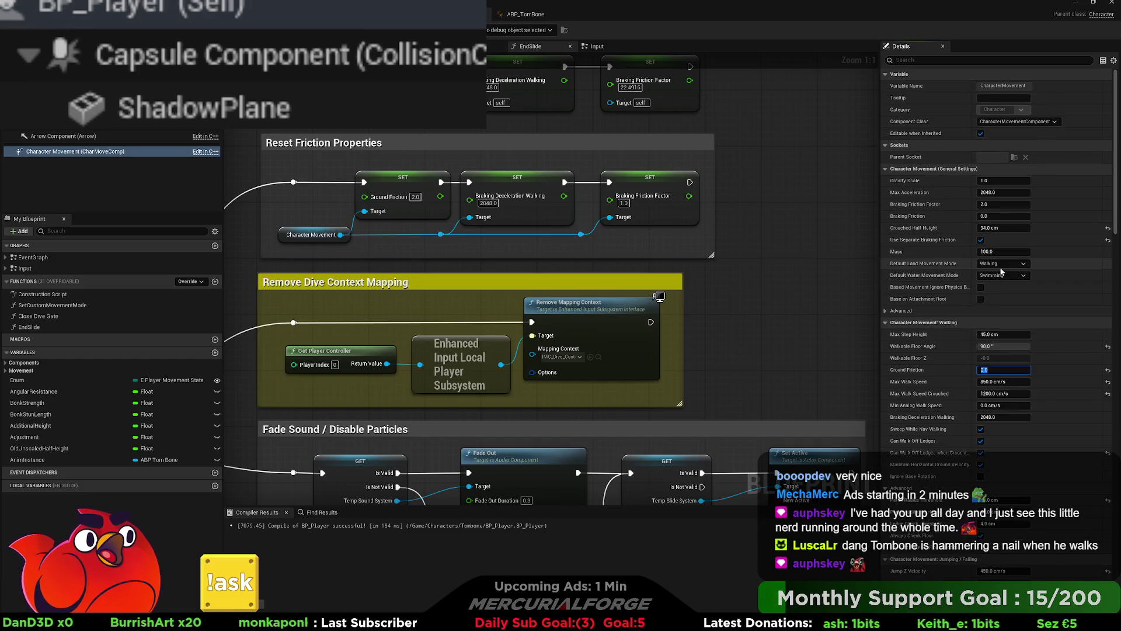
pyautogui.click(1004, 205)
pyautogui.write('1')
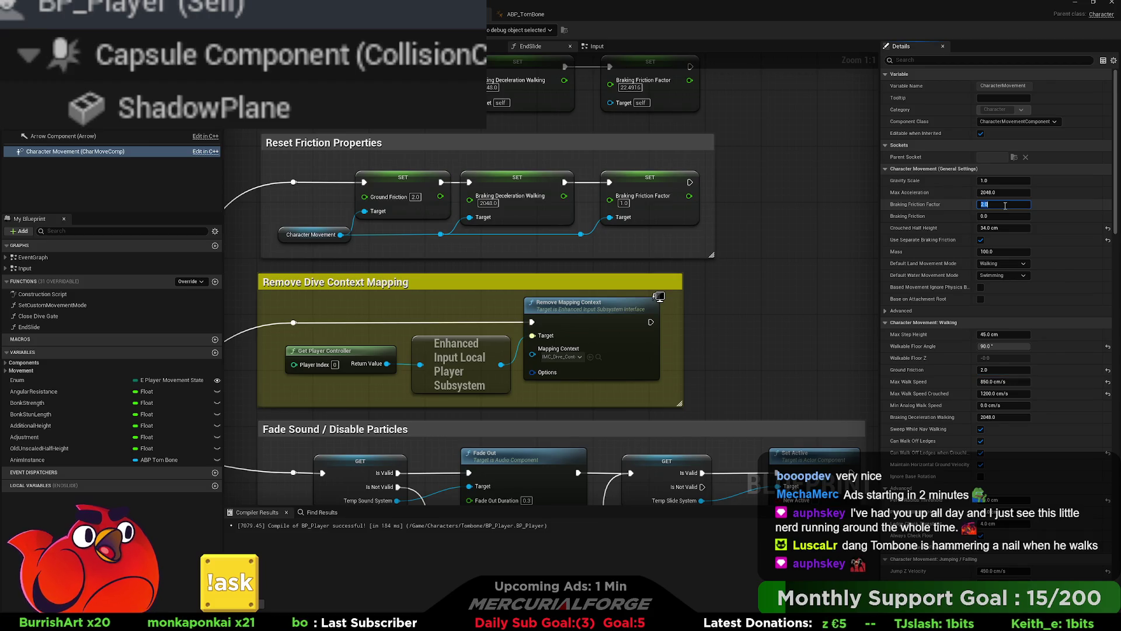
pyautogui.press('Return')
pyautogui.click(1005, 206)
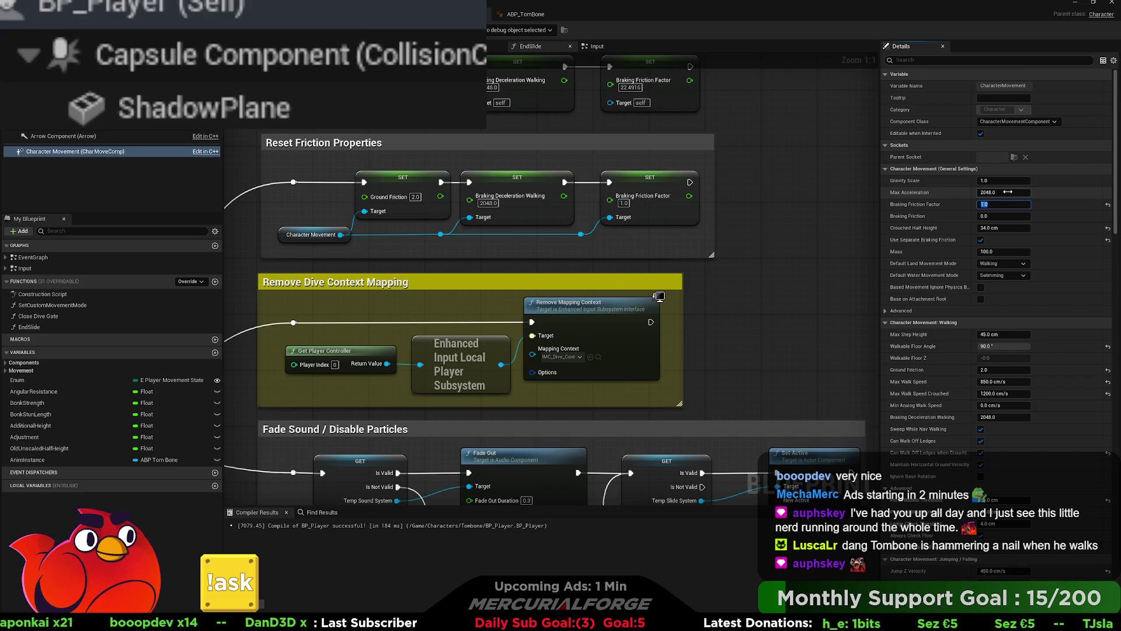
pyautogui.click(1008, 192)
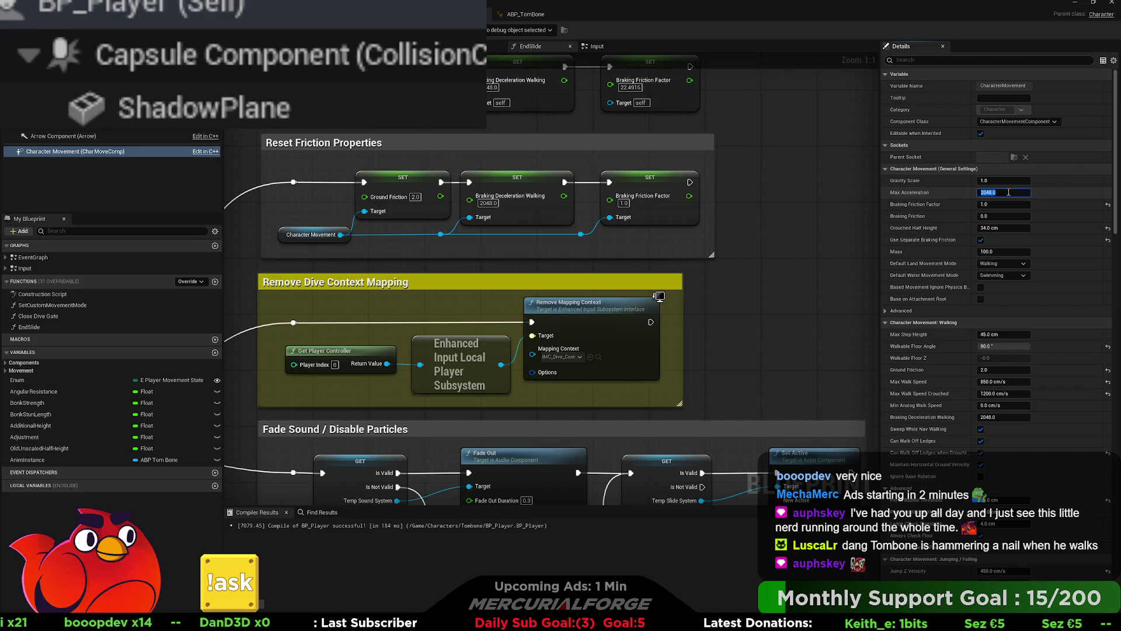
pyautogui.write('1000')
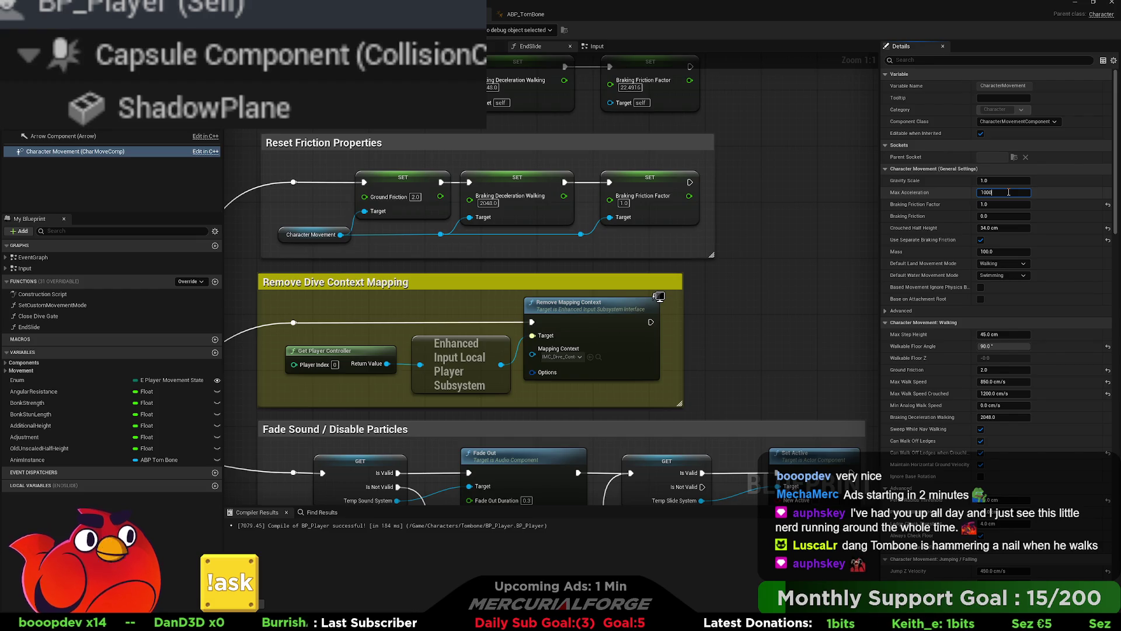
pyautogui.press('Return')
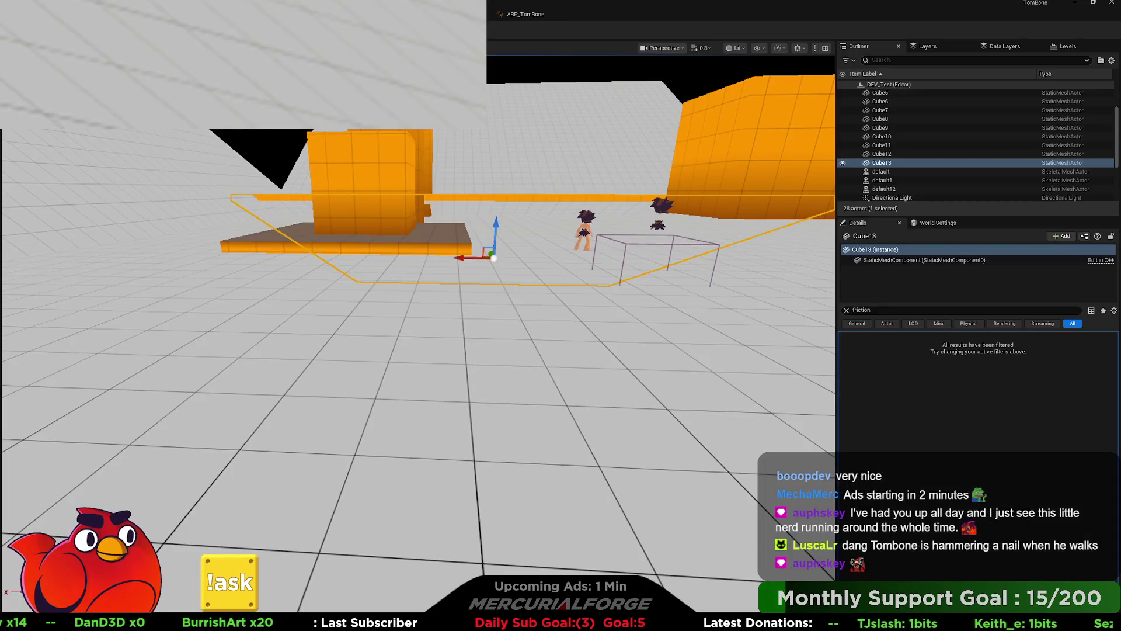
pyautogui.hotkey('alt', 'p')
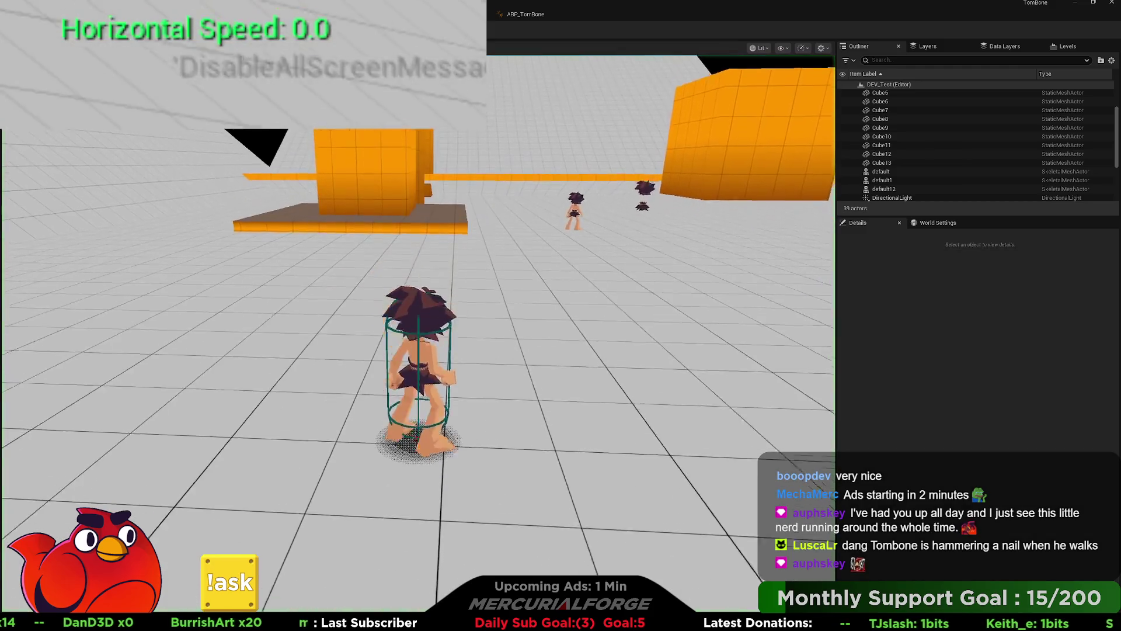
# - Run with WASD steering at 850 speed, dive into a slide until stopped, then end the session
pyautogui.press('w')
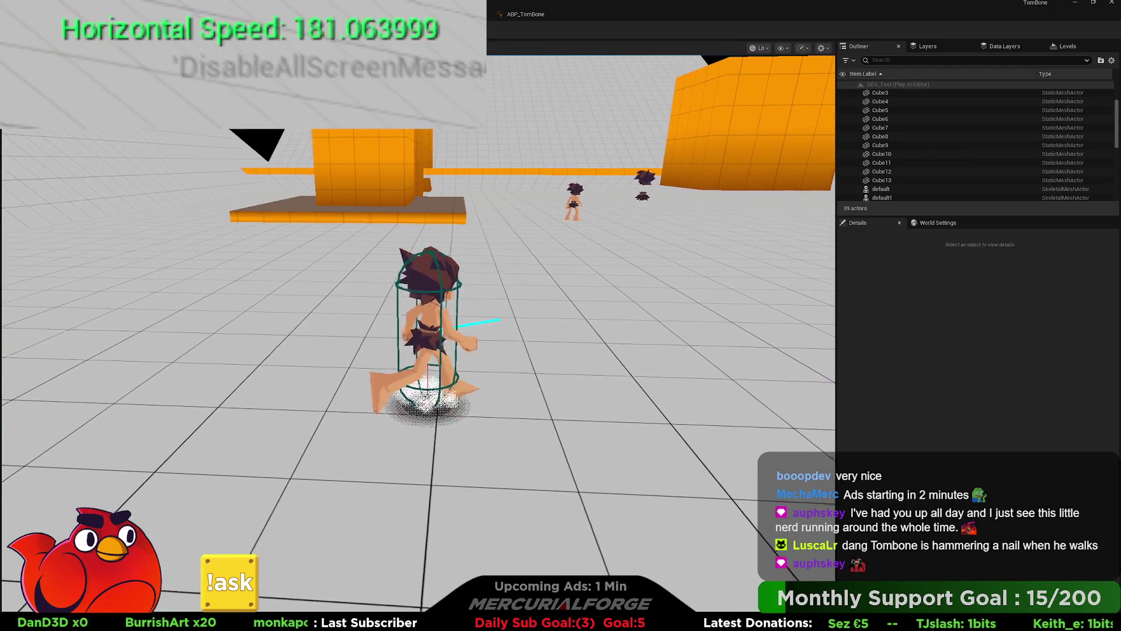
pyautogui.press('a')
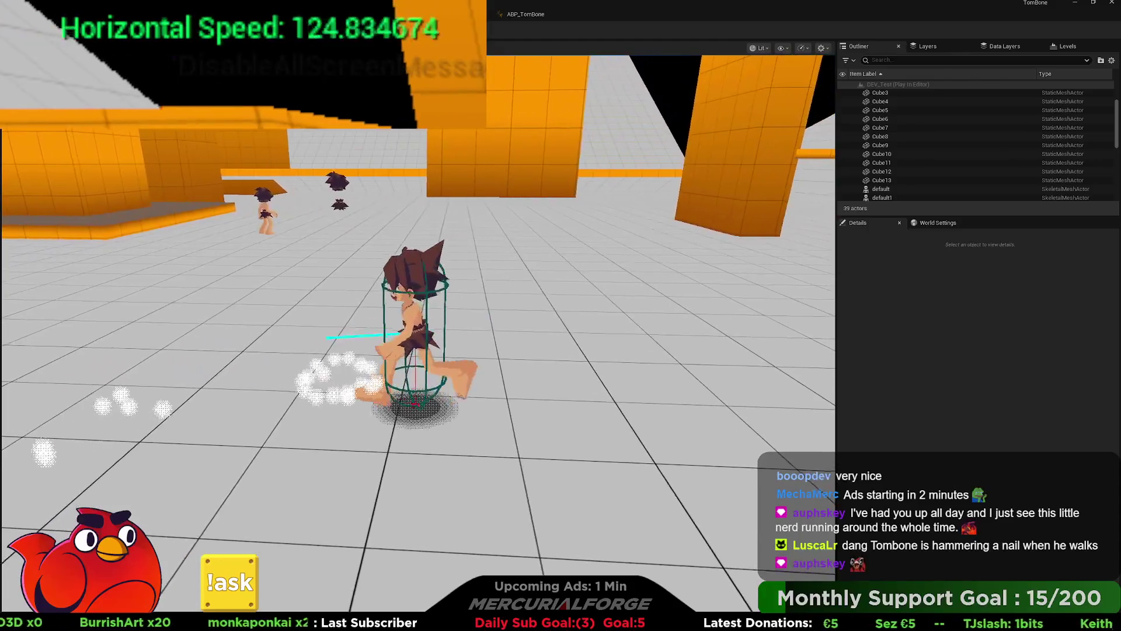
pyautogui.press('d')
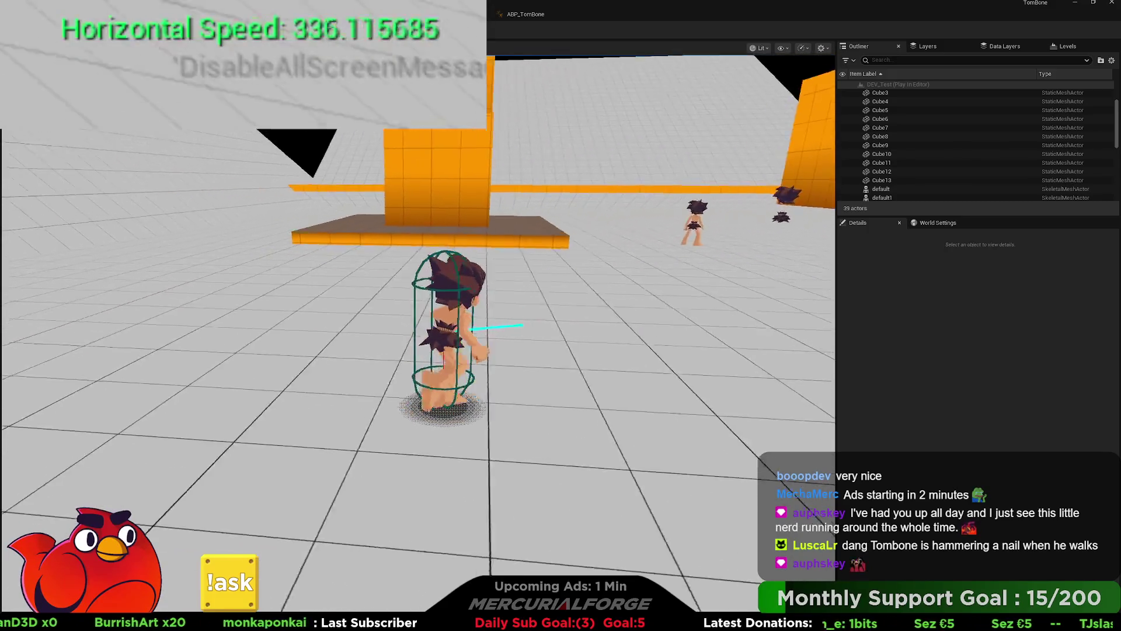
pyautogui.press('shift')
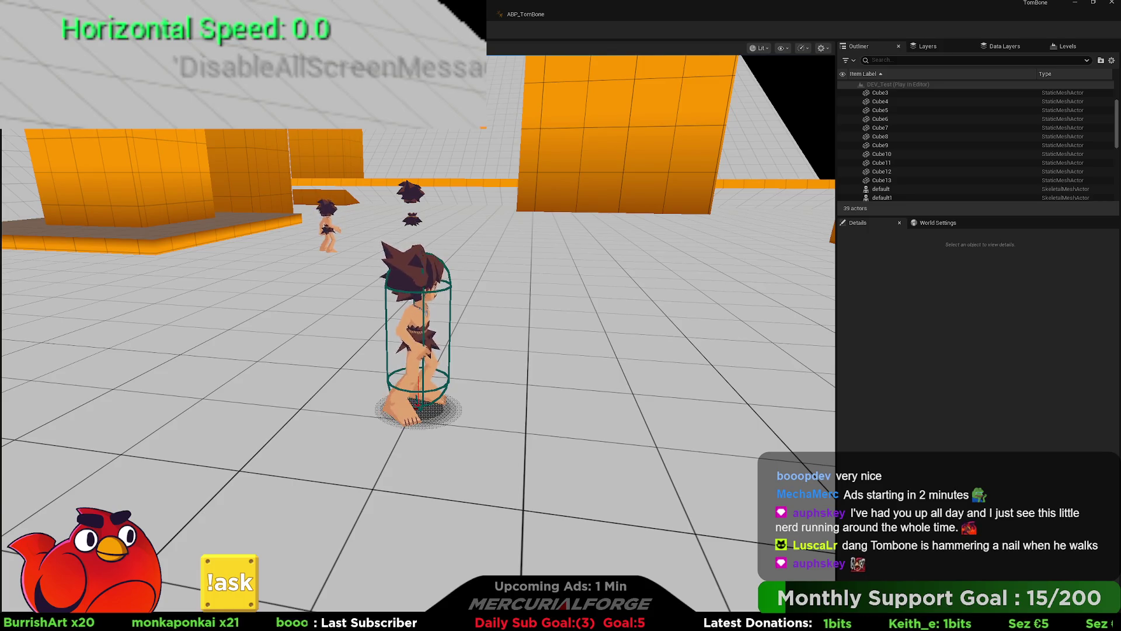
pyautogui.press('Escape')
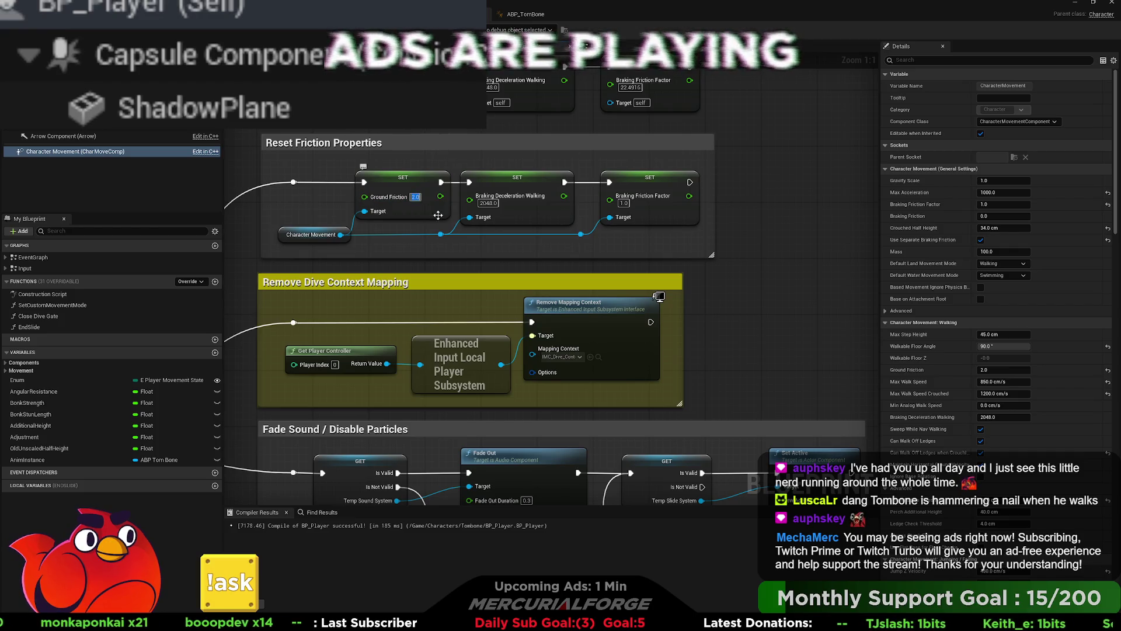
# - Marquee-select the three Reset Friction Properties nodes and their reroutes, then deselect them
pyautogui.moveTo(520, 239); pyautogui.dragTo(523, 288)
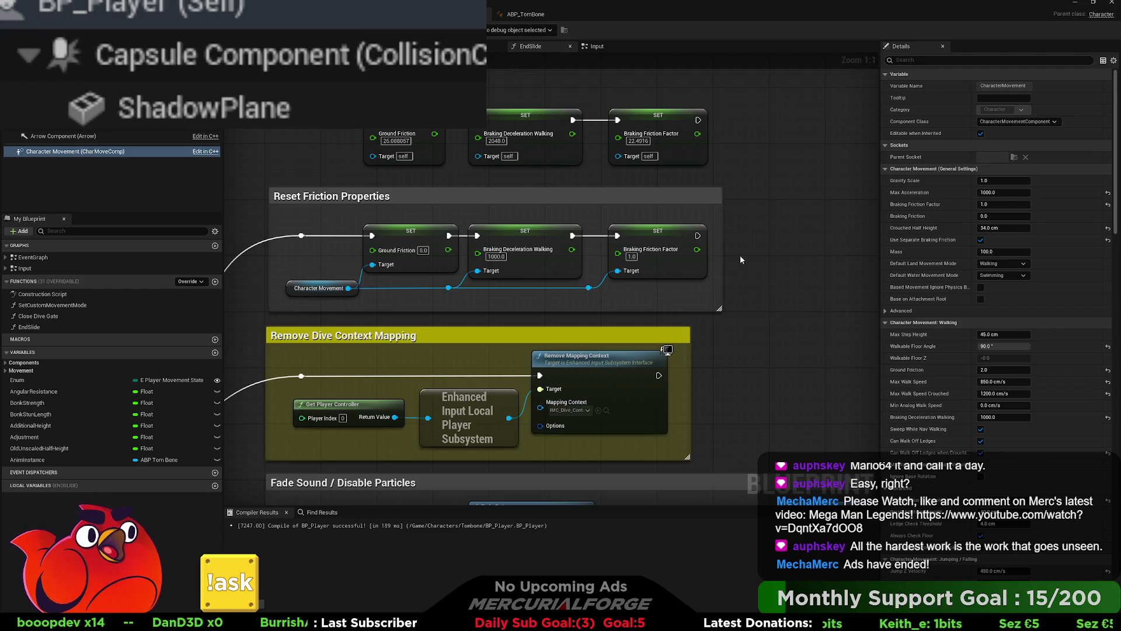
pyautogui.moveTo(356, 220)
pyautogui.mouseDown()
pyautogui.moveTo(526, 266)
pyautogui.moveTo(689, 274)
pyautogui.mouseUp()
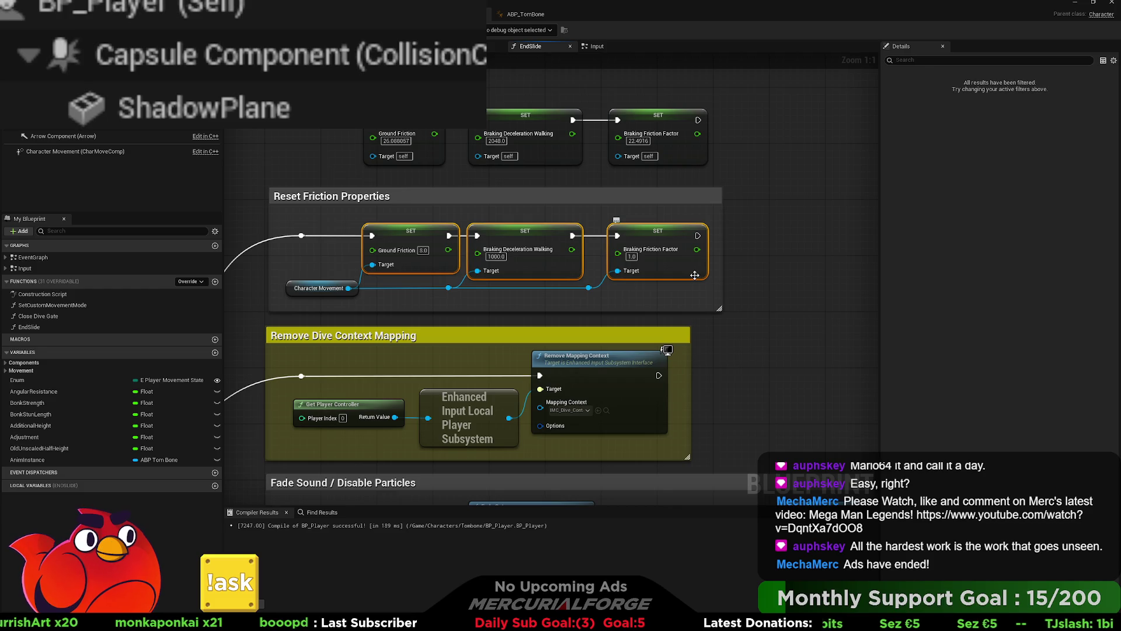
pyautogui.click(793, 224)
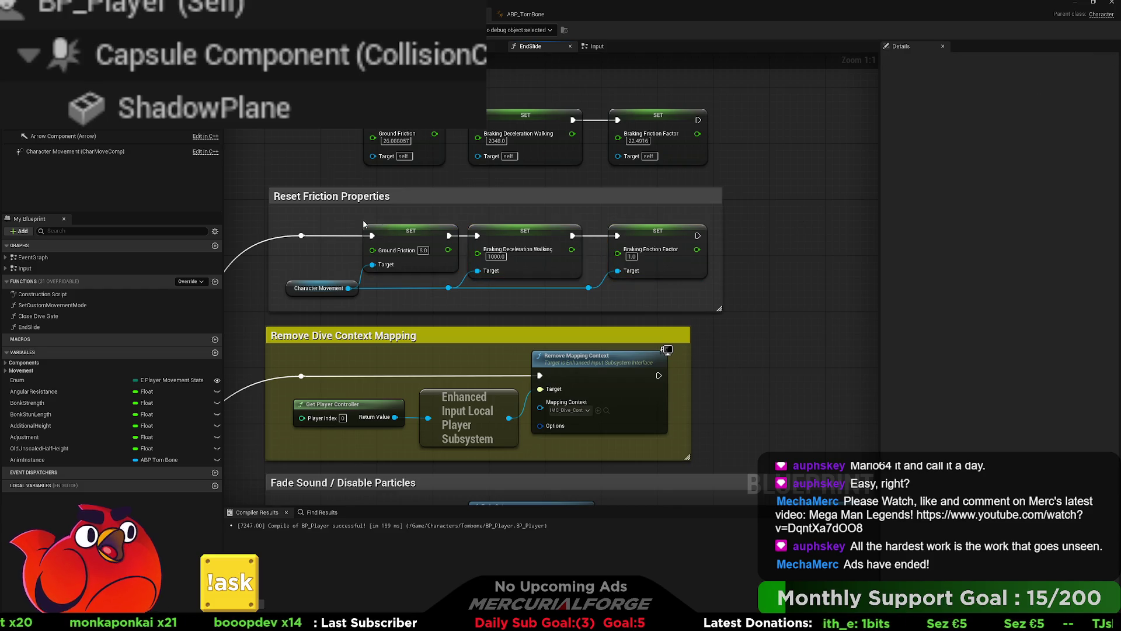
pyautogui.moveTo(363, 221)
pyautogui.mouseDown()
pyautogui.moveTo(735, 290)
pyautogui.moveTo(703, 285)
pyautogui.mouseUp()
pyautogui.click(777, 254)
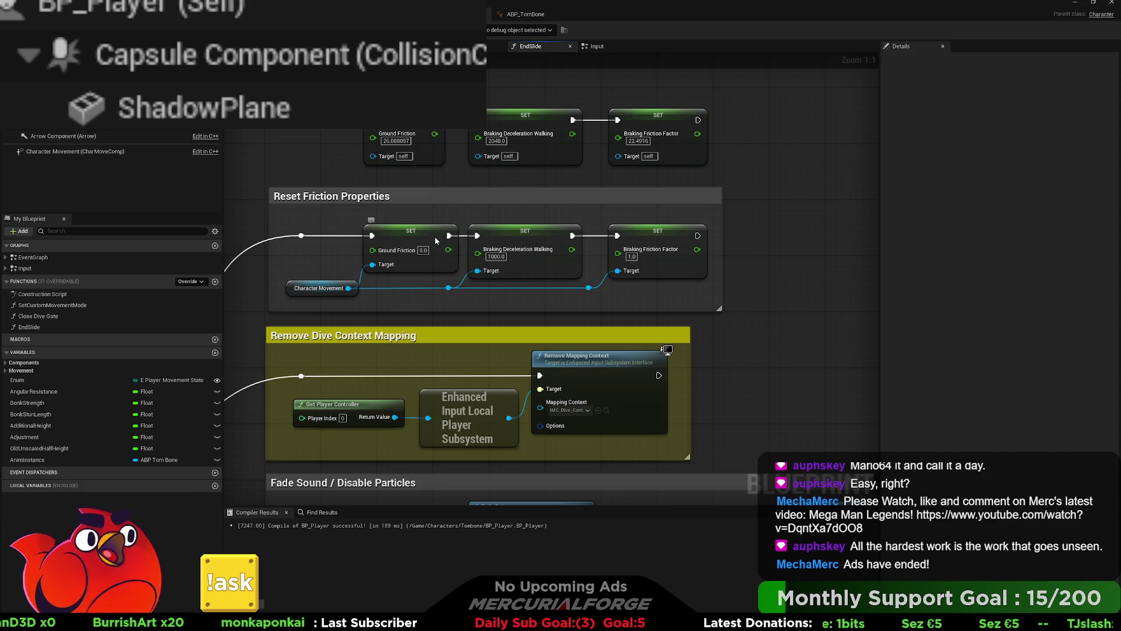
# - Nudge the Braking Deceleration Walking reset node right and select the three reset nodes with both reroutes
pyautogui.click(450, 240)
pyautogui.click(531, 237)
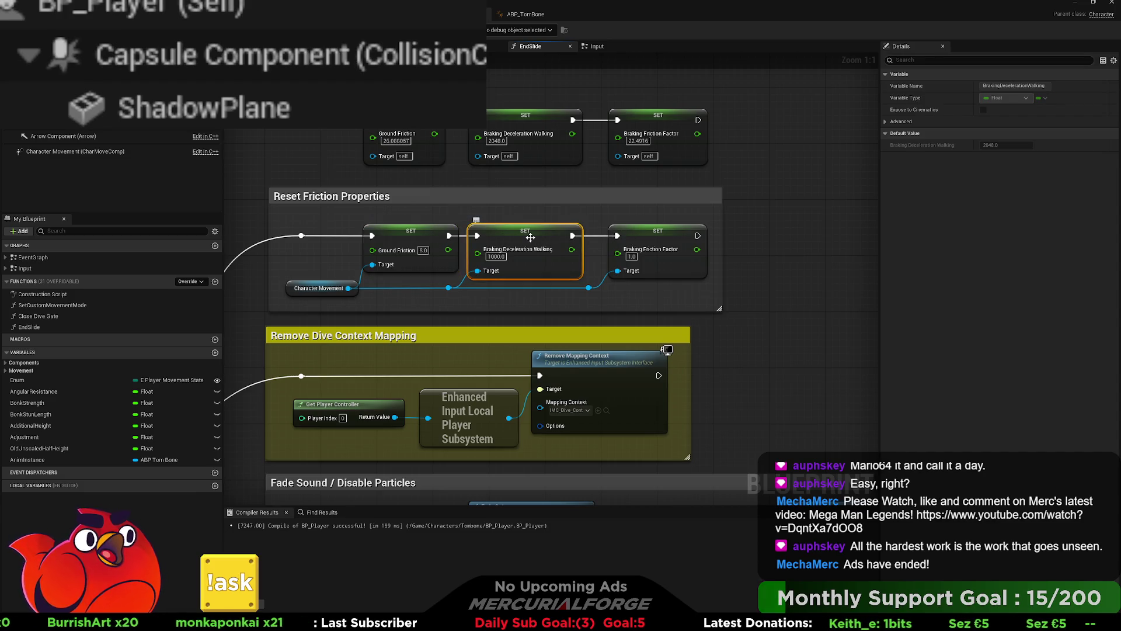
pyautogui.moveTo(530, 237); pyautogui.dragTo(538, 237)
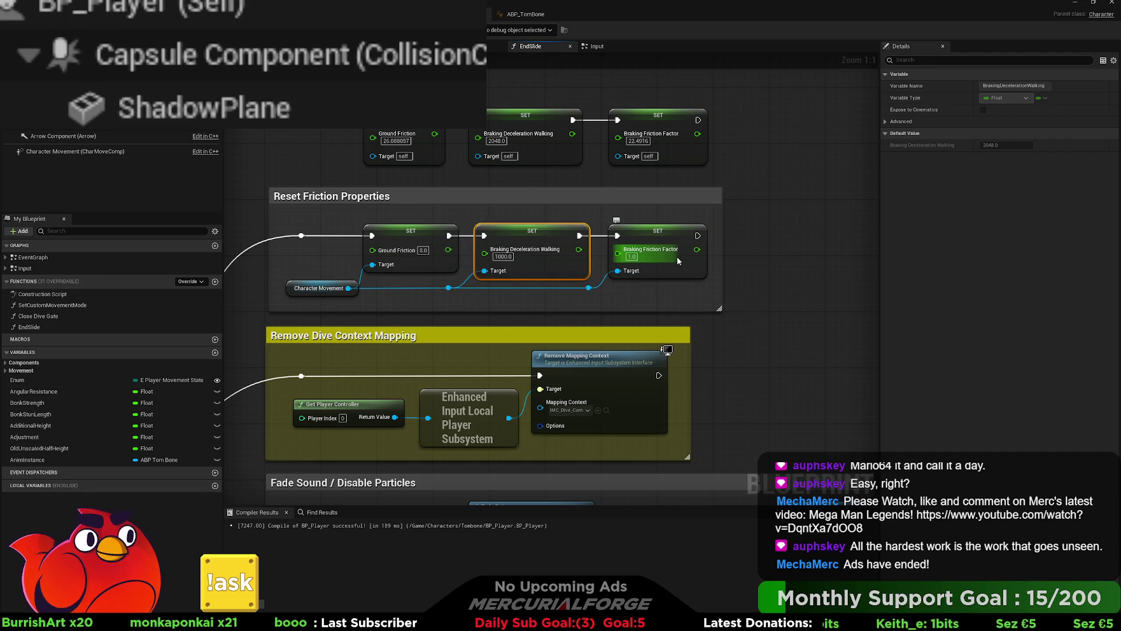
pyautogui.moveTo(678, 294); pyautogui.dragTo(285, 240)
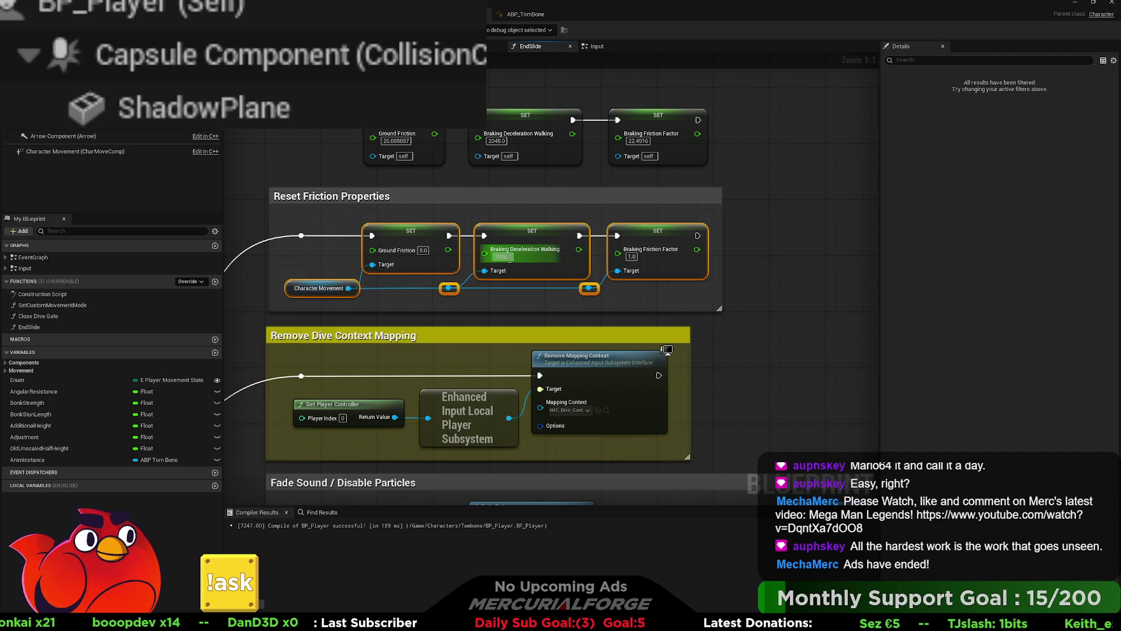
# - Set the Braking Deceleration Walking reset value to 2048.0 and clear the selection
pyautogui.click(503, 256)
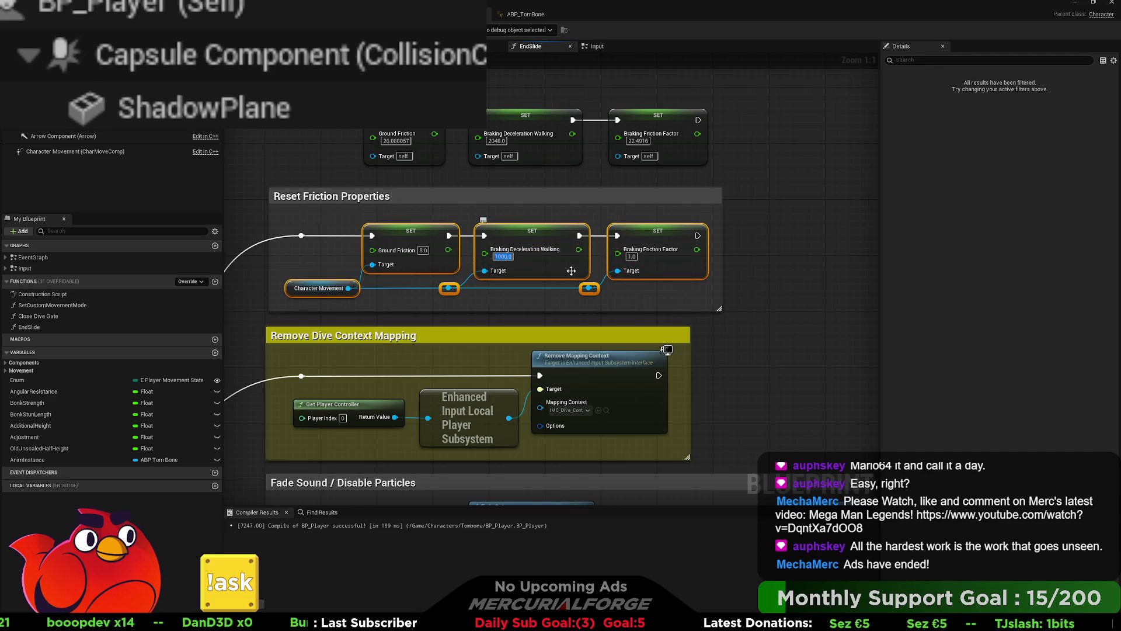
pyautogui.write('20')
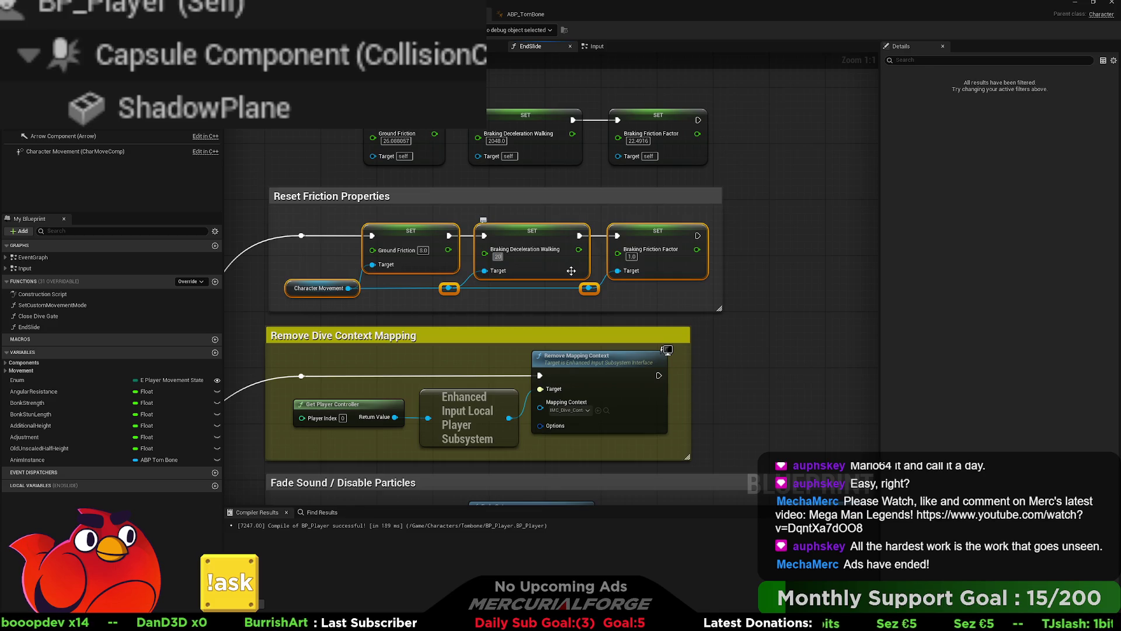
pyautogui.write('48.0')
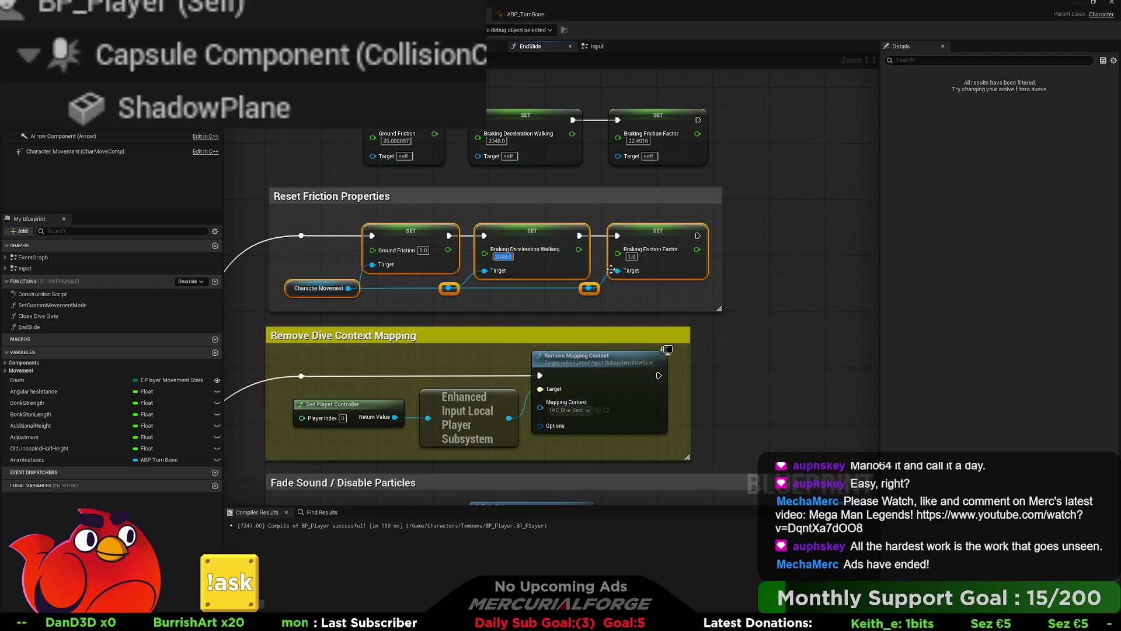
pyautogui.click(767, 234)
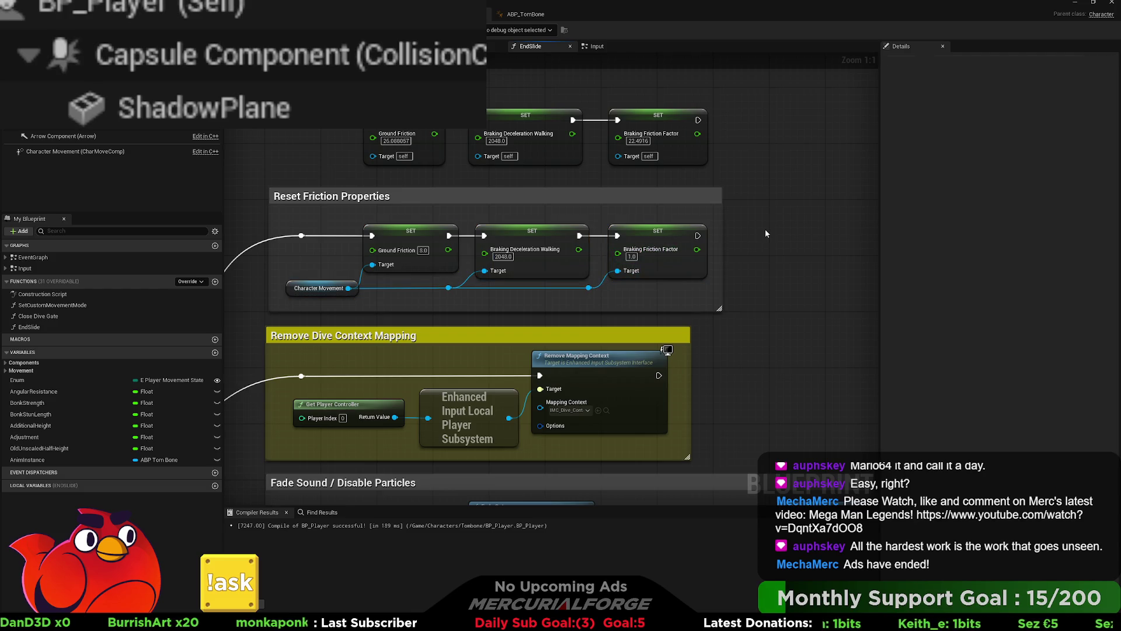
pyautogui.click(666, 231)
pyautogui.click(751, 224)
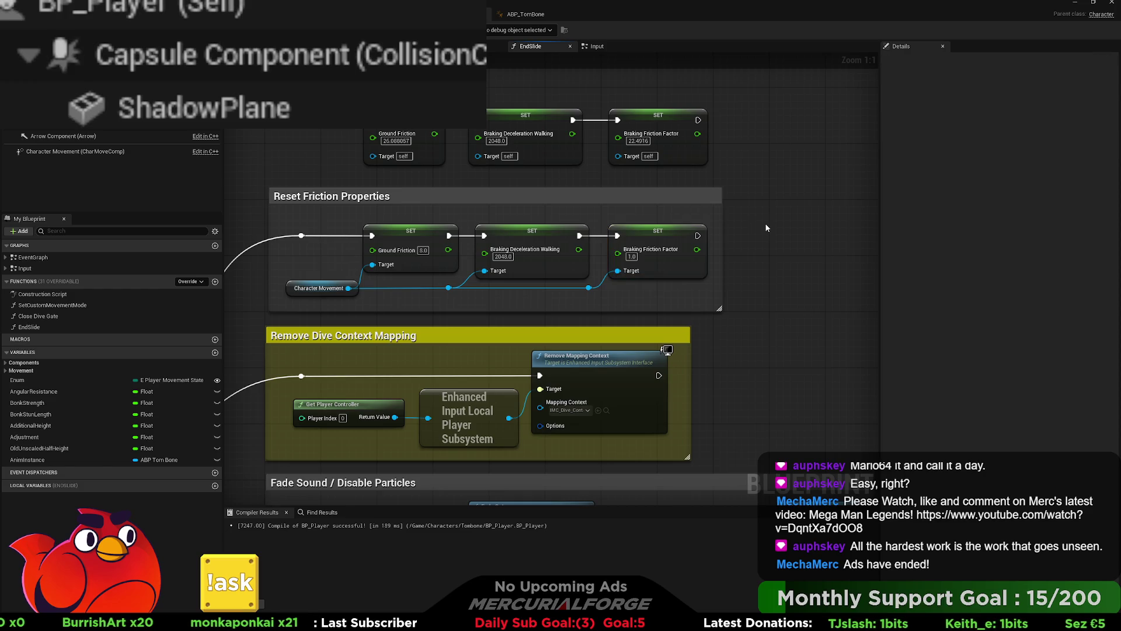
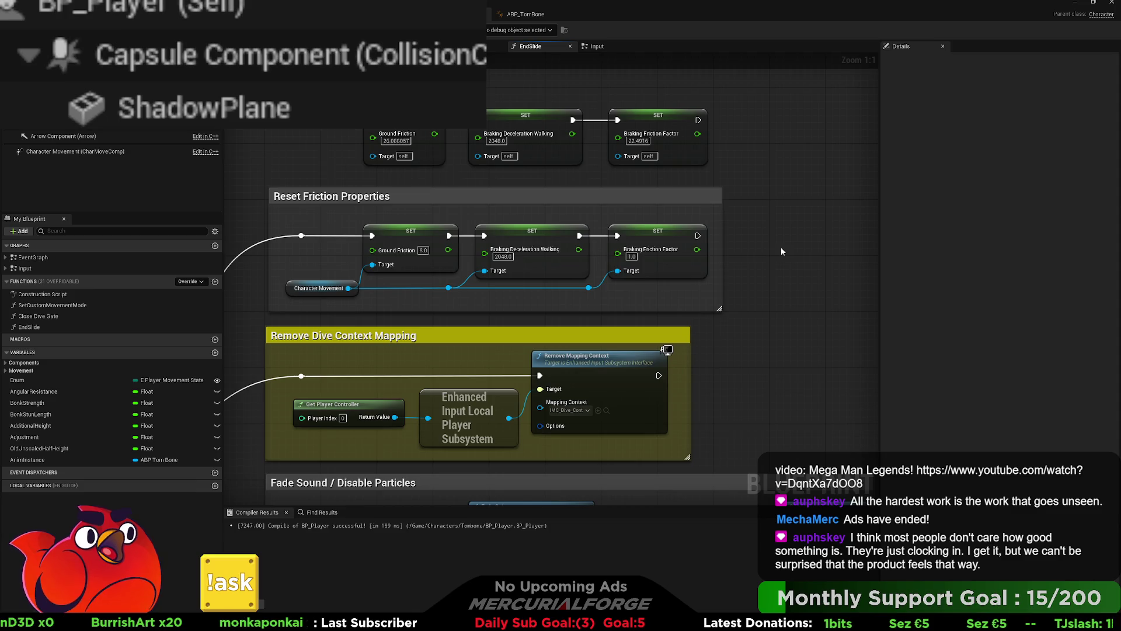
# - Look over the EndSlide and Input graphs, then open BP_Player's EventGraph
pyautogui.moveTo(777, 250); pyautogui.dragTo(843, 250)
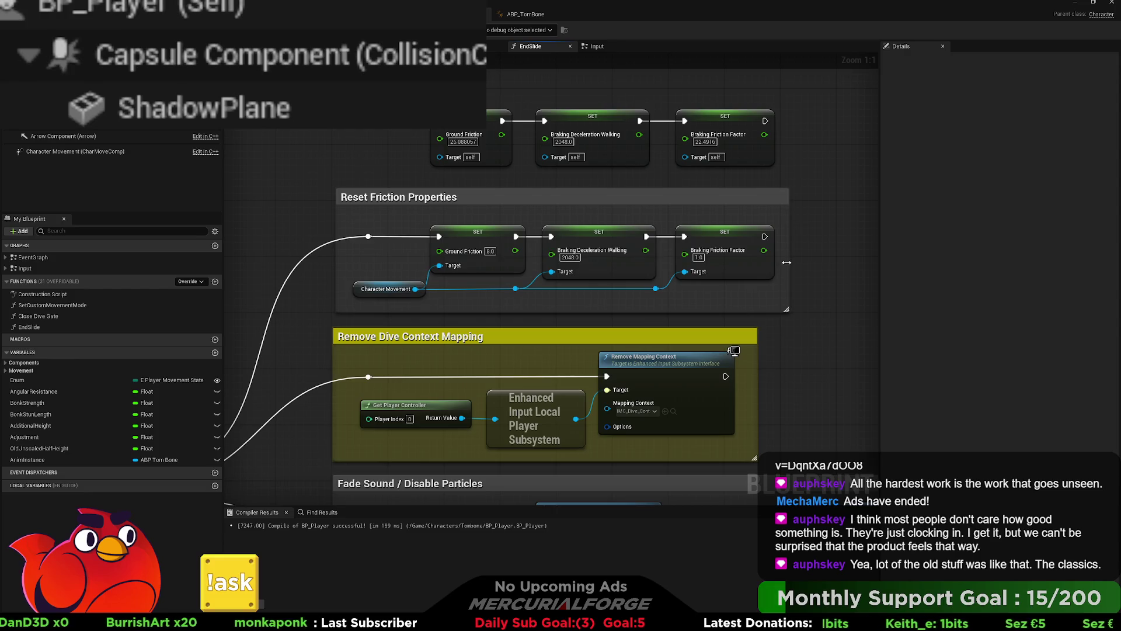
pyautogui.scroll(-6, 608, 277)
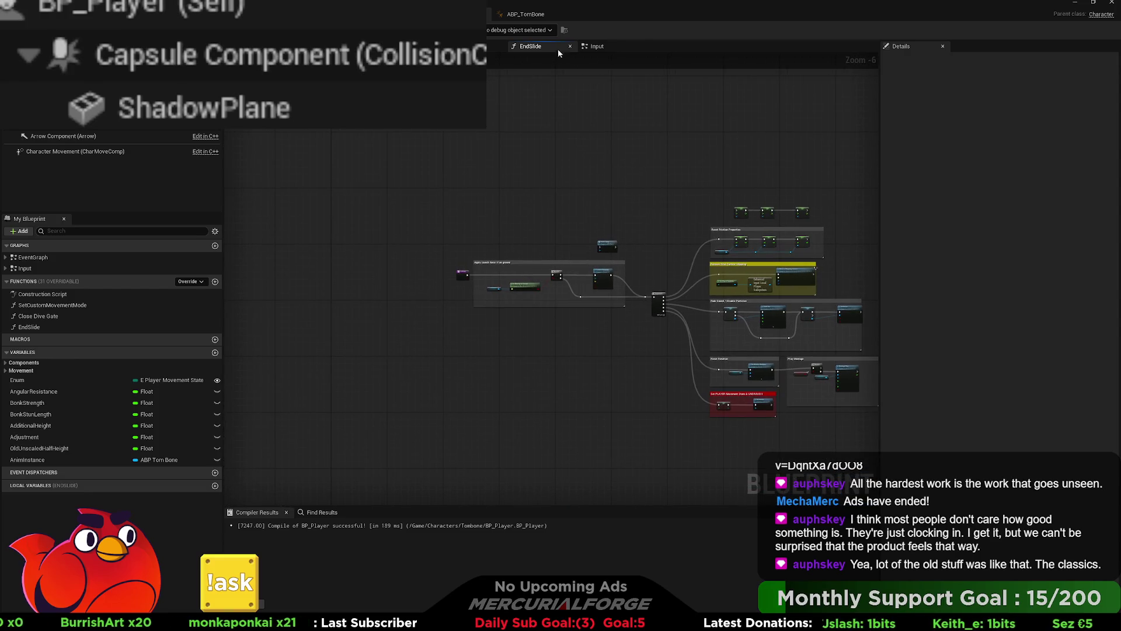
pyautogui.click(596, 46)
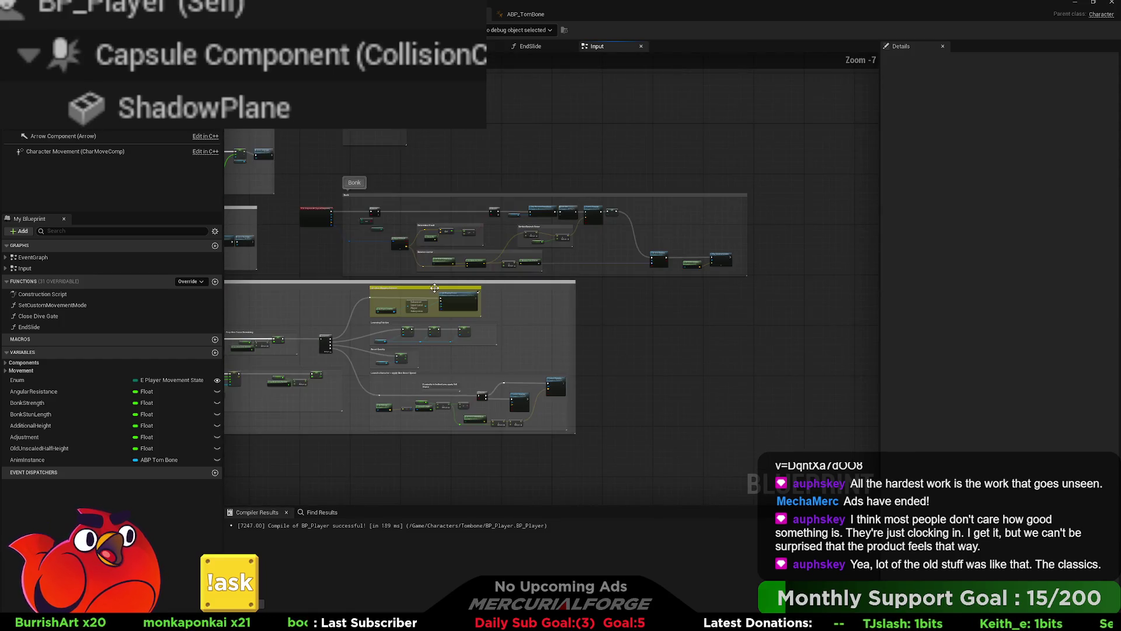
pyautogui.moveTo(434, 288); pyautogui.dragTo(478, 286)
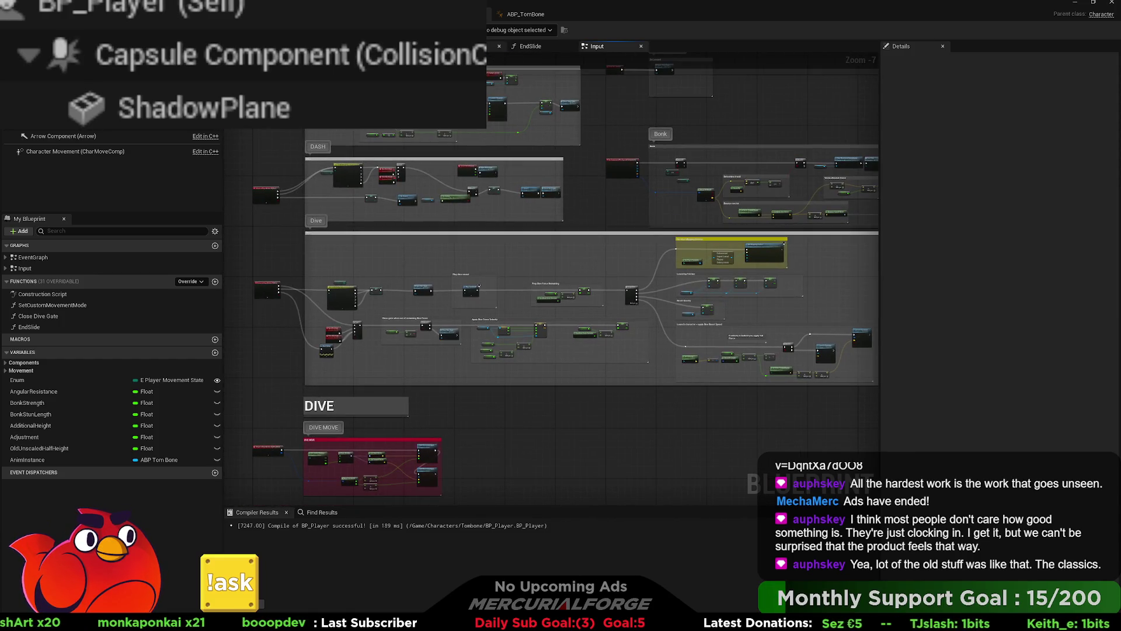
pyautogui.doubleClick(478, 286)
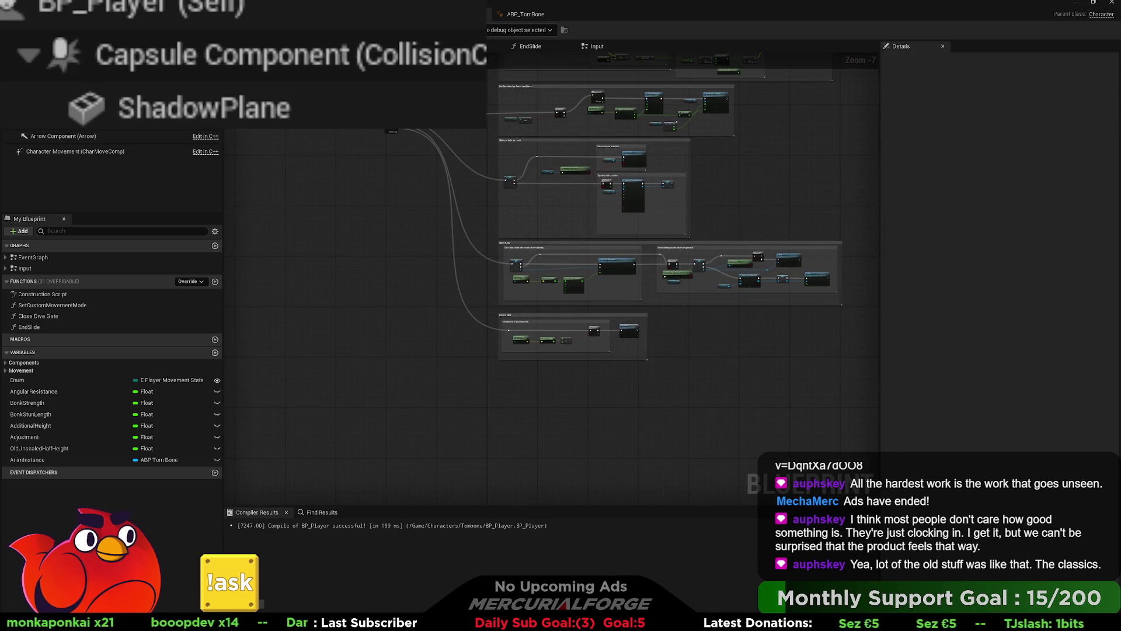
pyautogui.doubleClick(26, 257)
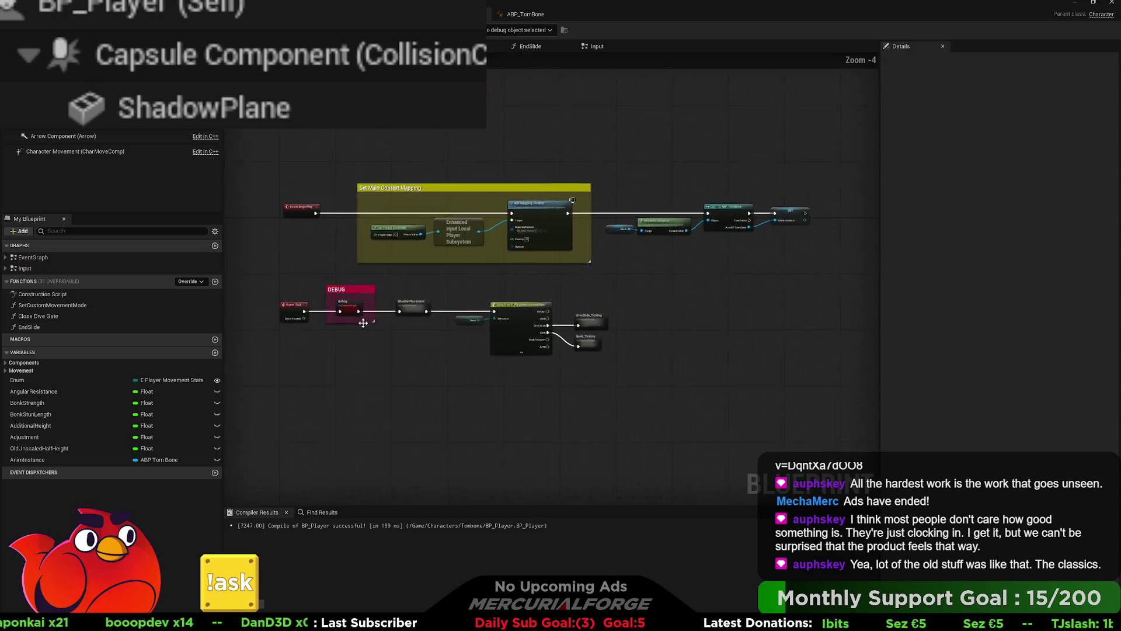
# - Move the Enum, Switch, DiveSlide_Ticking and Bonk_Ticking nodes further right
pyautogui.scroll(4, 412, 346)
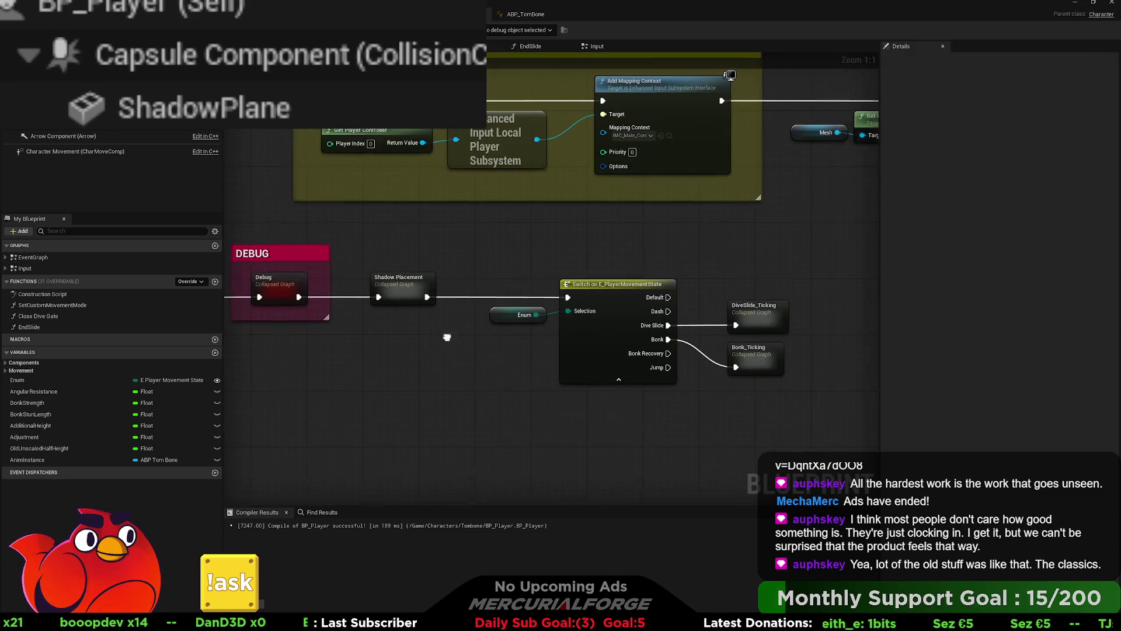
pyautogui.moveTo(794, 420); pyautogui.dragTo(455, 274)
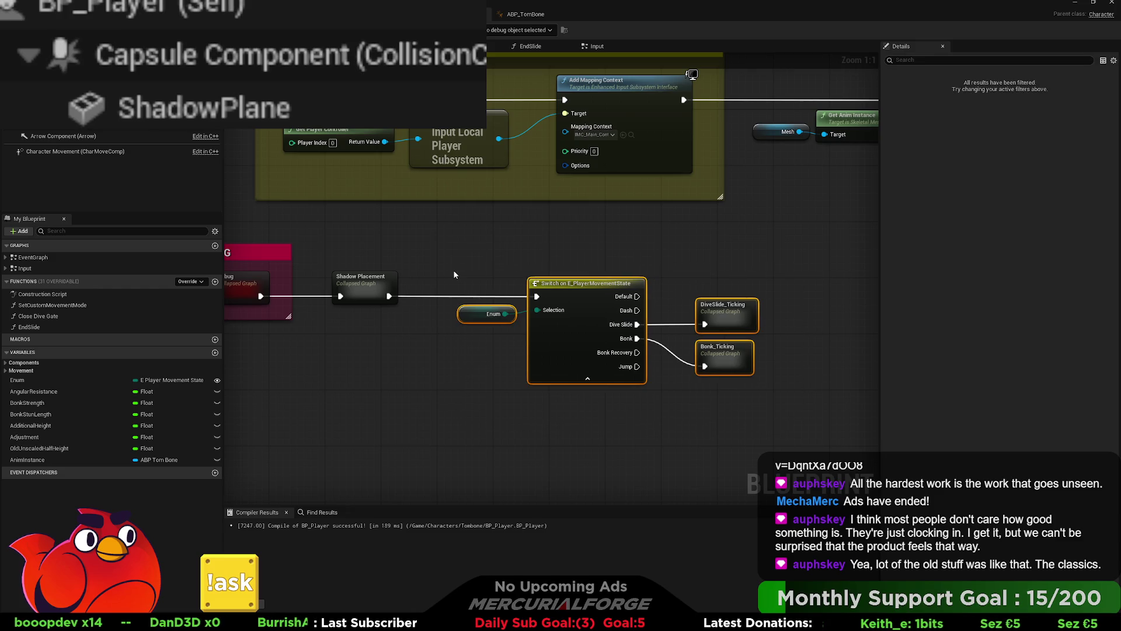
pyautogui.moveTo(485, 313); pyautogui.dragTo(604, 313)
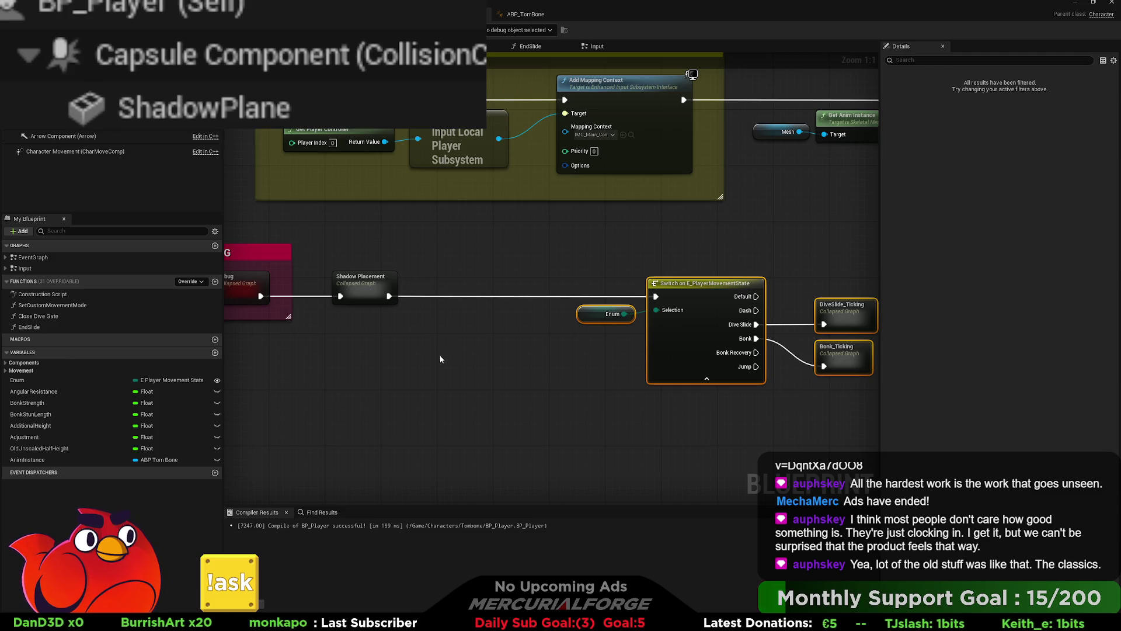
pyautogui.moveTo(440, 359); pyautogui.dragTo(456, 363)
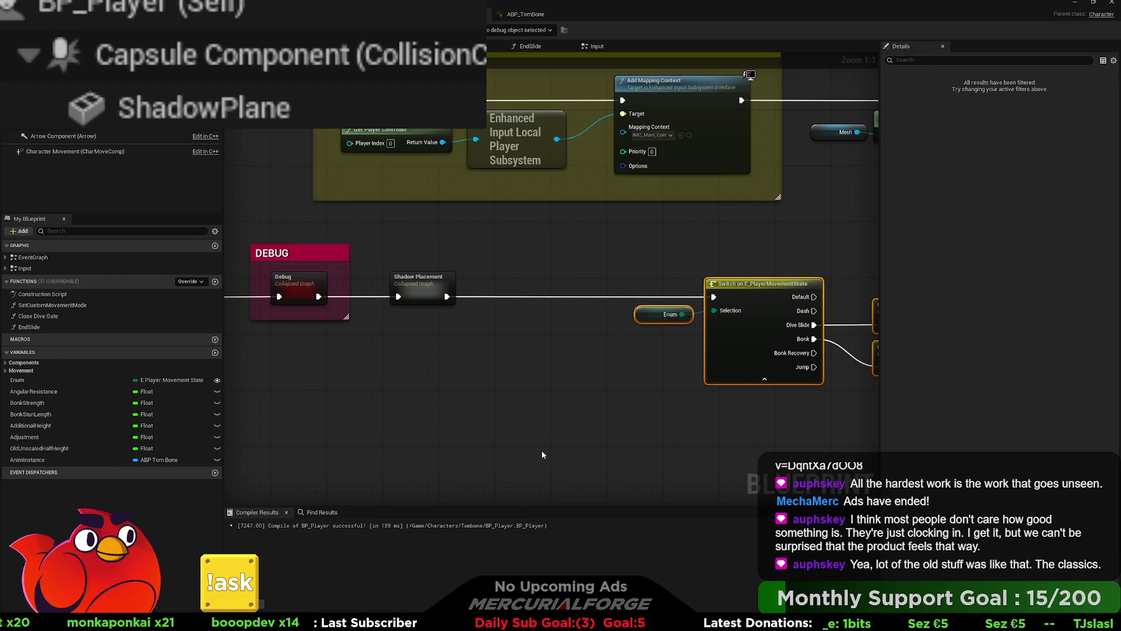
# - Try a wire from Shadow Placement's exec output, then cancel it
pyautogui.click(665, 435)
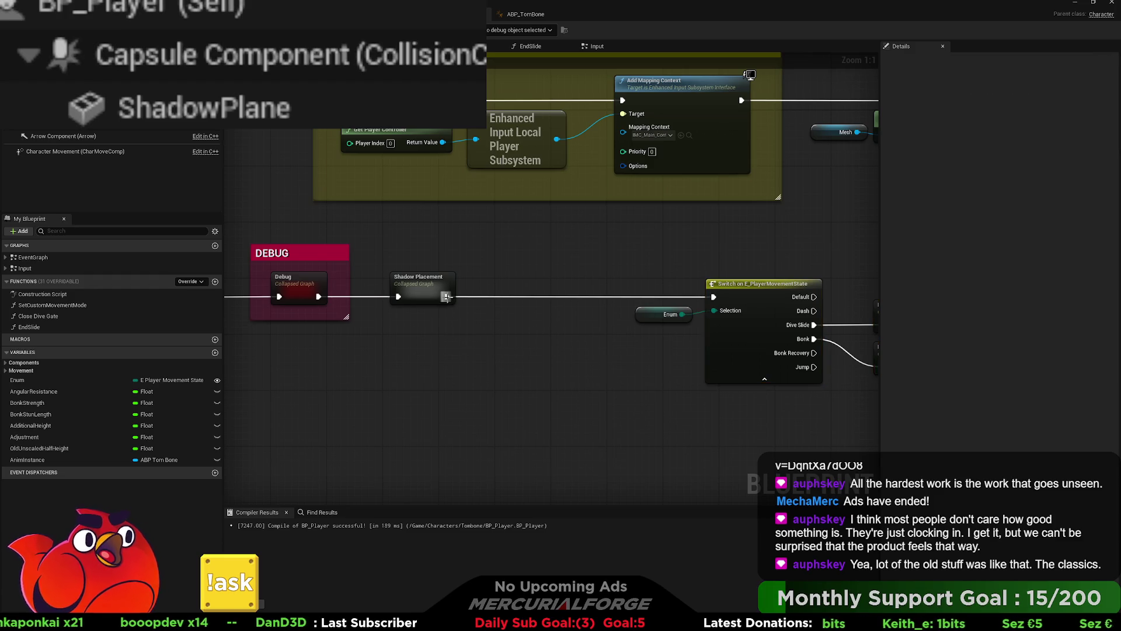
pyautogui.moveTo(447, 296)
pyautogui.mouseDown()
pyautogui.moveTo(463, 302)
pyautogui.moveTo(485, 383)
pyautogui.mouseUp()
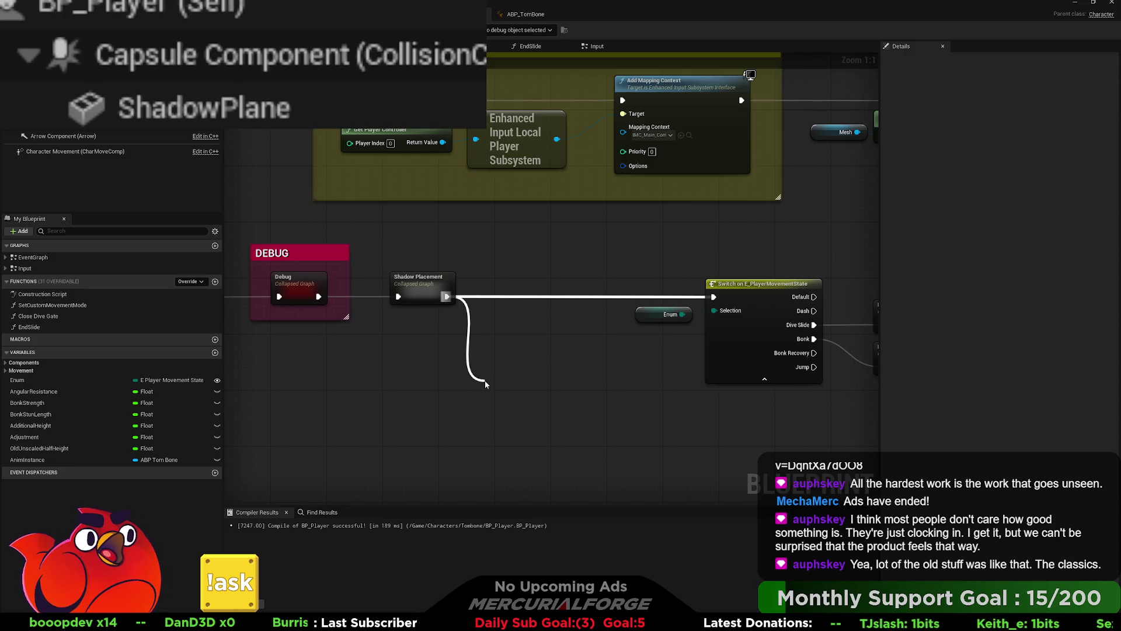
pyautogui.moveTo(484, 382); pyautogui.dragTo(485, 381)
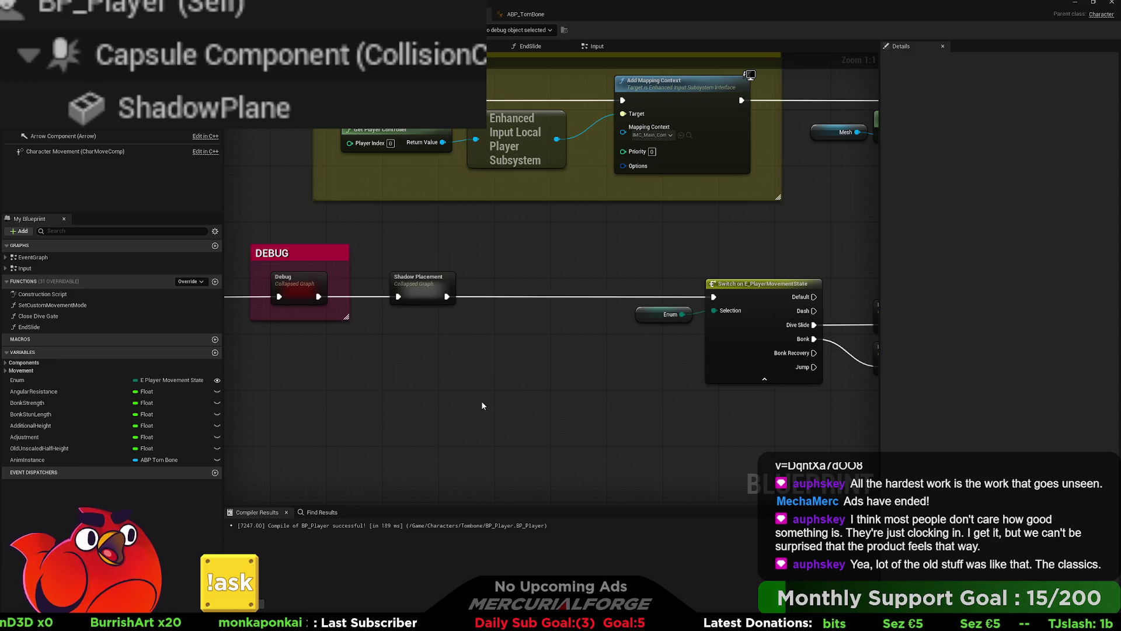
# - Paste a trial Get Velocity node, then delete it
pyautogui.hotkey('ctrl', 'v')
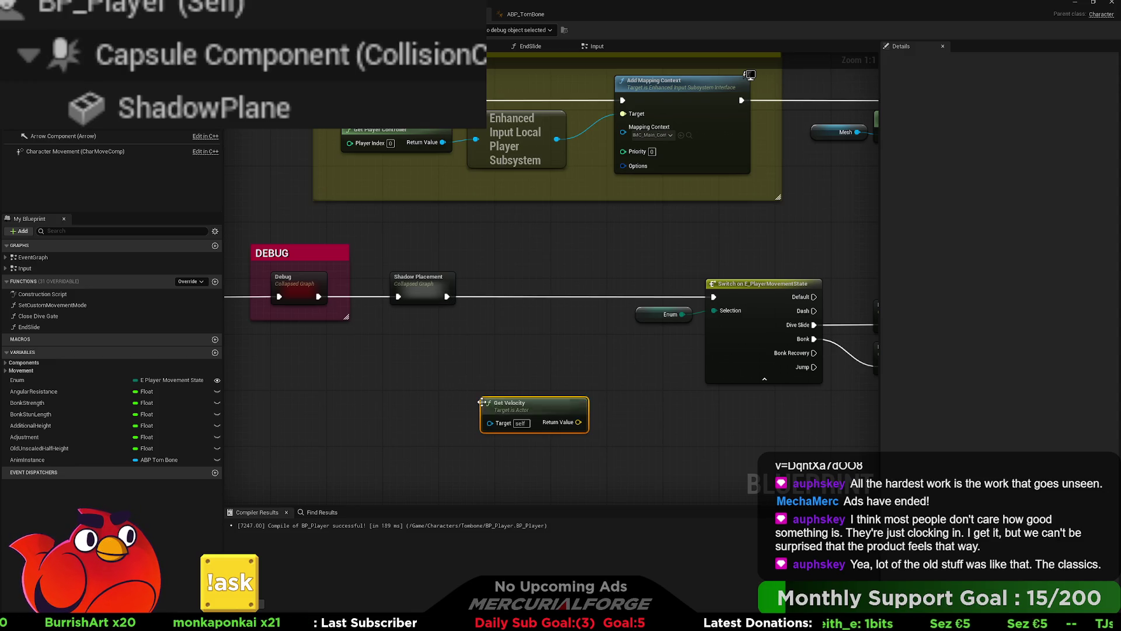
pyautogui.moveTo(539, 407)
pyautogui.mouseDown()
pyautogui.moveTo(405, 393)
pyautogui.moveTo(486, 410)
pyautogui.mouseUp()
pyautogui.press('Delete')
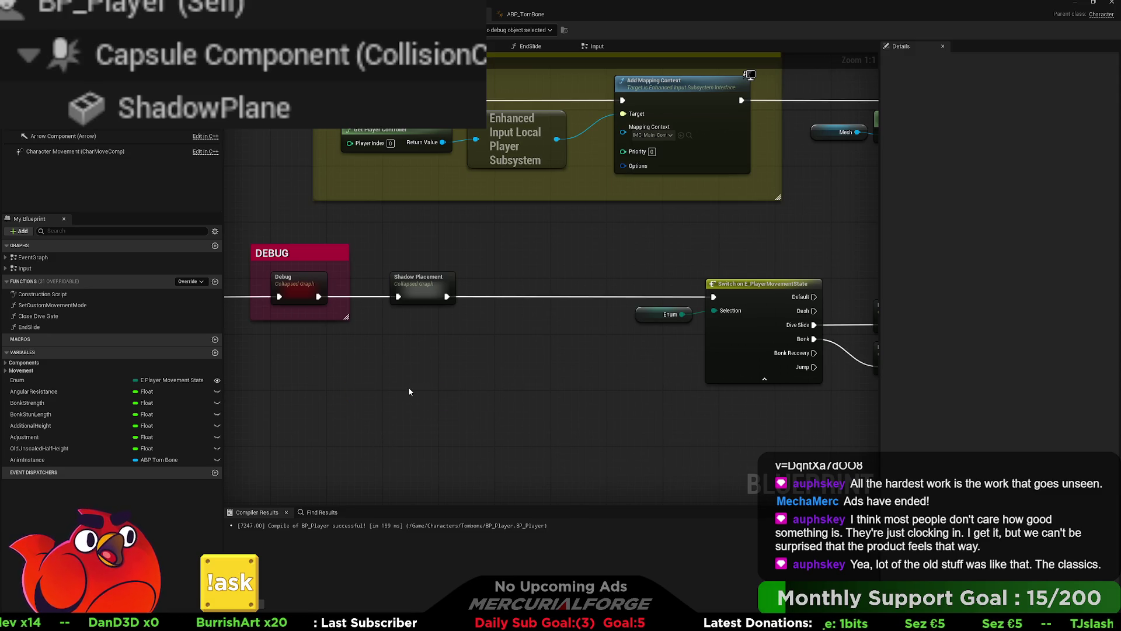
pyautogui.scroll(-6, 468, 322)
pyautogui.scroll(4, 486, 390)
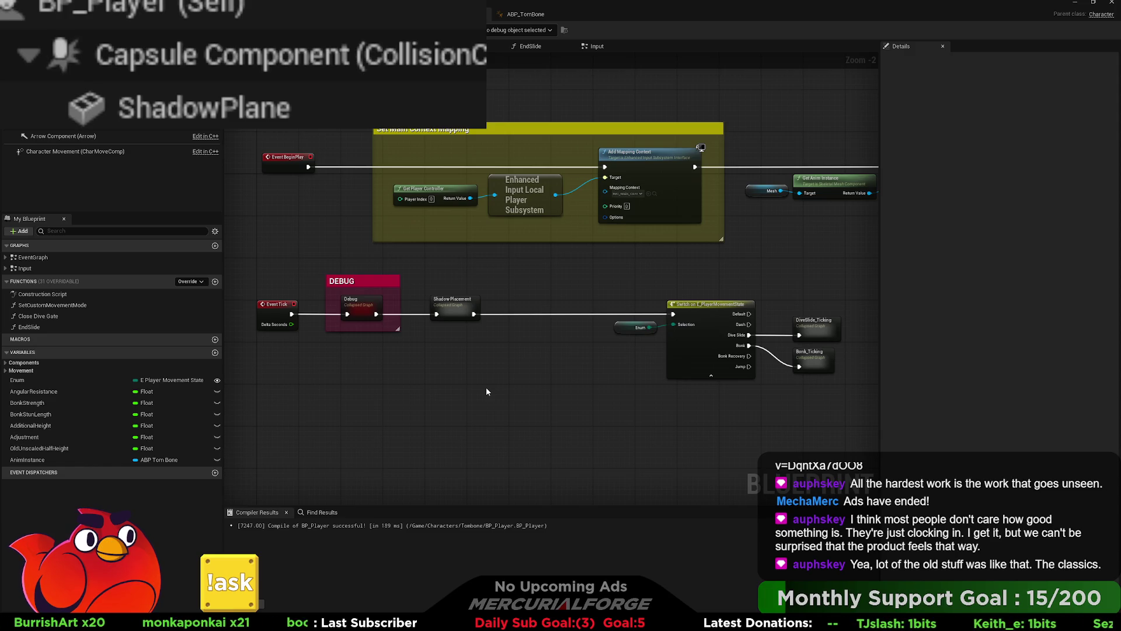
# - Add Get IA_Move, delete the stray Break Vector 2D, and place Get Velocity above it
pyautogui.hotkey('ctrl', 'v')
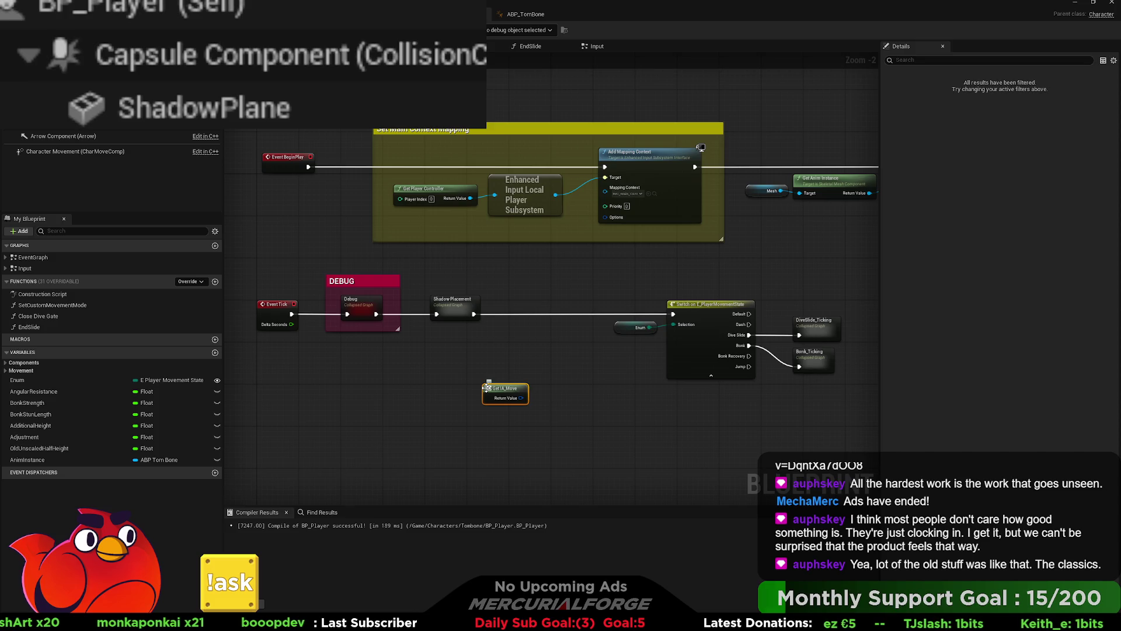
pyautogui.scroll(2, 486, 388)
pyautogui.moveTo(532, 401); pyautogui.dragTo(583, 405)
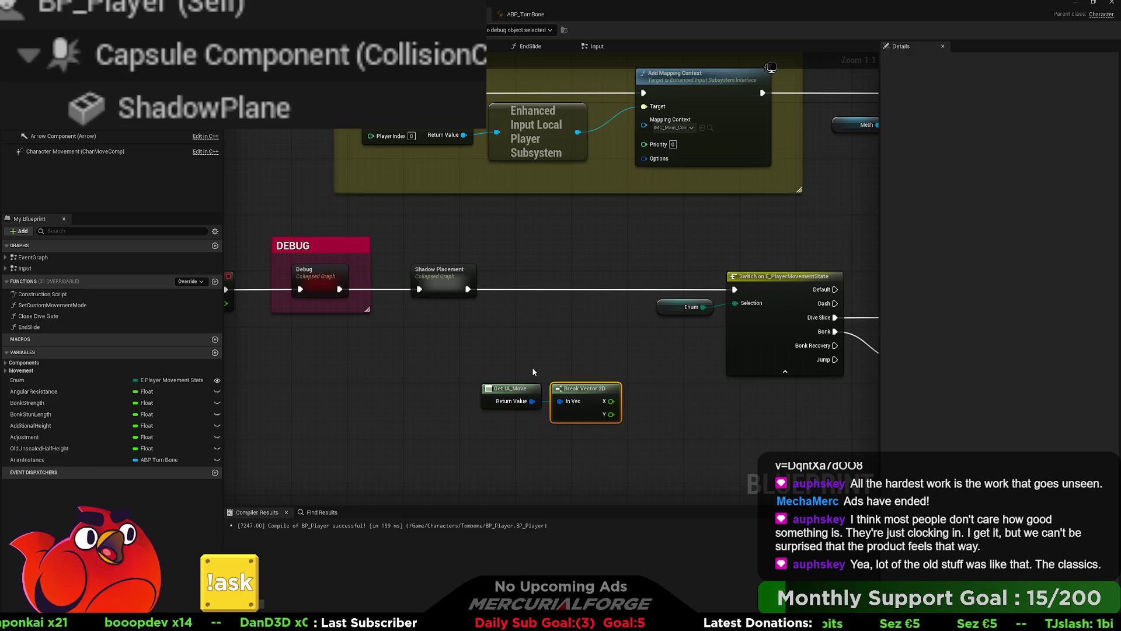
pyautogui.press('Delete')
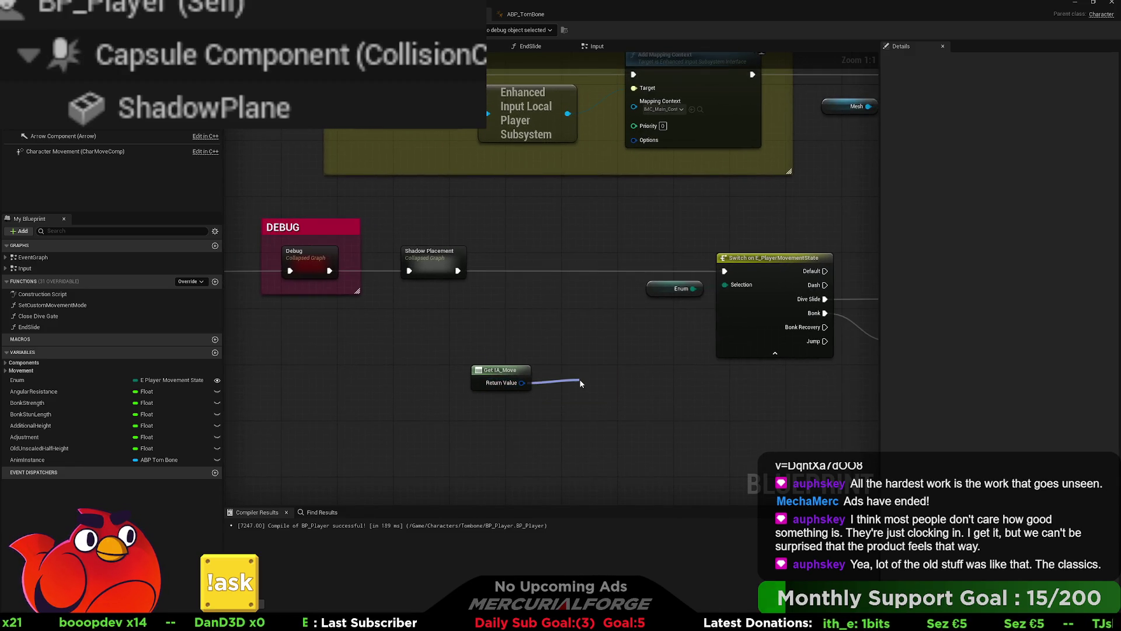
pyautogui.moveTo(522, 382); pyautogui.dragTo(581, 383)
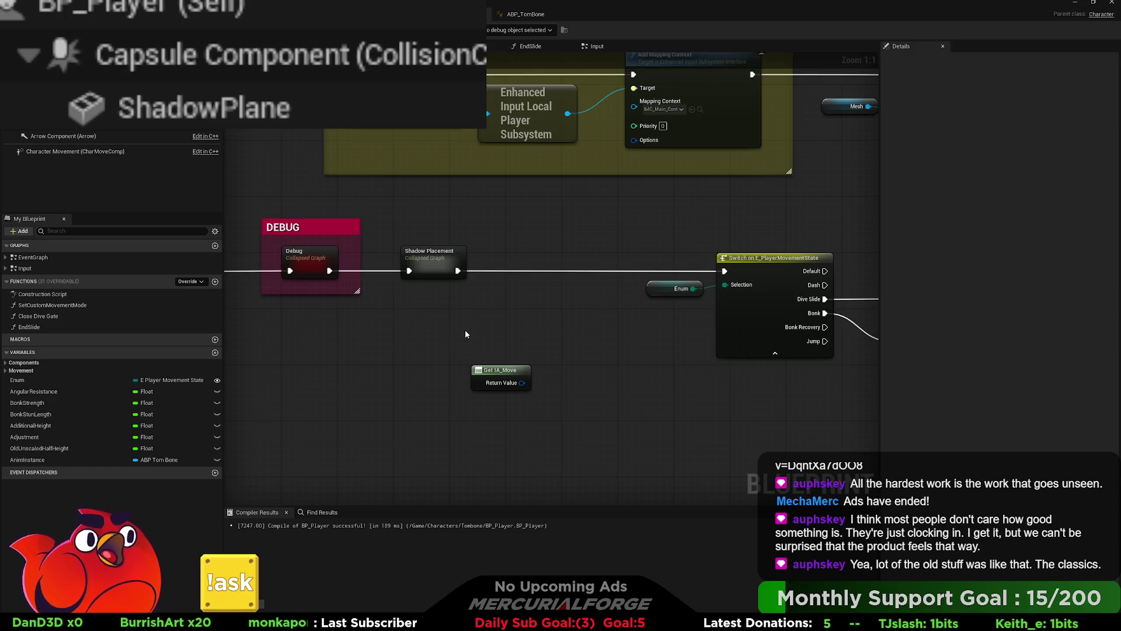
pyautogui.hotkey('ctrl', 'v')
pyautogui.moveTo(533, 344)
pyautogui.mouseDown()
pyautogui.moveTo(469, 344)
pyautogui.moveTo(540, 352)
pyautogui.mouseUp()
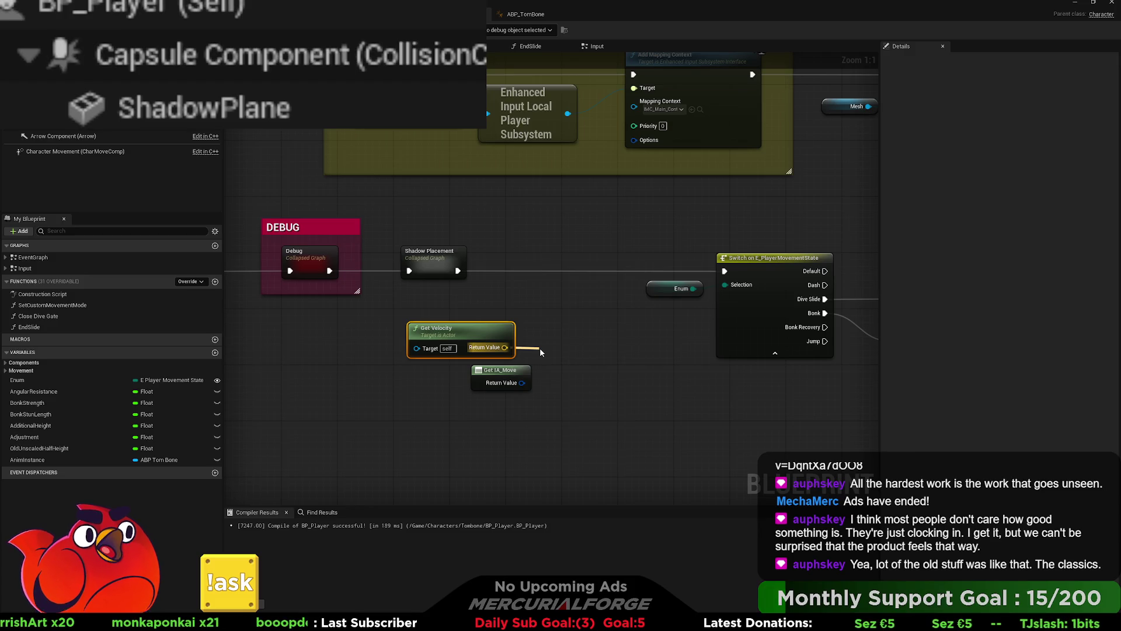
# - Route Get Velocity's Return Value through a reroute node into a new dot node
pyautogui.moveTo(540, 352); pyautogui.dragTo(542, 352)
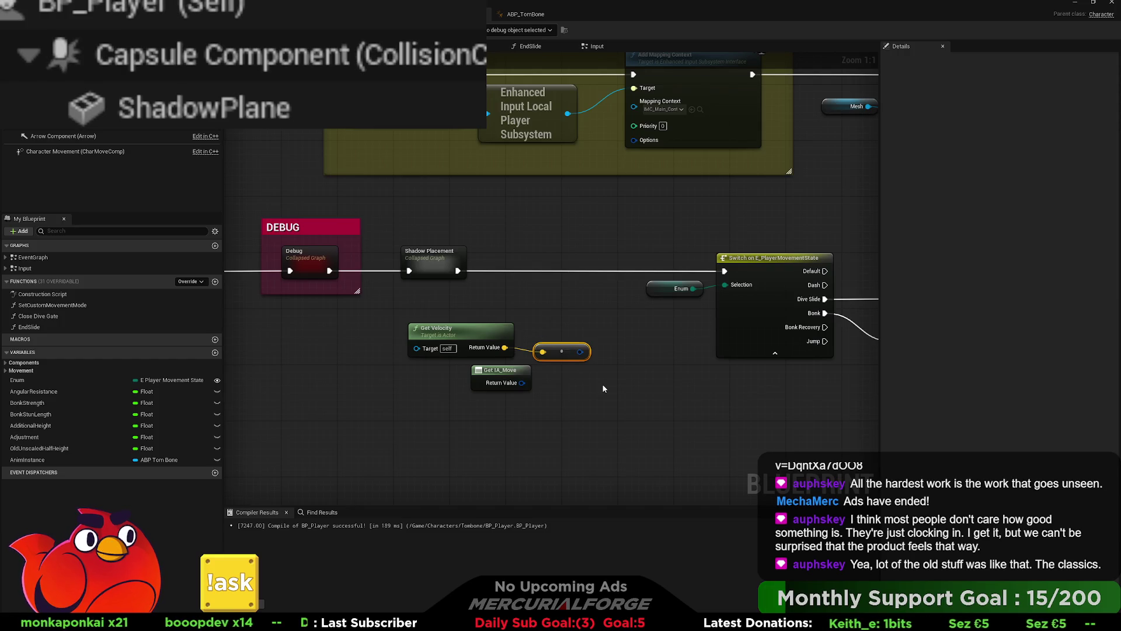
pyautogui.moveTo(580, 352)
pyautogui.mouseDown()
pyautogui.moveTo(620, 382)
pyautogui.moveTo(592, 351)
pyautogui.mouseUp()
pyautogui.write('dot')
pyautogui.press('Return')
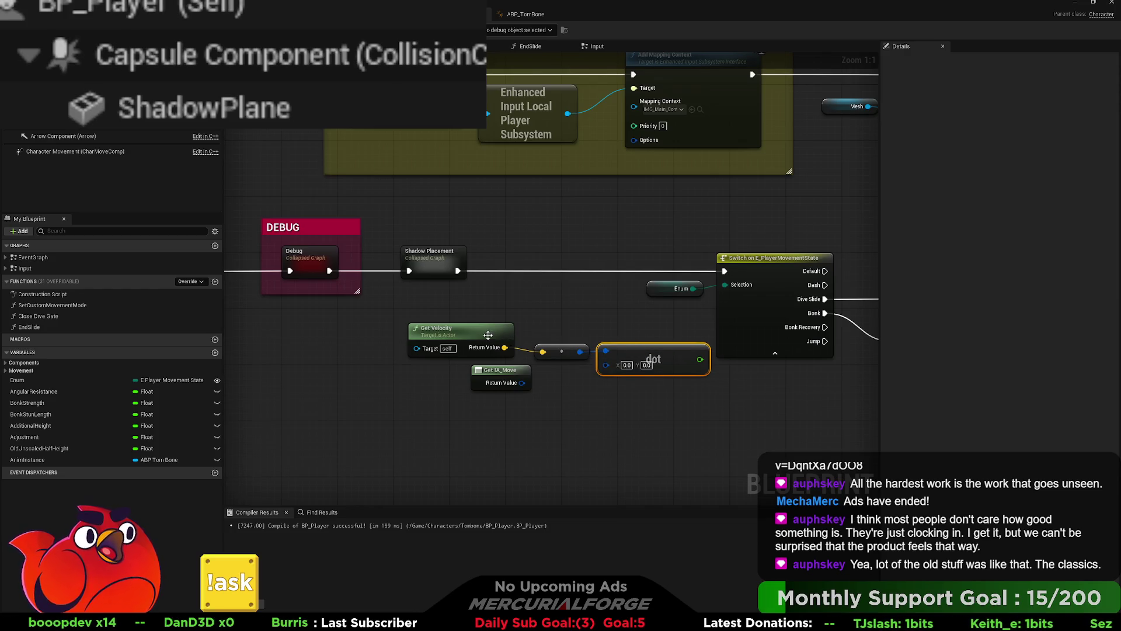
# - Insert a Normalize node between Get Velocity and the reroute feeding the dot node
pyautogui.moveTo(485, 333); pyautogui.dragTo(559, 375)
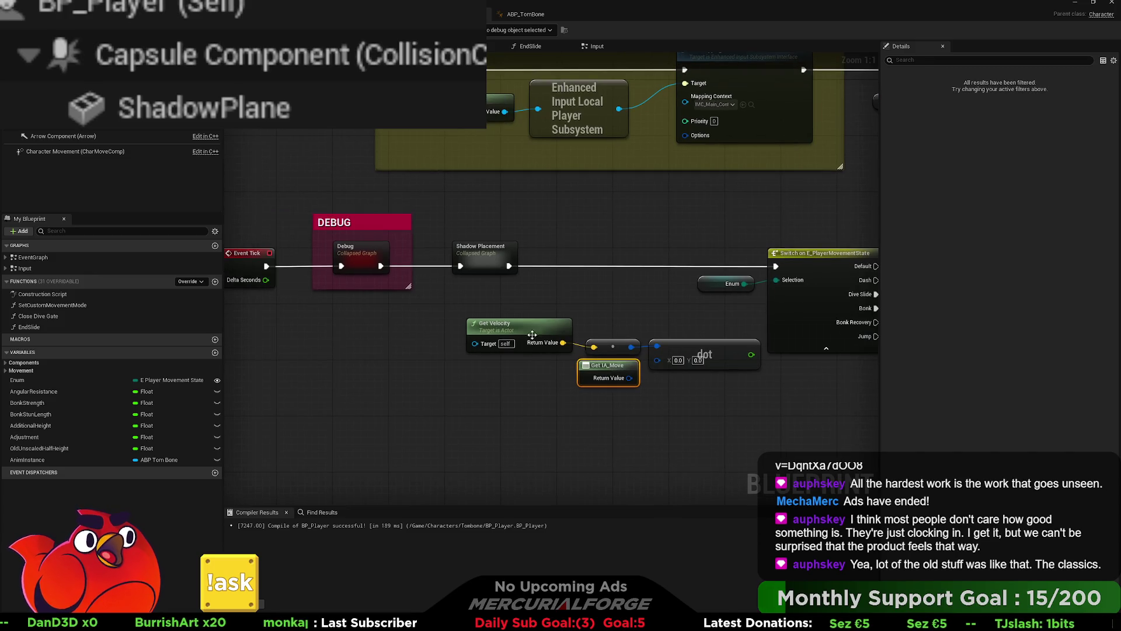
pyautogui.click(422, 340)
pyautogui.moveTo(429, 346); pyautogui.dragTo(475, 344)
pyautogui.write('normalize')
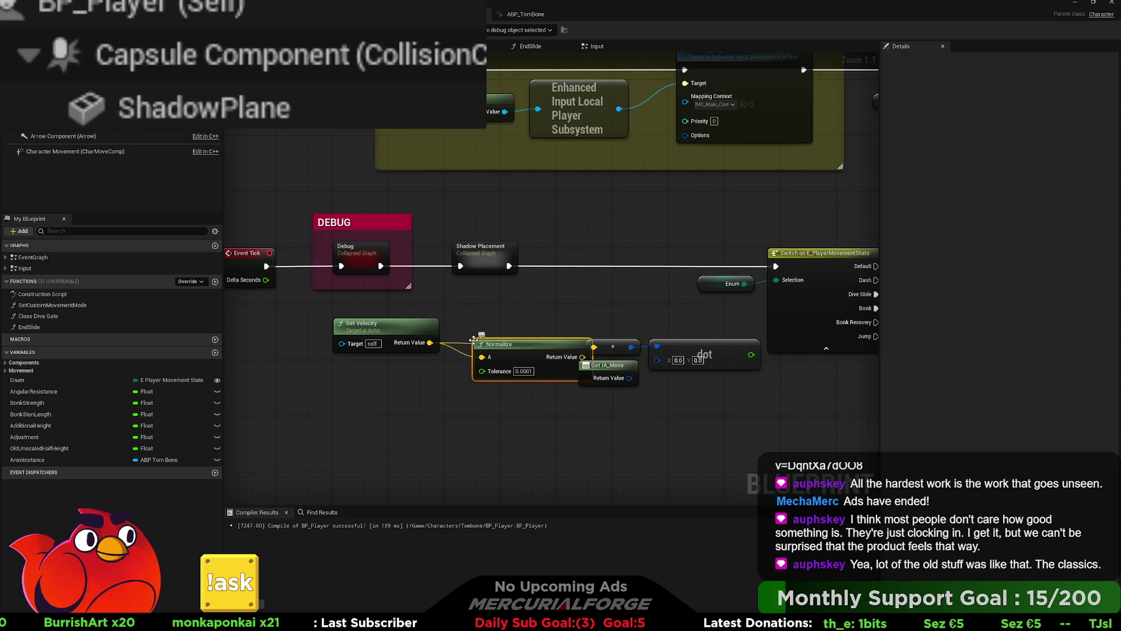
pyautogui.press('Return')
pyautogui.moveTo(561, 336); pyautogui.dragTo(657, 359)
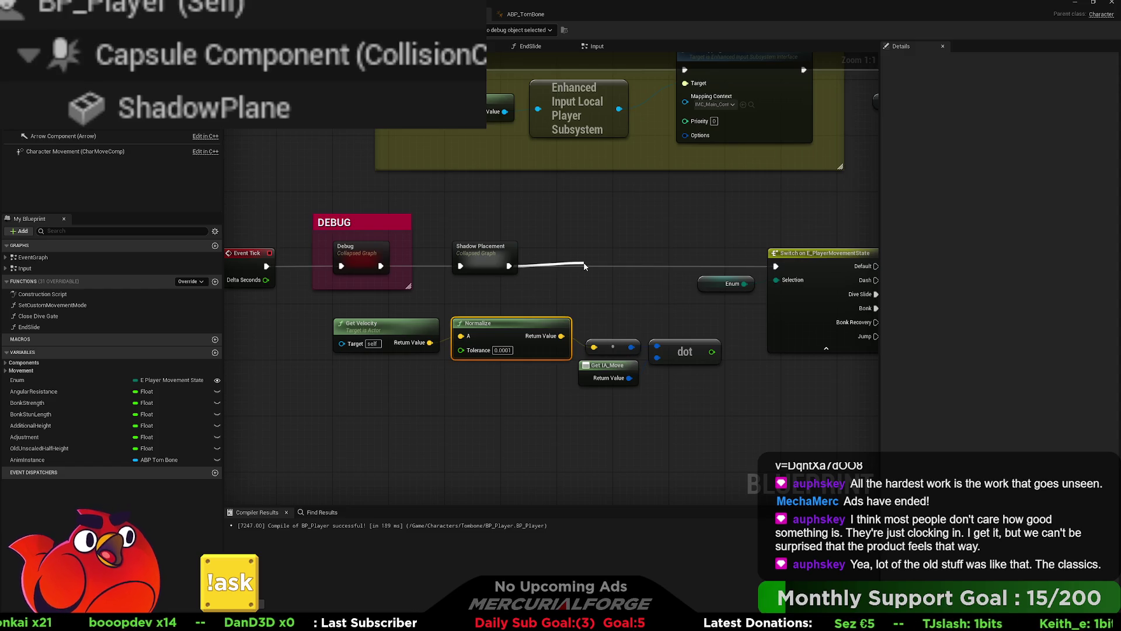
pyautogui.click(601, 313)
# - Move the Get Velocity, Normalize, dot and Get IA_Move group down-left below Event Tick
pyautogui.moveTo(727, 315)
pyautogui.mouseDown()
pyautogui.moveTo(444, 391)
pyautogui.moveTo(330, 396)
pyautogui.mouseUp()
pyautogui.moveTo(685, 344); pyautogui.dragTo(559, 428)
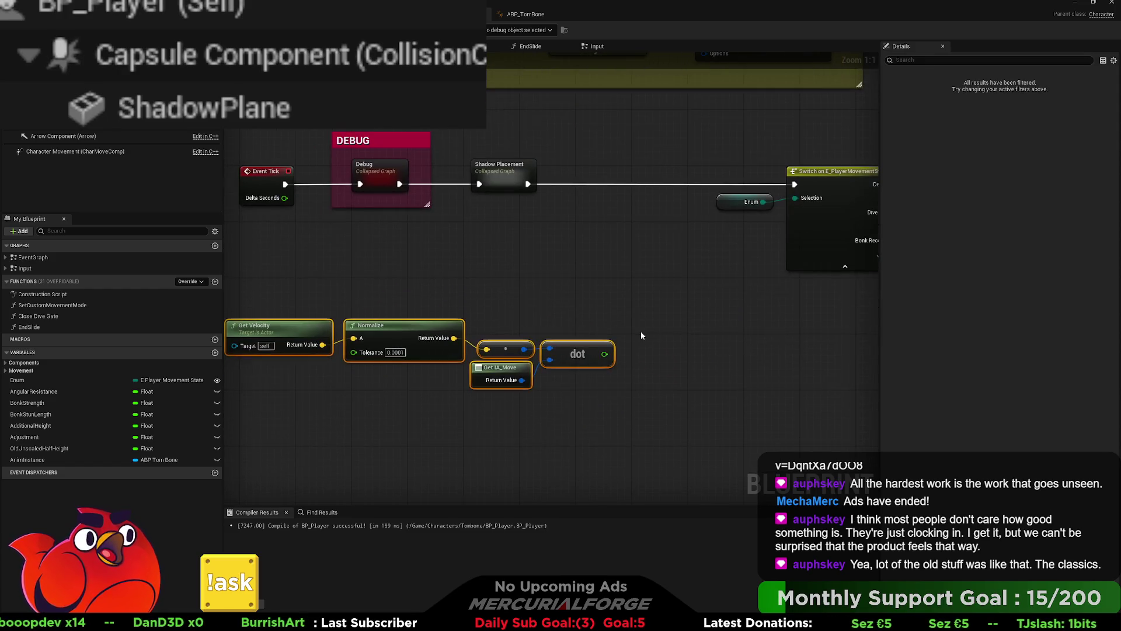
pyautogui.click(640, 331)
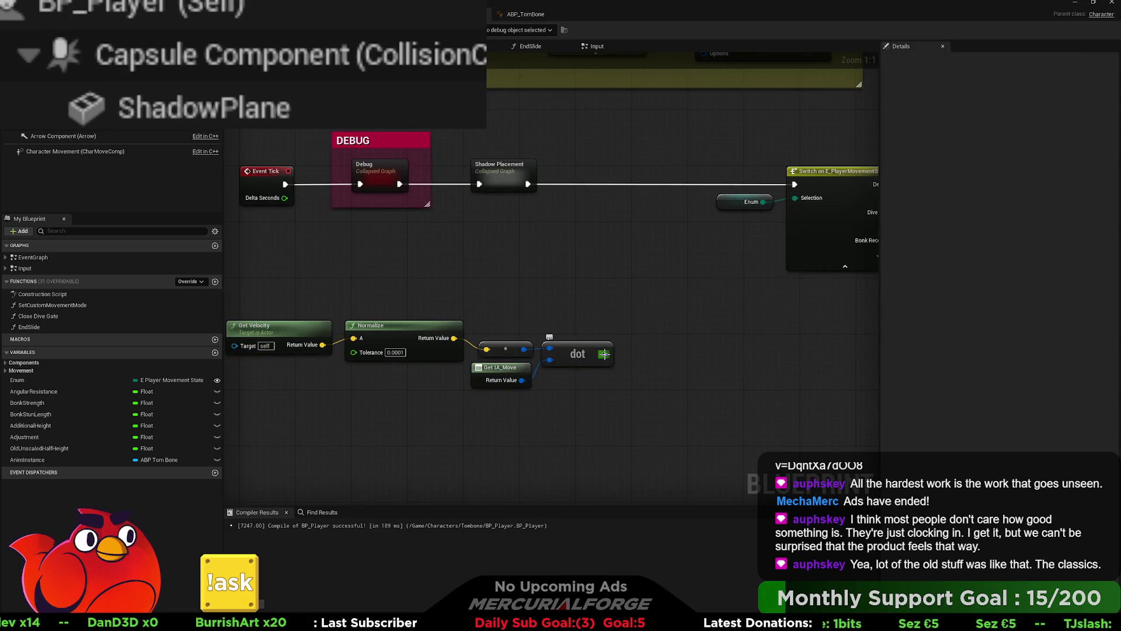